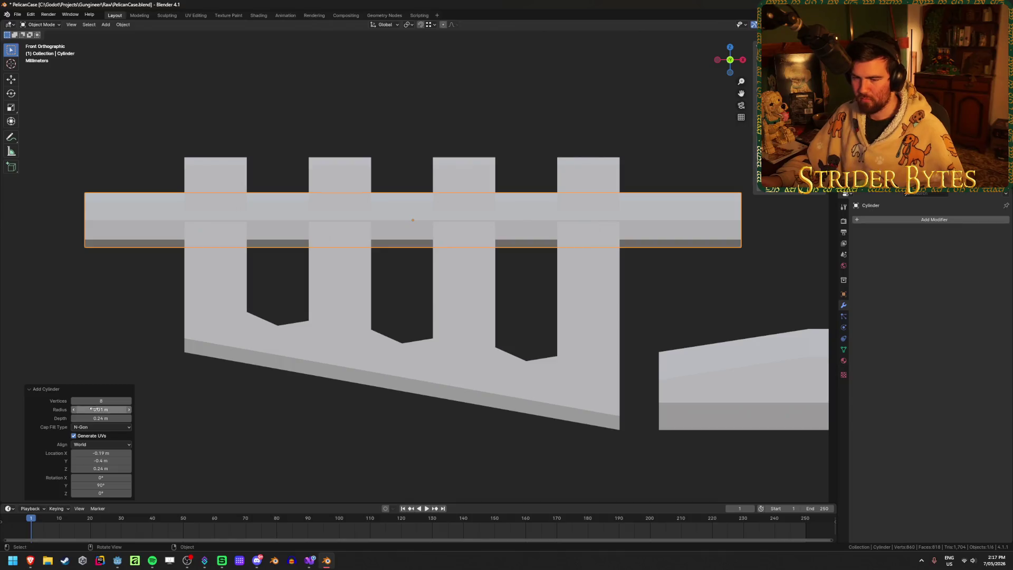
Step: Set the new cylinder's depth to 0.15 m and its X location to -0.195 m
left_click_drag(101, 418, 907, 418)
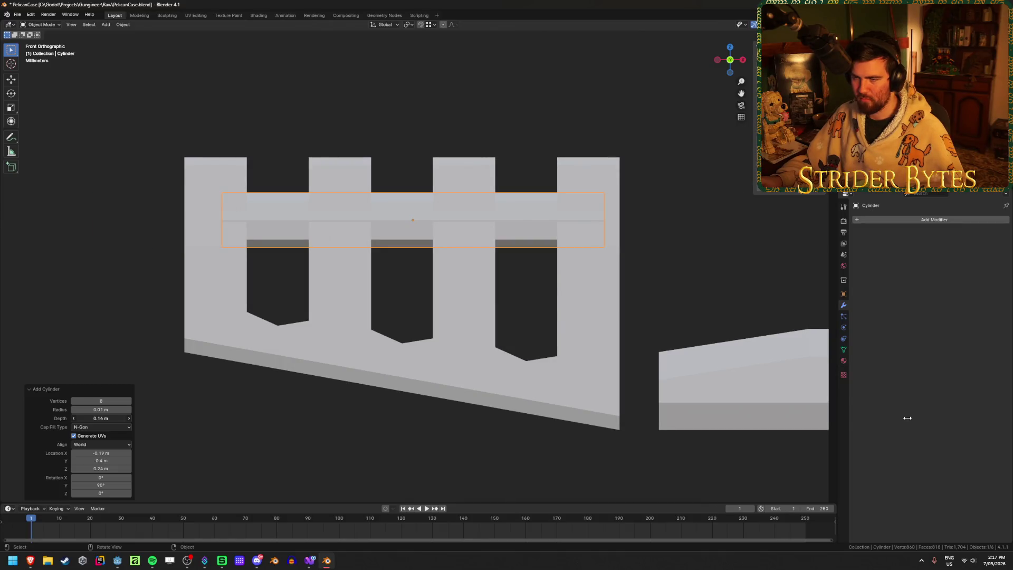
left_click(110, 418)
key("BackSpace")
type("0.15")
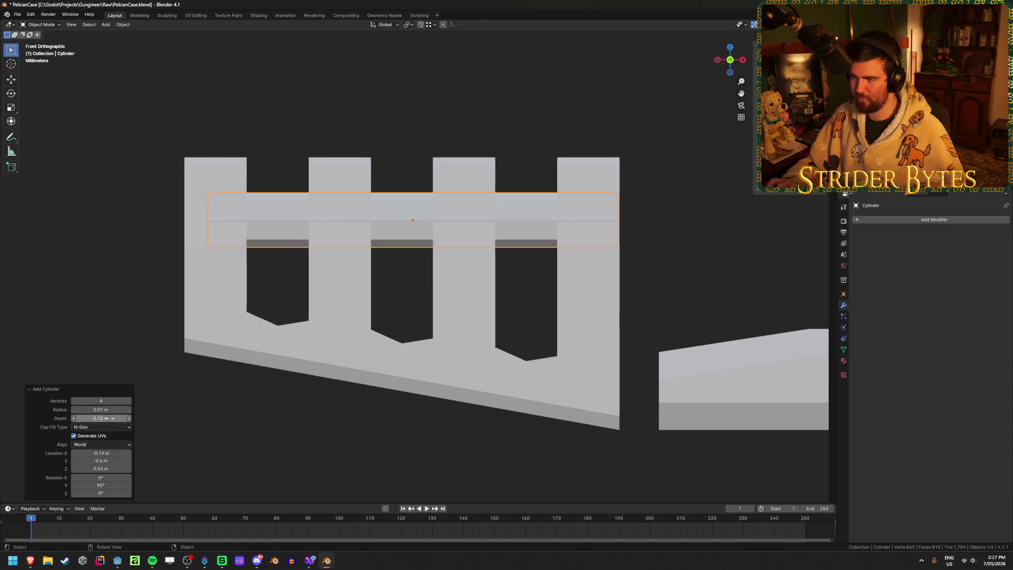
key("Return")
mouse_move(121, 450)
left_mouse_down()
mouse_move(98, 453)
mouse_move(108, 451)
left_mouse_up()
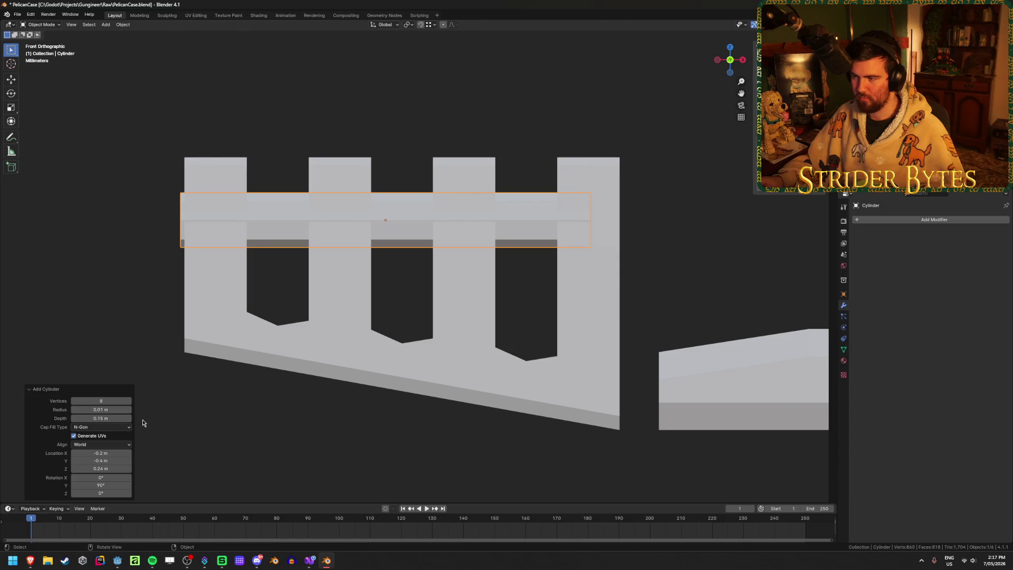
left_click(113, 454)
type("-")
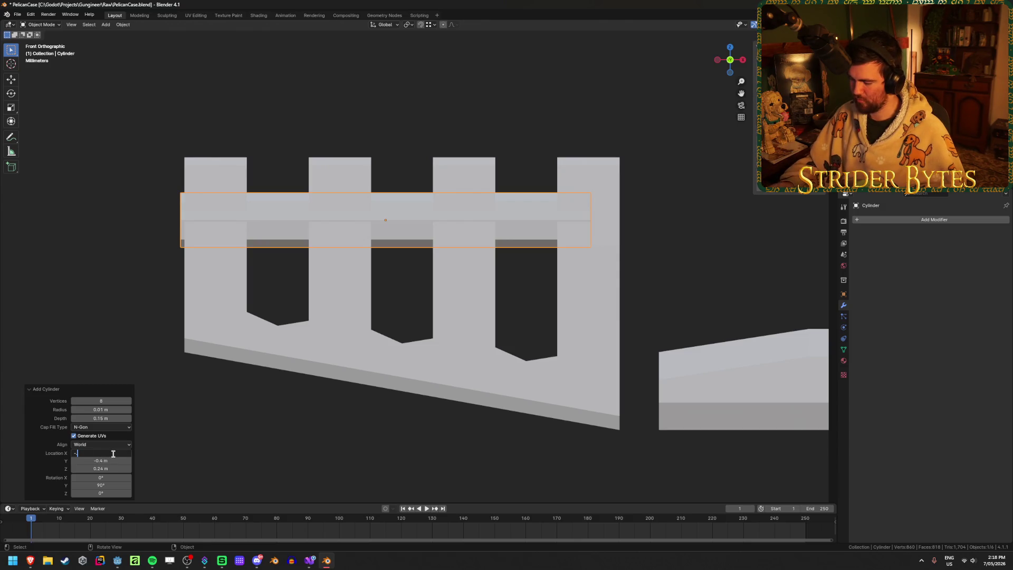
type("0.195")
key("Return")
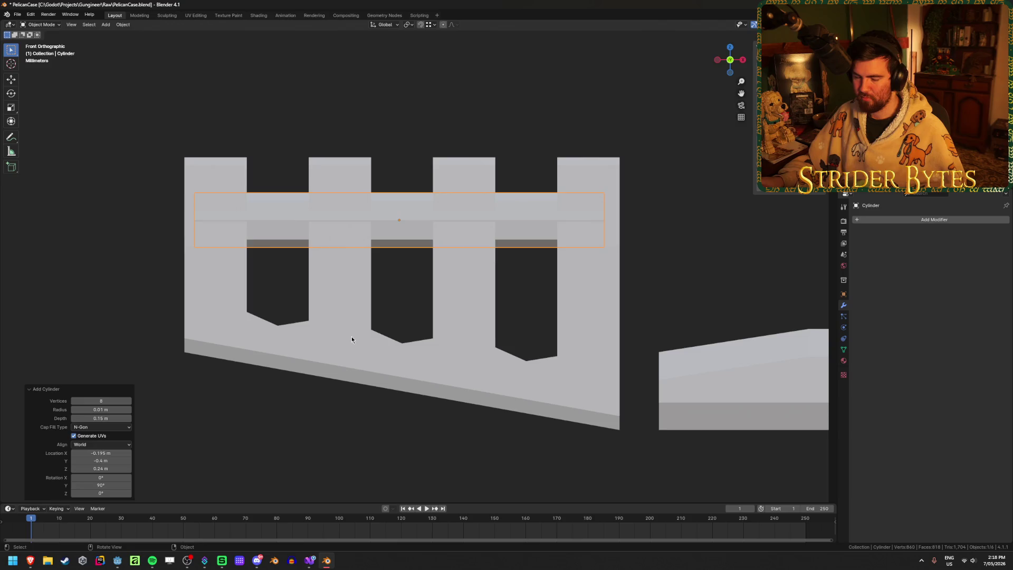
middle_click_drag(352, 336, 335, 308)
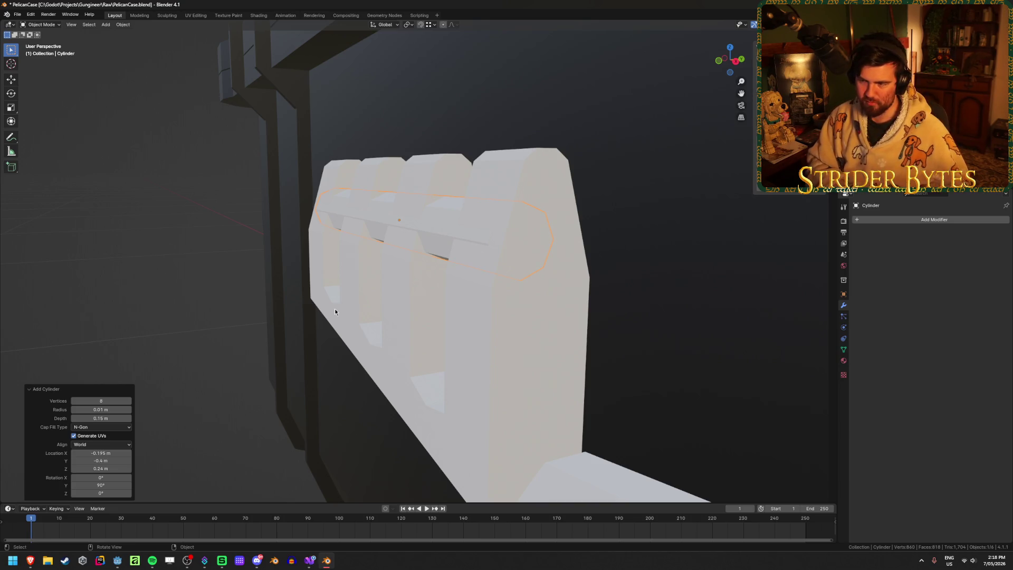
Step: In Right view, place the cylinder at Y -0.398 m and Z 0.25 m
key("KP_3")
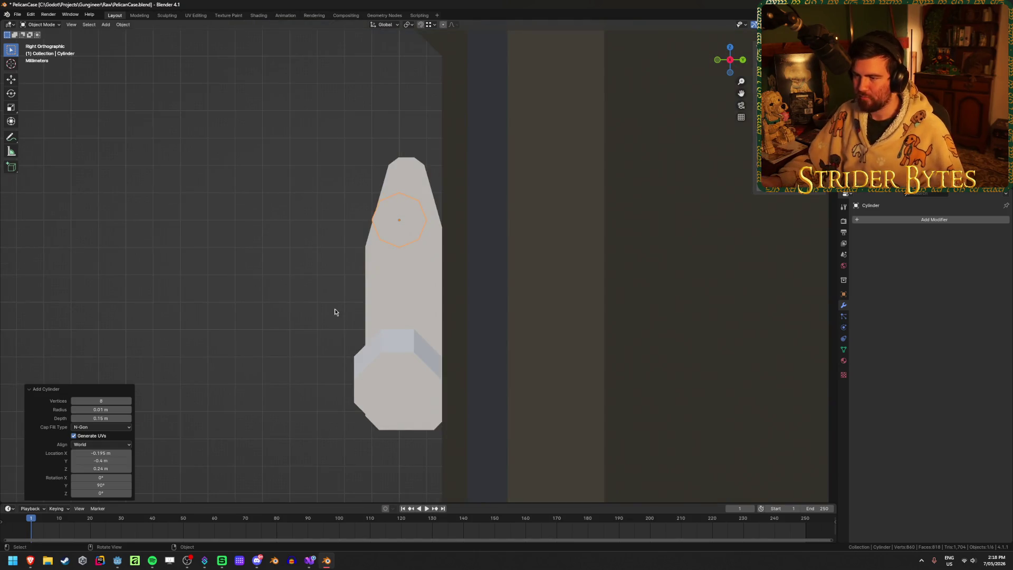
scroll(399, 213, "up", 2)
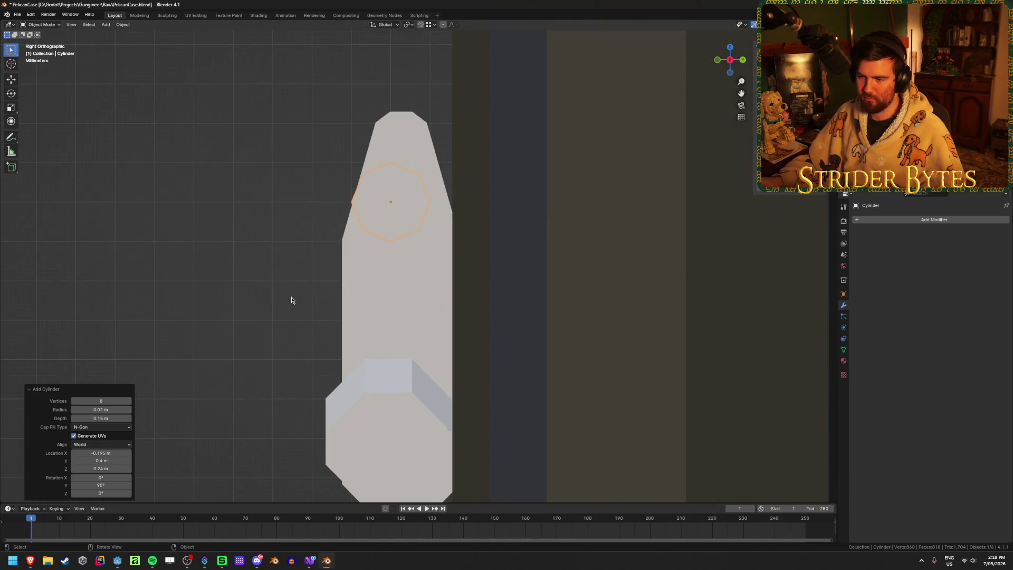
left_click(114, 460)
type("-")
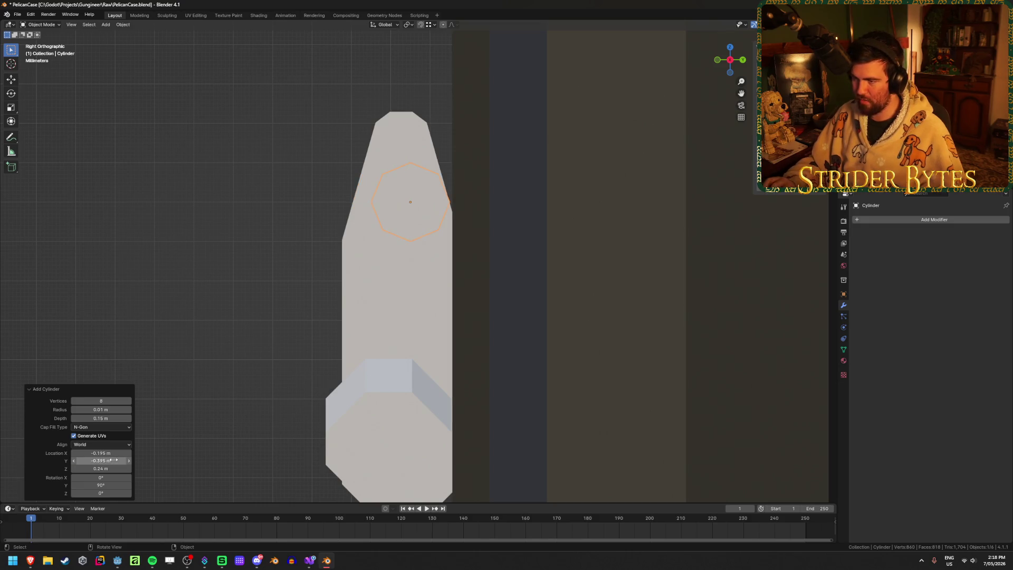
key("Return")
left_click(113, 459)
type("-0.398")
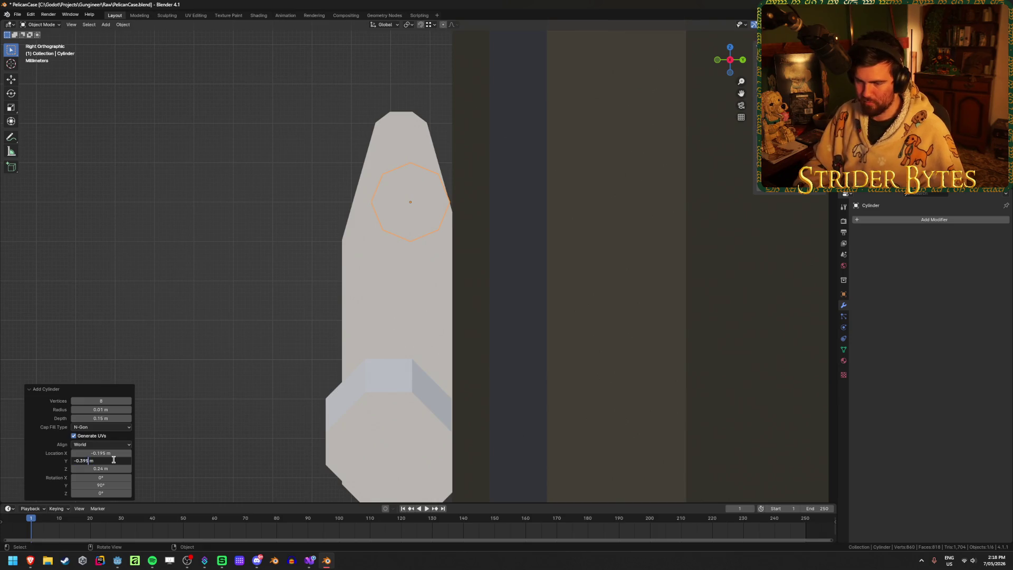
key("Return")
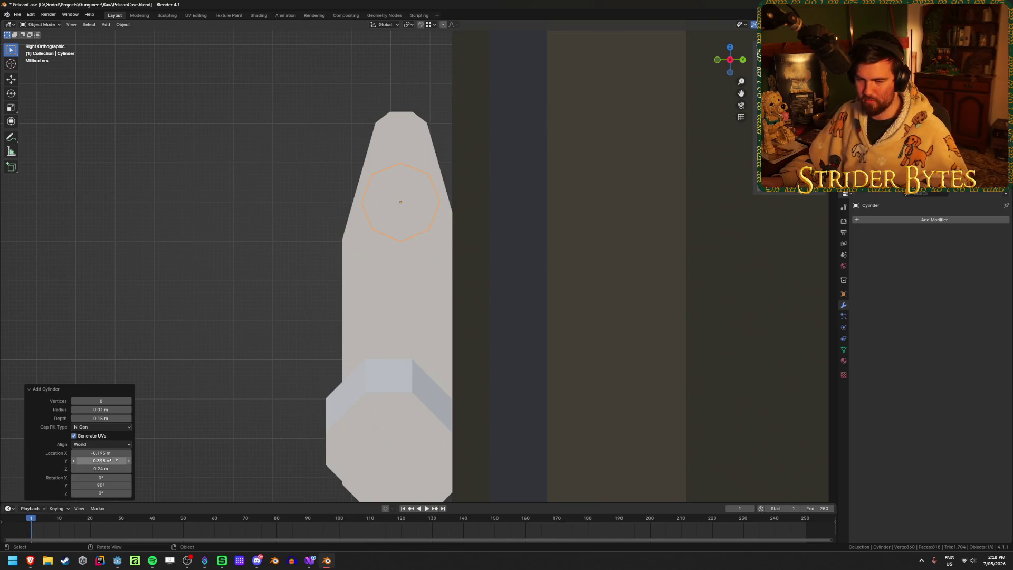
left_click(100, 468)
type("0.25")
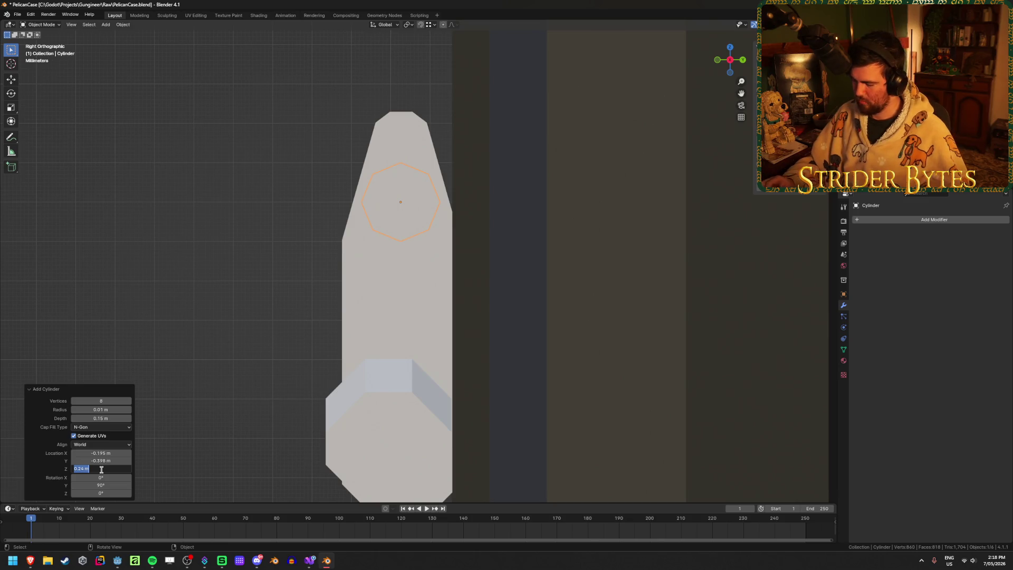
key("Return")
Step: Thin the cylinder's radius to 0.005 m
middle_click_drag(296, 323, 359, 333)
left_click(106, 410)
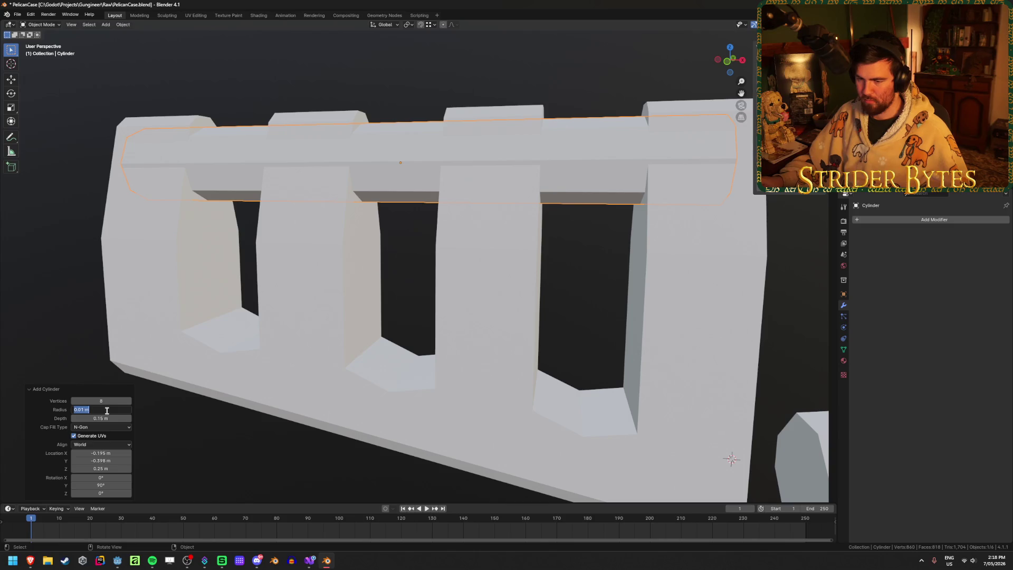
type(".005")
key("Return")
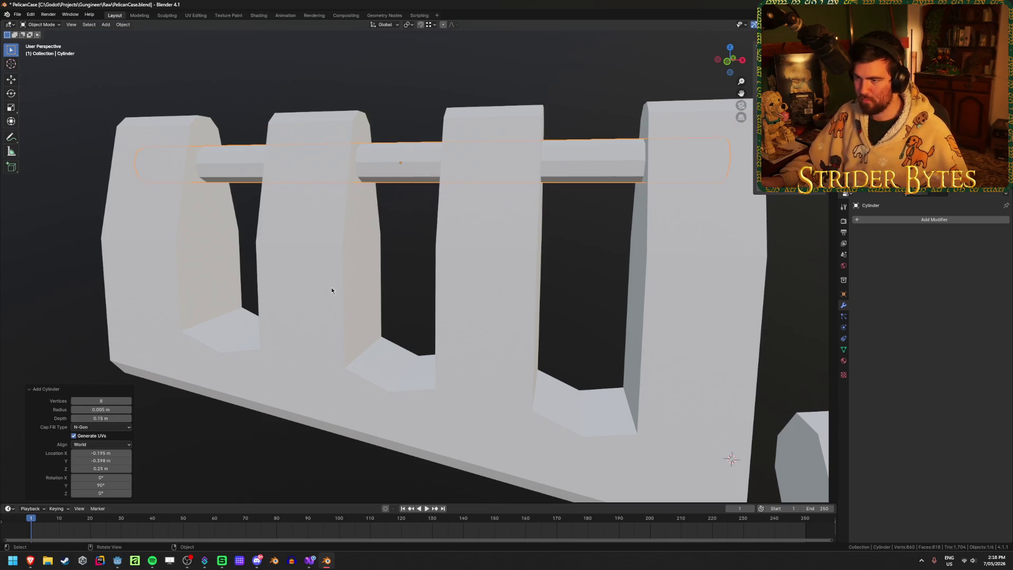
middle_click_drag(332, 289, 492, 336)
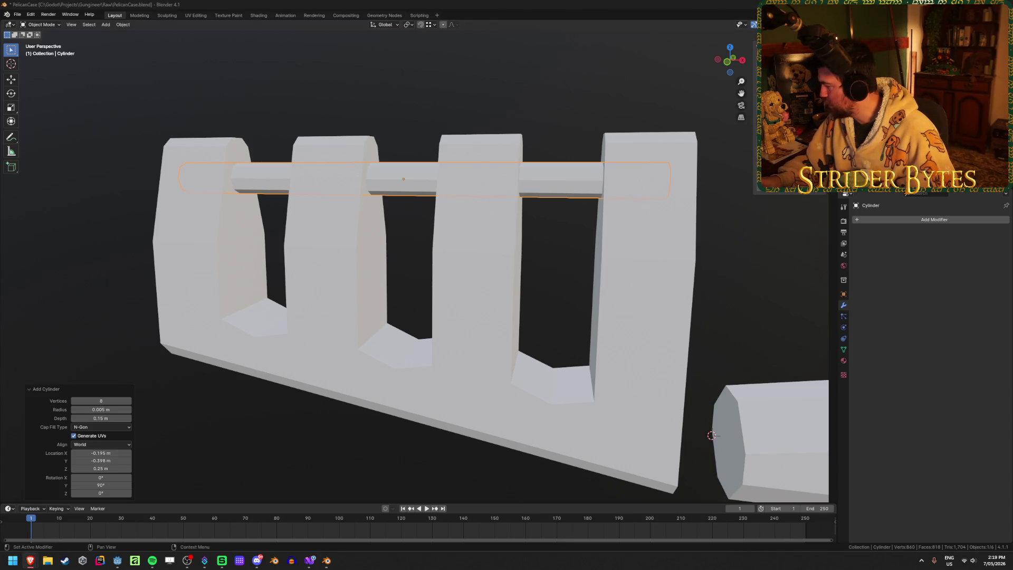
Step: Set the cylinder's radius back to 0.01 m
middle_click_drag(678, 220, 600, 218)
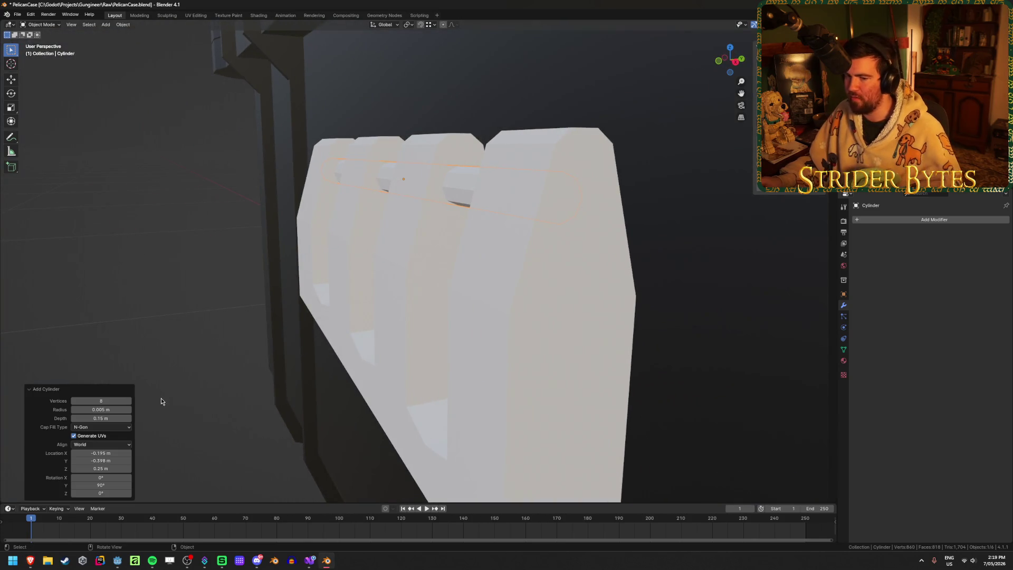
left_click(100, 410)
type("0.01")
key("Return")
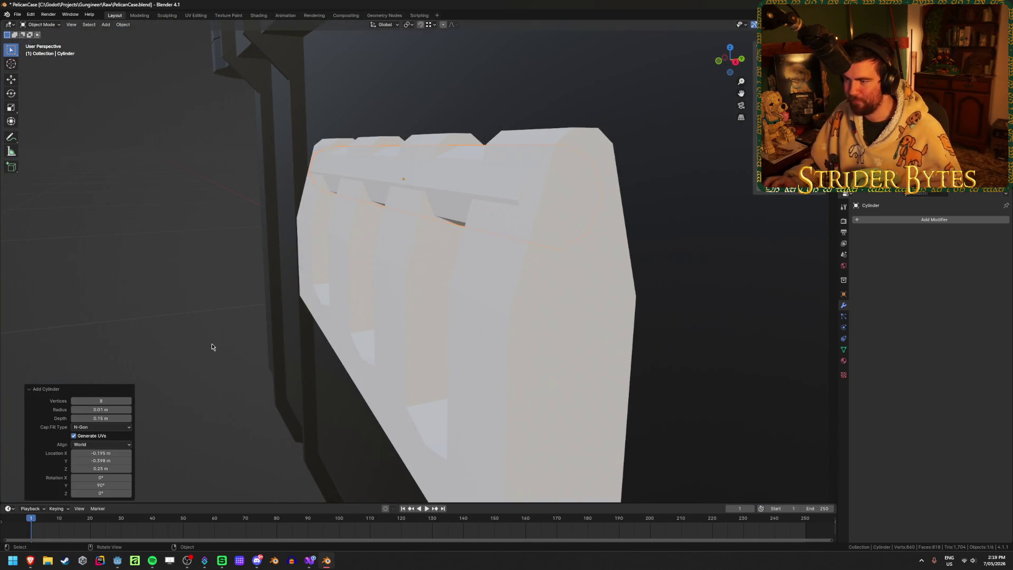
Step: Shorten the cylinder's depth to 0.02 m and switch to Front Orthographic view
mouse_move(418, 216)
middle_mouse_down()
mouse_move(499, 213)
mouse_move(491, 215)
middle_mouse_up()
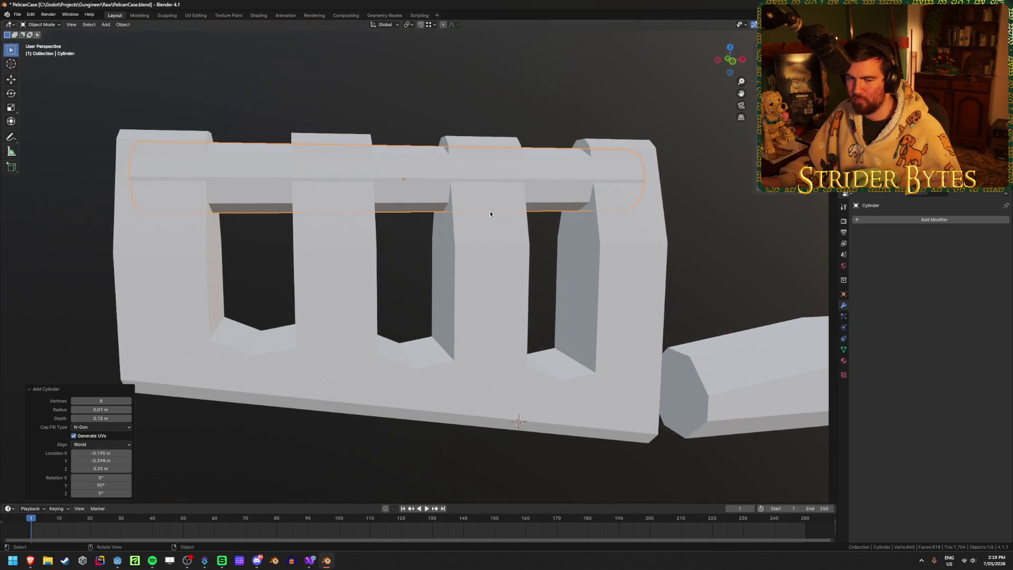
scroll(273, 279, "down", 1)
mouse_move(348, 253)
middle_mouse_down()
mouse_move(394, 321)
mouse_move(382, 321)
middle_mouse_up()
mouse_move(102, 418)
left_mouse_down()
mouse_move(80, 418)
mouse_move(950, 418)
mouse_move(898, 418)
left_mouse_up()
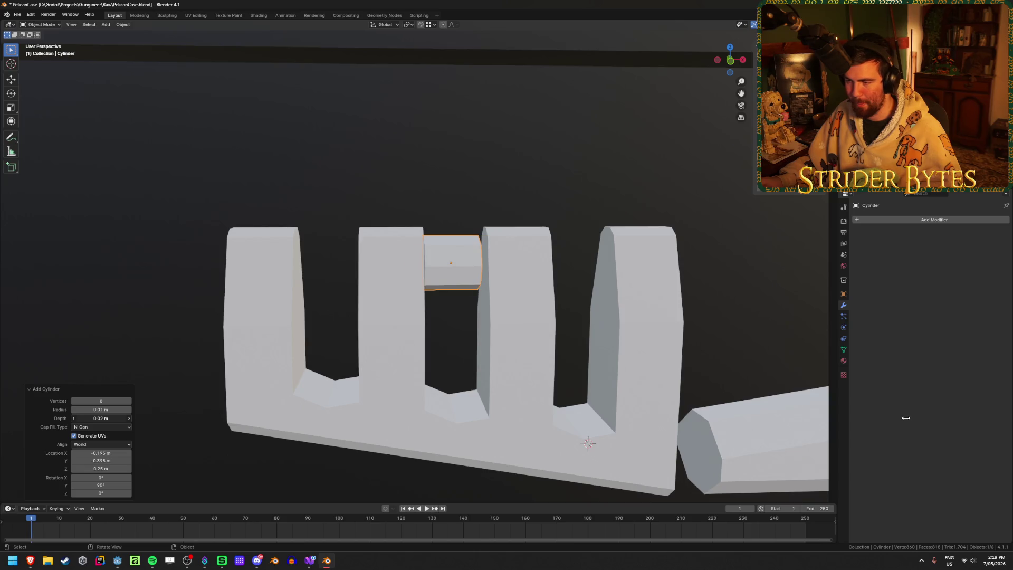
mouse_move(419, 360)
middle_mouse_down()
mouse_move(407, 383)
mouse_move(417, 405)
mouse_move(416, 362)
mouse_move(316, 370)
mouse_move(360, 331)
mouse_move(388, 350)
mouse_move(344, 406)
mouse_move(366, 362)
mouse_move(349, 350)
middle_mouse_up()
scroll(350, 353, "up", 6)
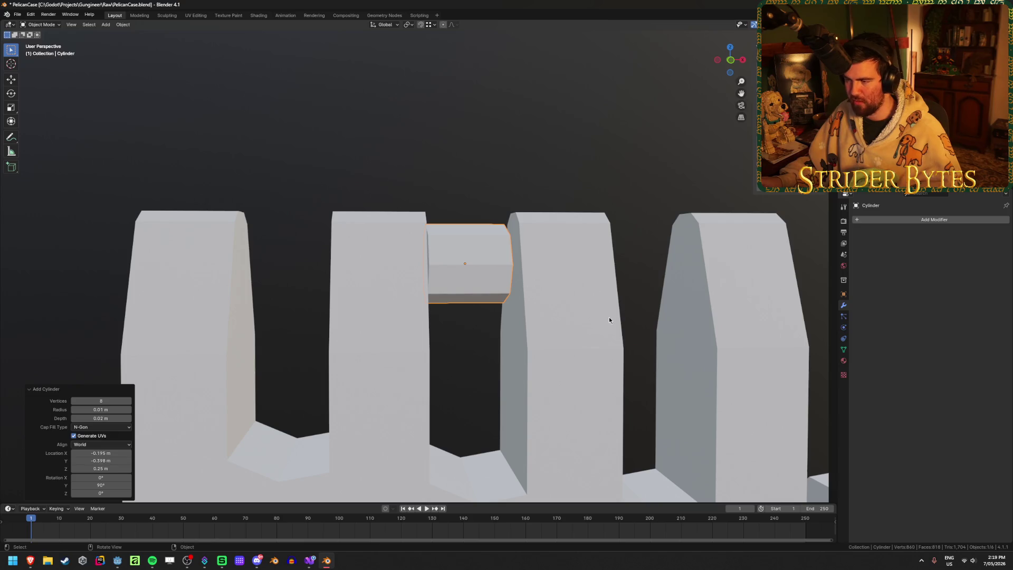
scroll(547, 317, "down", 4)
key("KP_1")
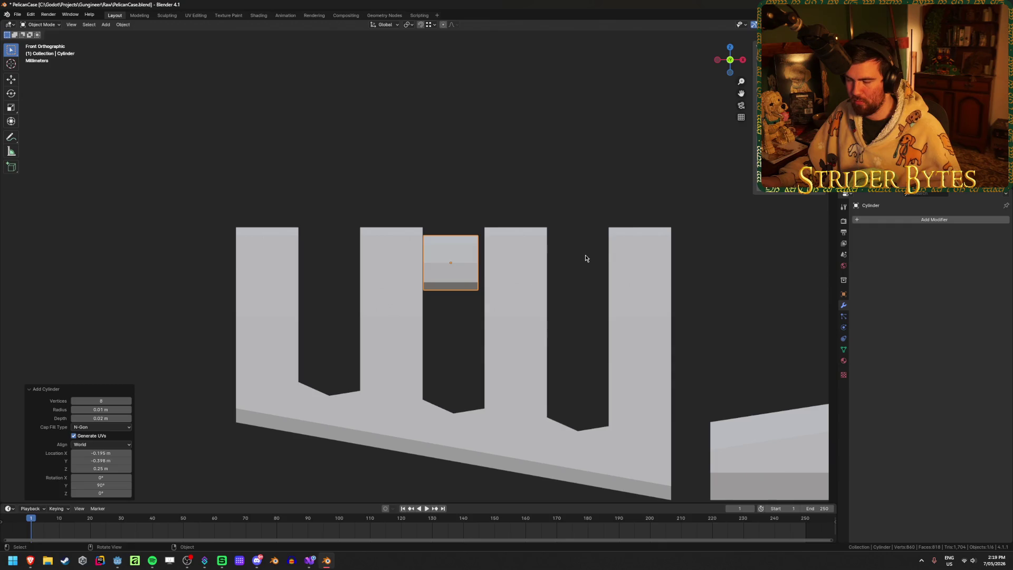
Step: Move the plug along X into the comb's leftmost gap
key("g")
key("x")
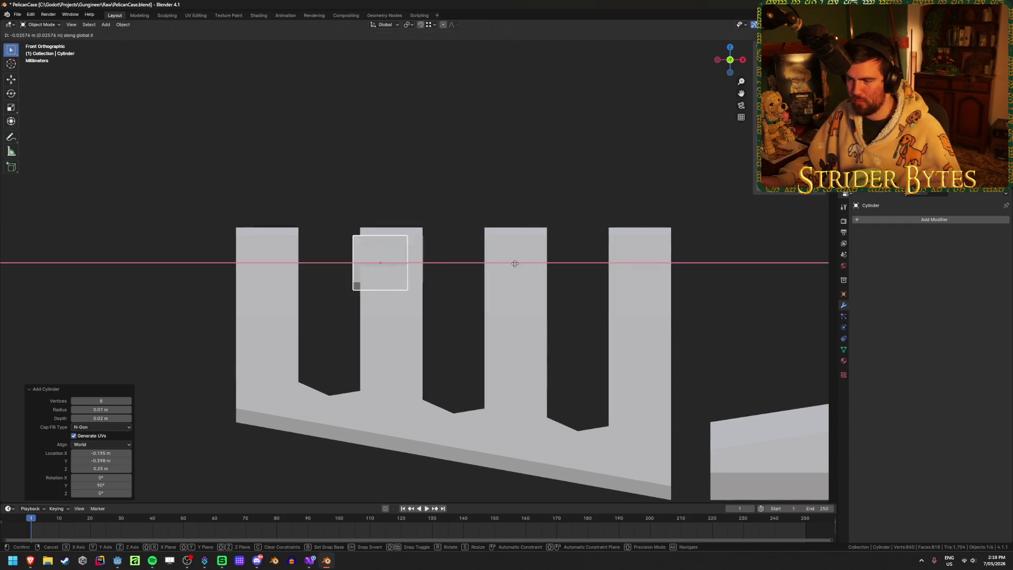
left_click(467, 271)
Step: Add an Array modifier using constant instead of relative offset, and apply the plug's rotation
left_click(949, 220)
type("s")
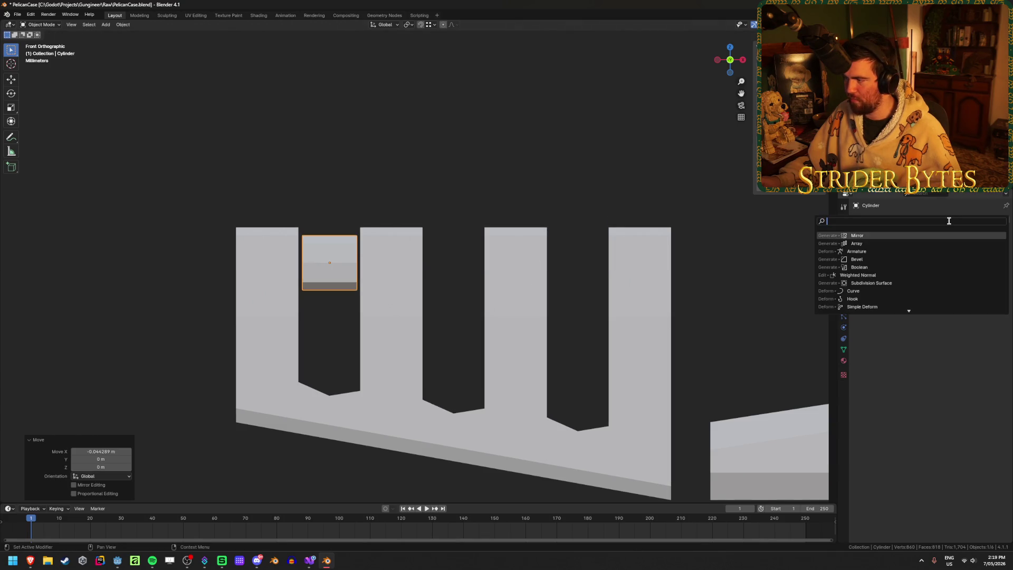
key("Return")
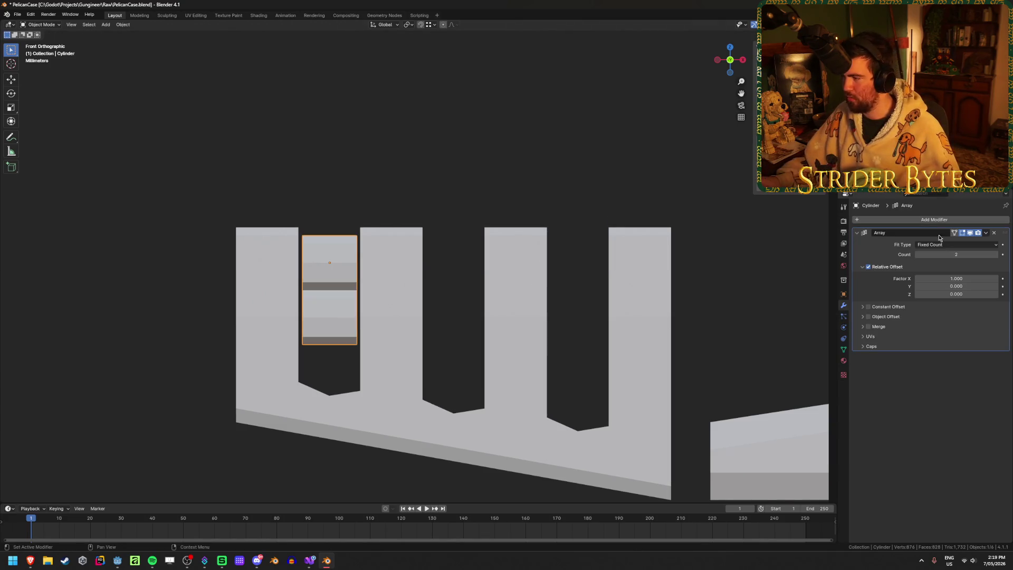
left_click(869, 268)
left_click(868, 307)
left_click(861, 308)
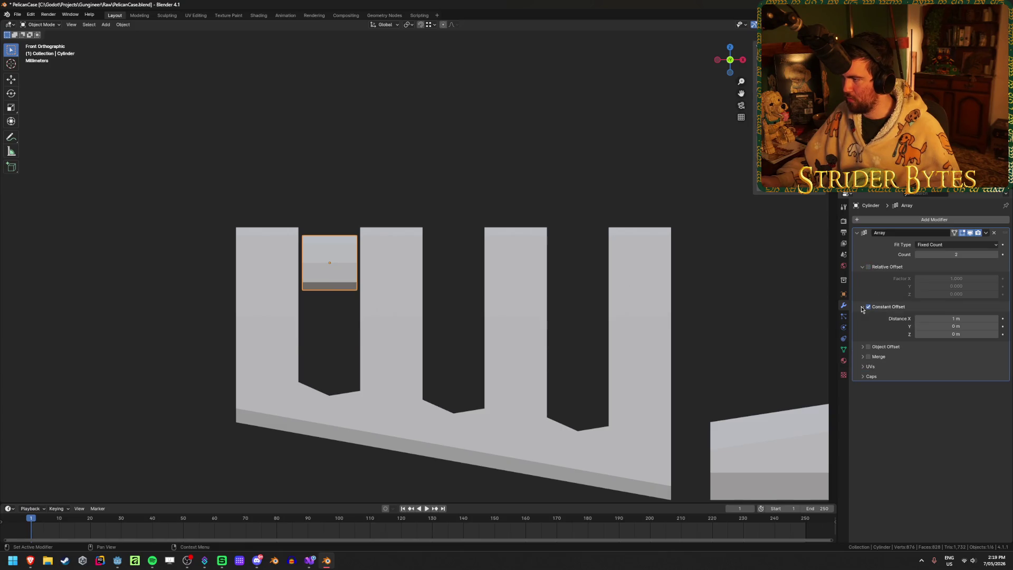
key("ctrl+a")
left_click(574, 243)
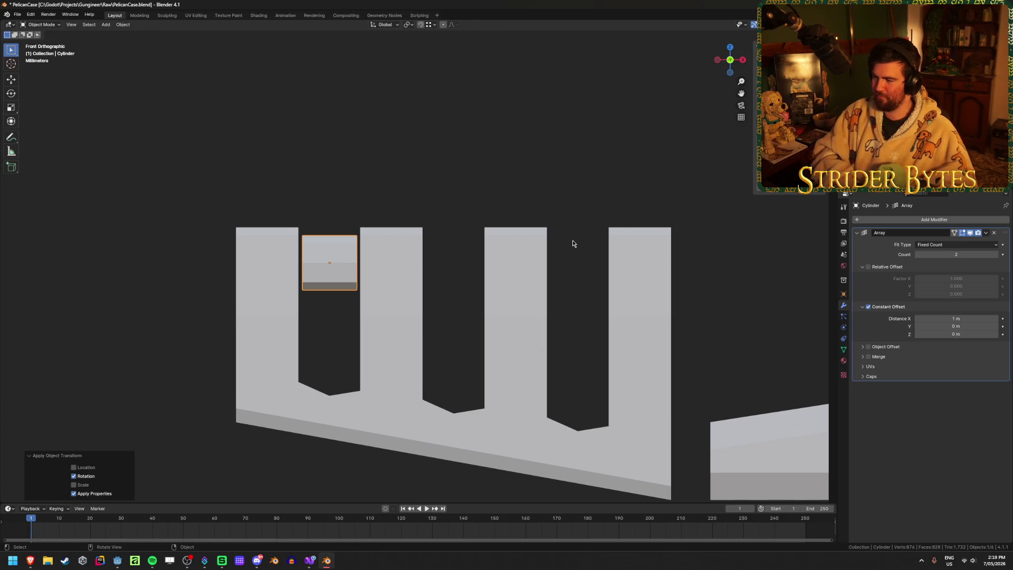
Step: Set the array's constant X offset distance to 0.045 m
left_click(971, 318)
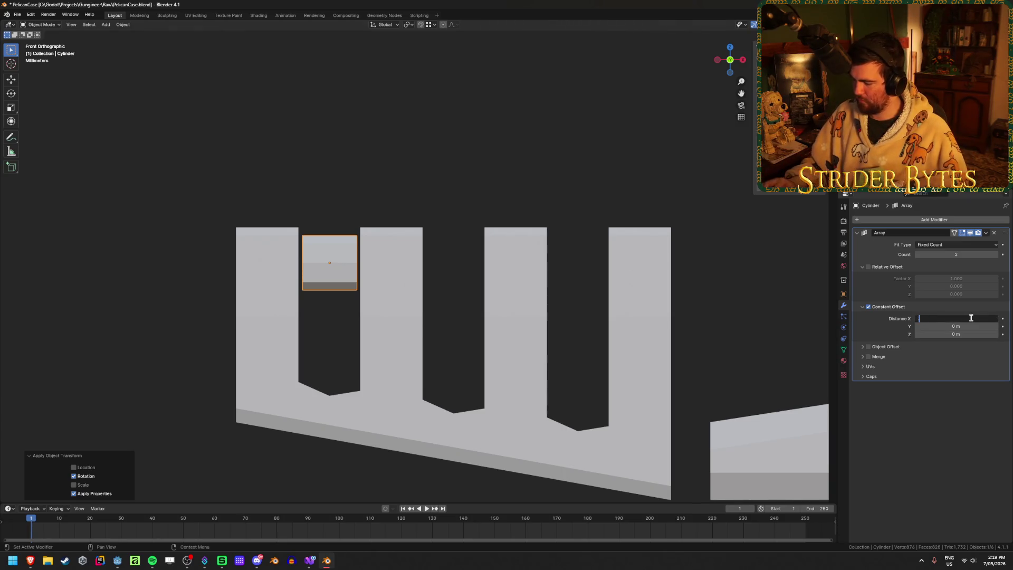
type("0.1")
key("Return")
left_click(971, 318)
type("0.01")
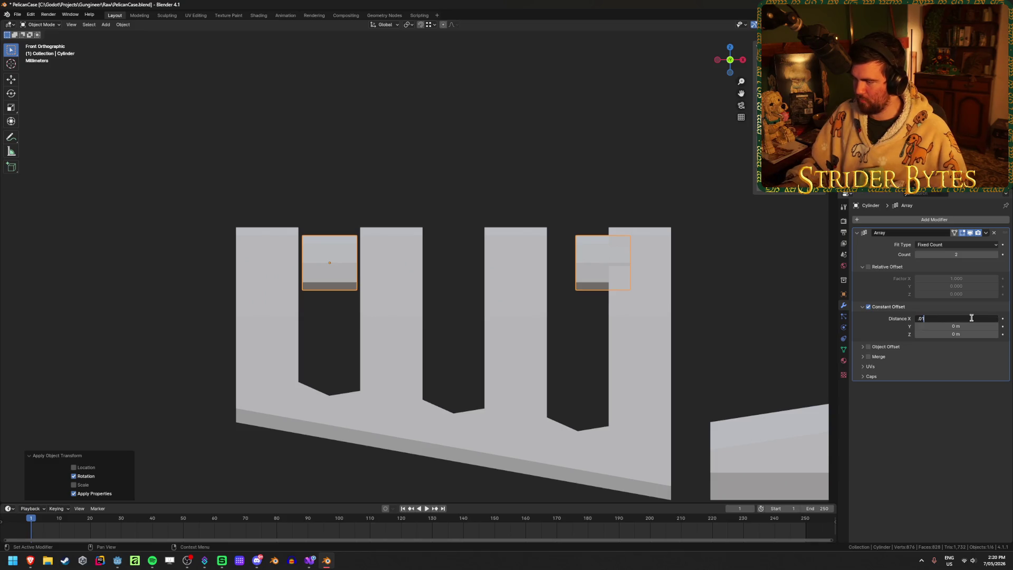
key("Return")
mouse_move(971, 318)
left_mouse_down()
mouse_move(982, 318)
mouse_move(971, 317)
left_mouse_up()
left_click(971, 317)
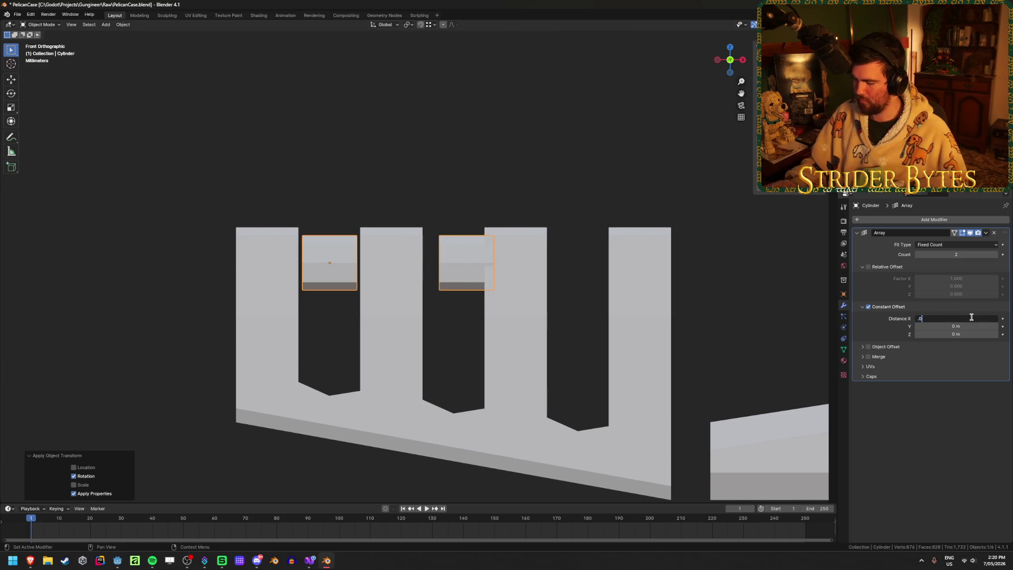
type("45")
key("Return")
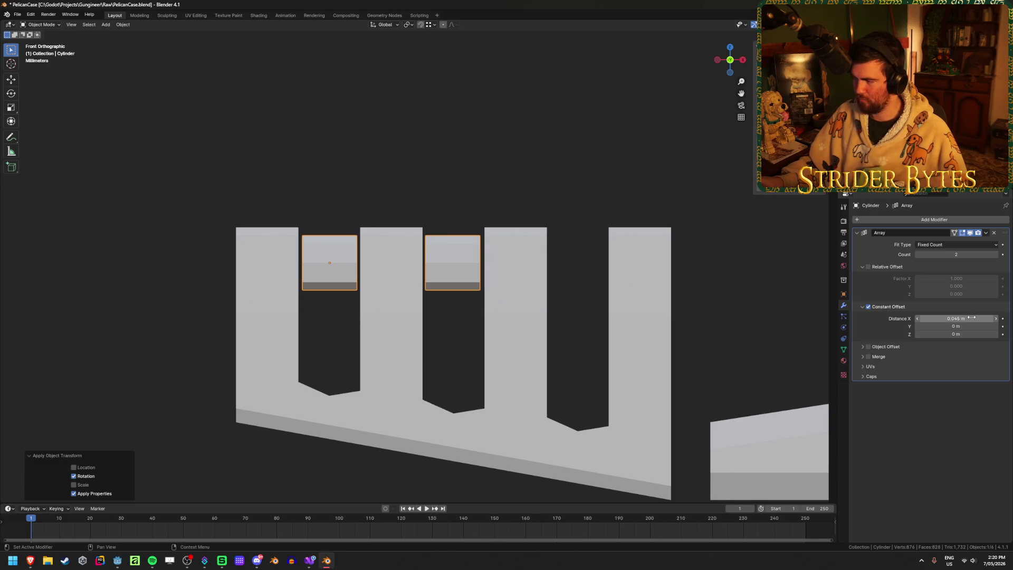
Step: Raise the array count to 3 and set the X offset to 0.046 m
left_click(997, 255)
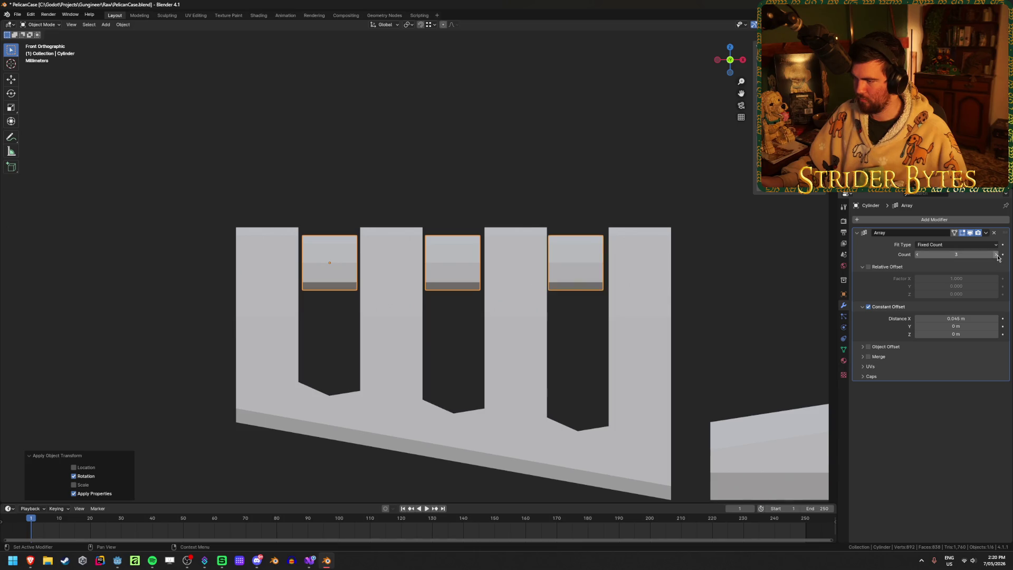
left_click(964, 319)
left_click(965, 319)
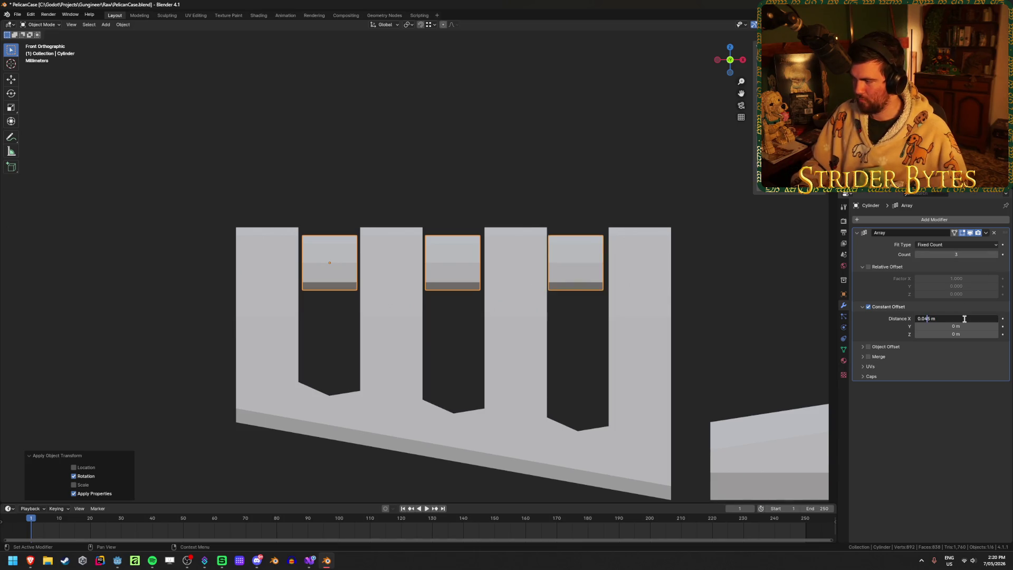
key("BackSpace")
type("6")
key("Return")
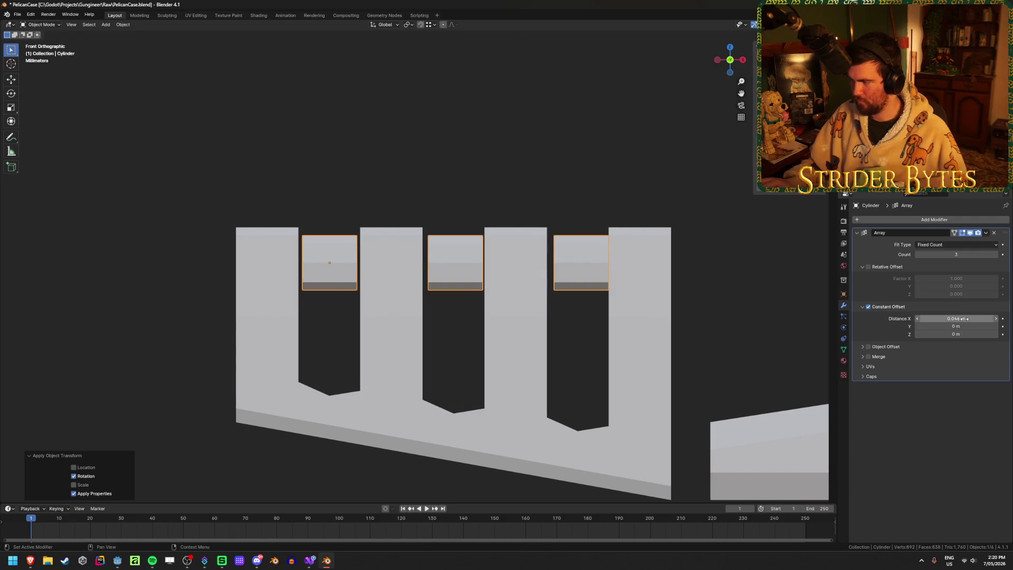
Step: Refine the X offset to 0.0455 m, then to 0.04525 m
double_click(965, 318)
key("Left")
key("Right")
key("Right")
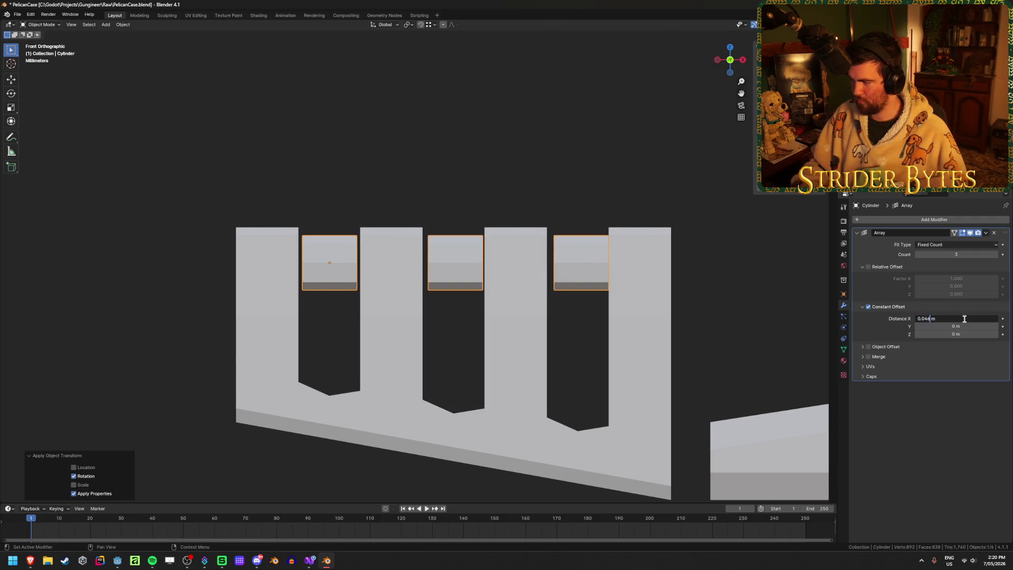
type("5")
key("Delete")
key("Return")
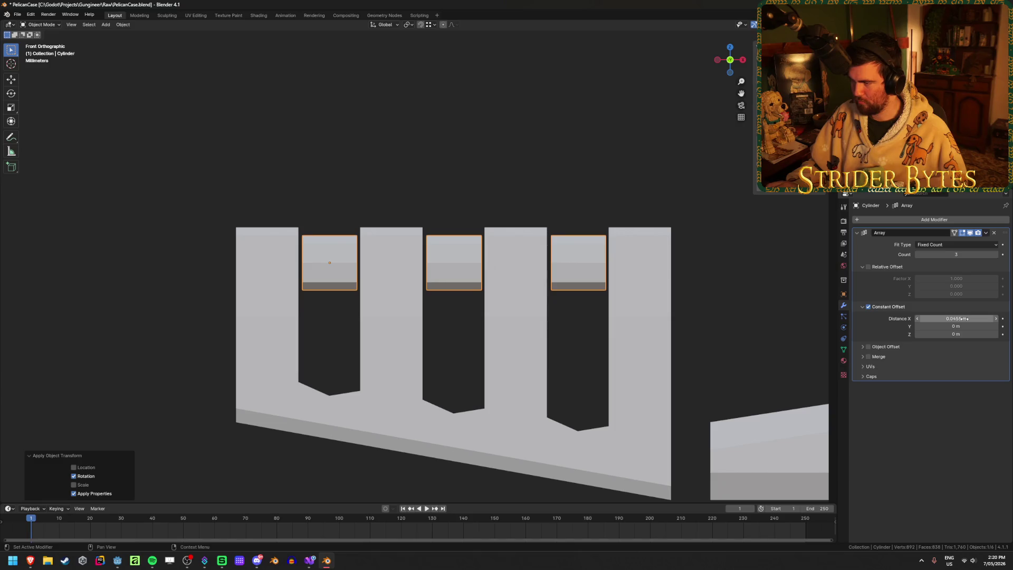
double_click(965, 319)
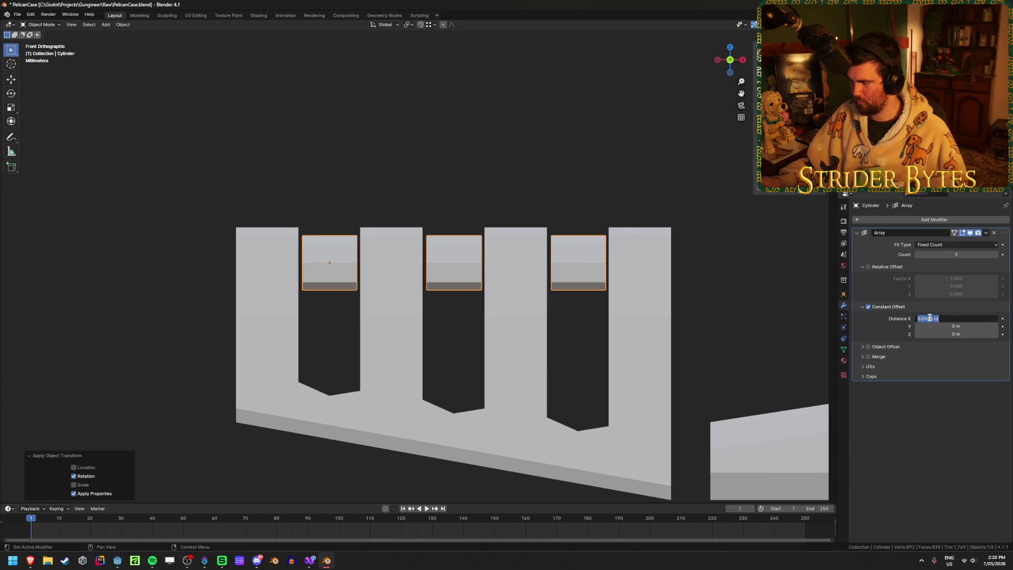
left_click(930, 318)
type("2")
key("Return")
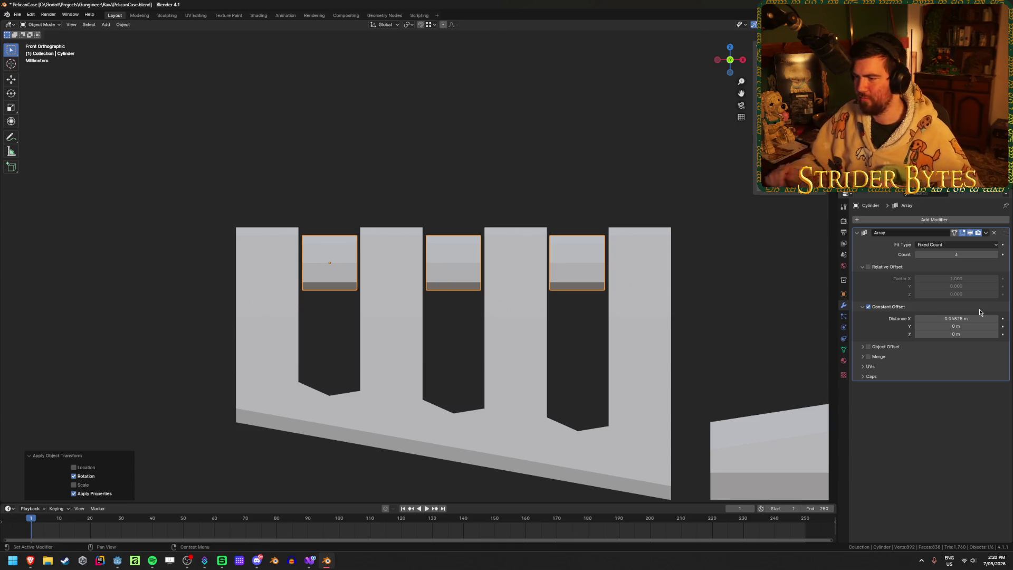
Step: Inspect the three plugs, opening and dismissing the object context menu without choosing an action
scroll(572, 293, "down", 2)
scroll(573, 297, "down", 2)
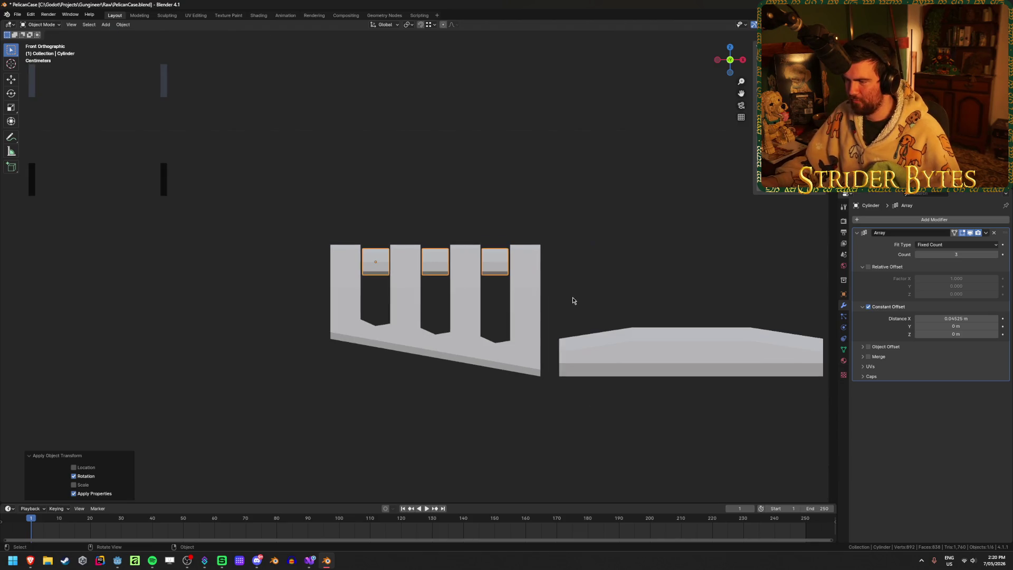
scroll(573, 297, "up", 3)
right_click(572, 297)
left_click(531, 283)
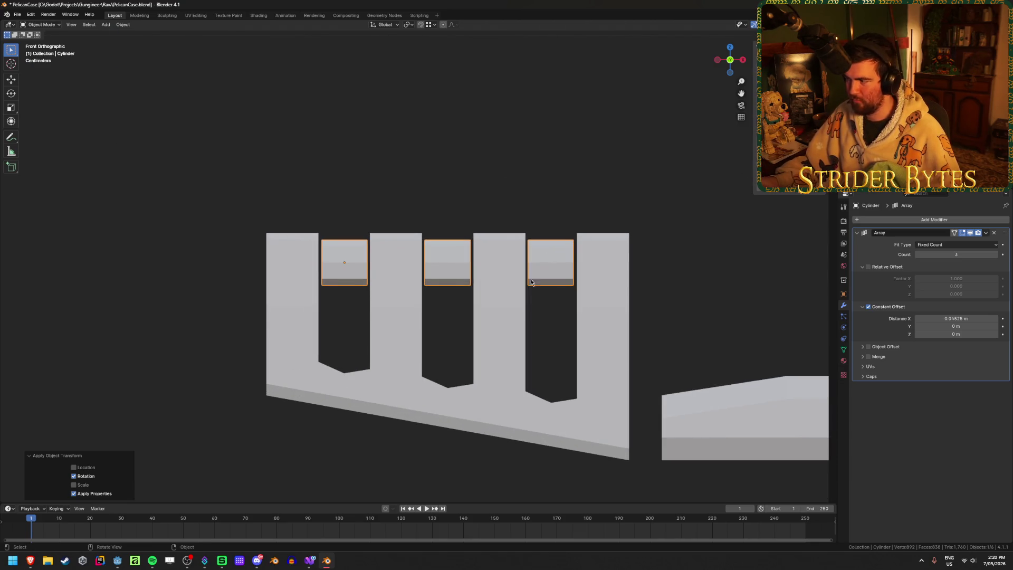
scroll(557, 319, "down", 4)
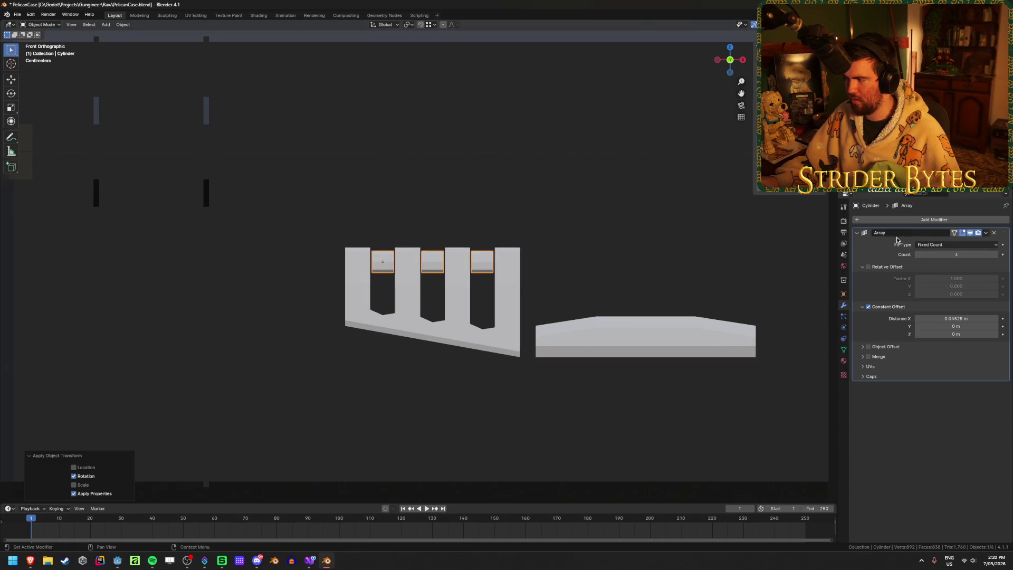
Step: Undo a premature Mirror modifier, then apply the Array modifier to make the plugs permanent
left_click(935, 220)
mouse_move(892, 238)
left_click(950, 238)
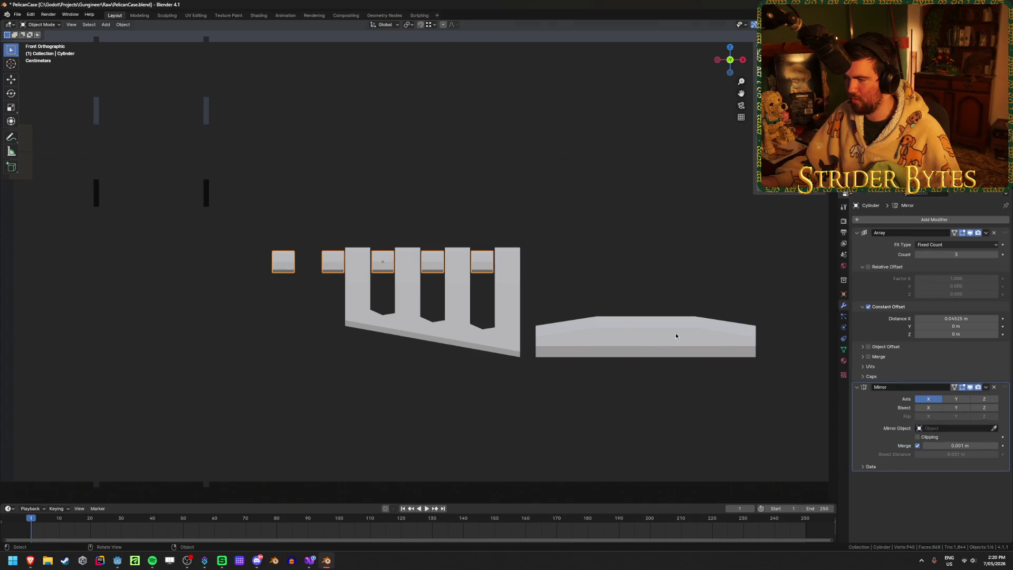
scroll(676, 336, "down", 3)
key("ctrl+z")
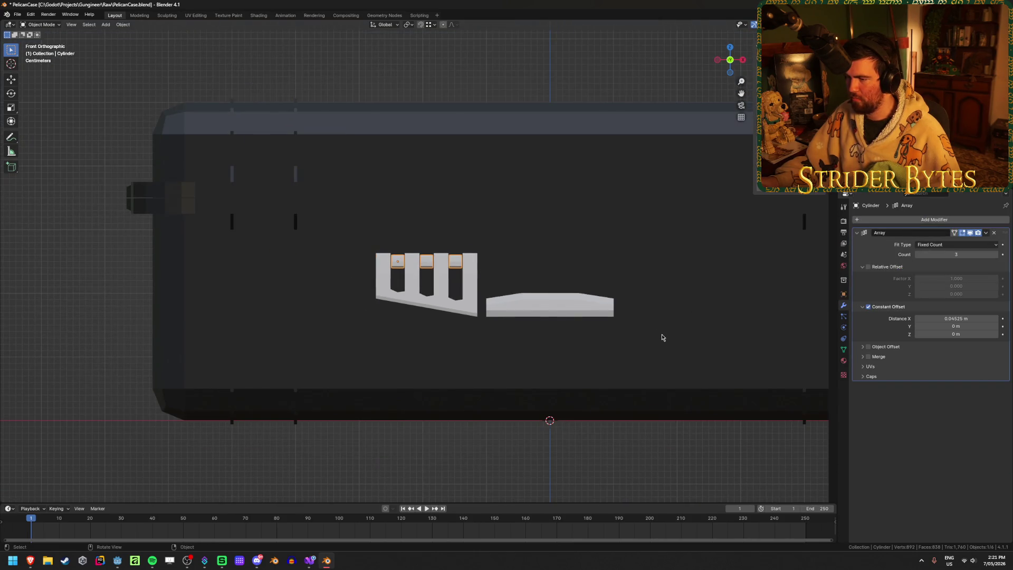
scroll(463, 298, "up", 4)
key("ctrl+a")
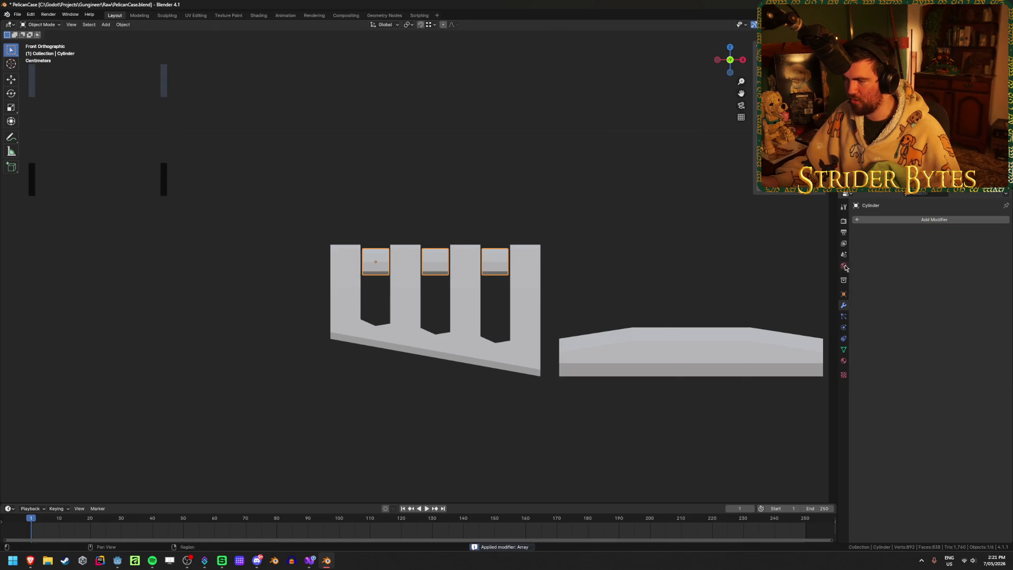
scroll(470, 265, "up", 4)
key("Tab")
scroll(470, 265, "up", 4)
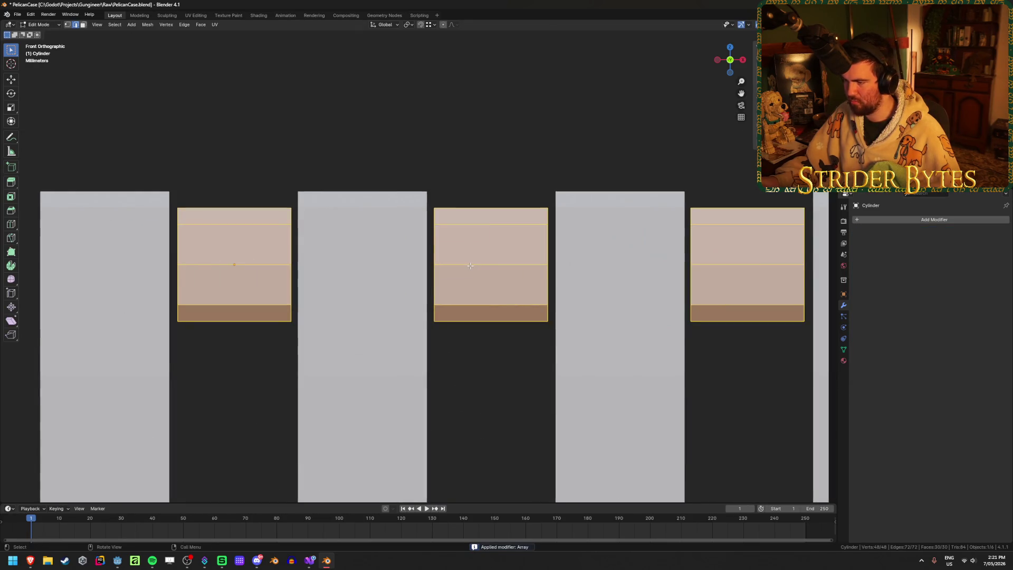
key("Tab")
scroll(470, 265, "down", 6)
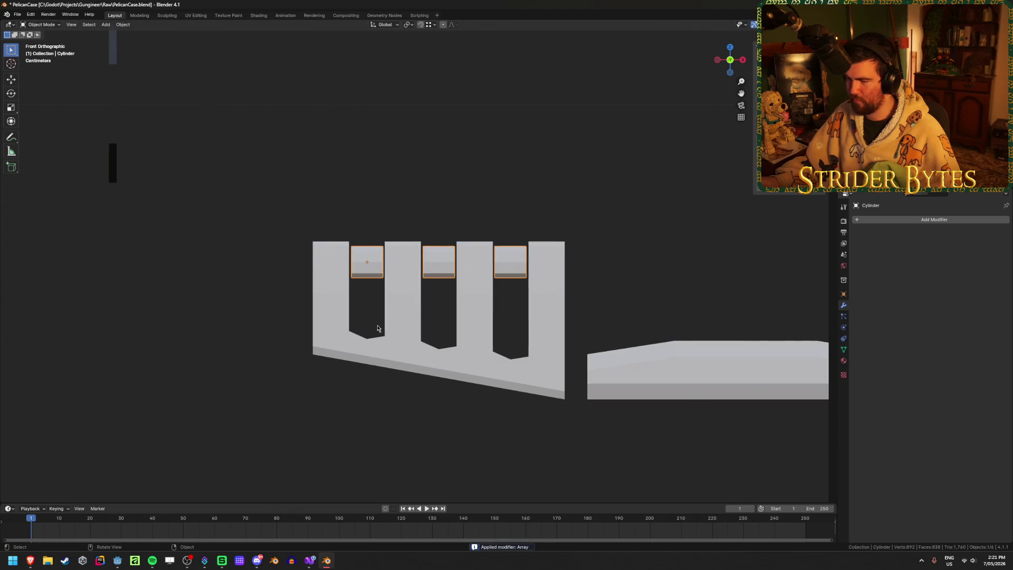
Step: Join the plugs into the comb and add a Mirror modifier to it
left_click(403, 317, "shift")
key("ctrl+j")
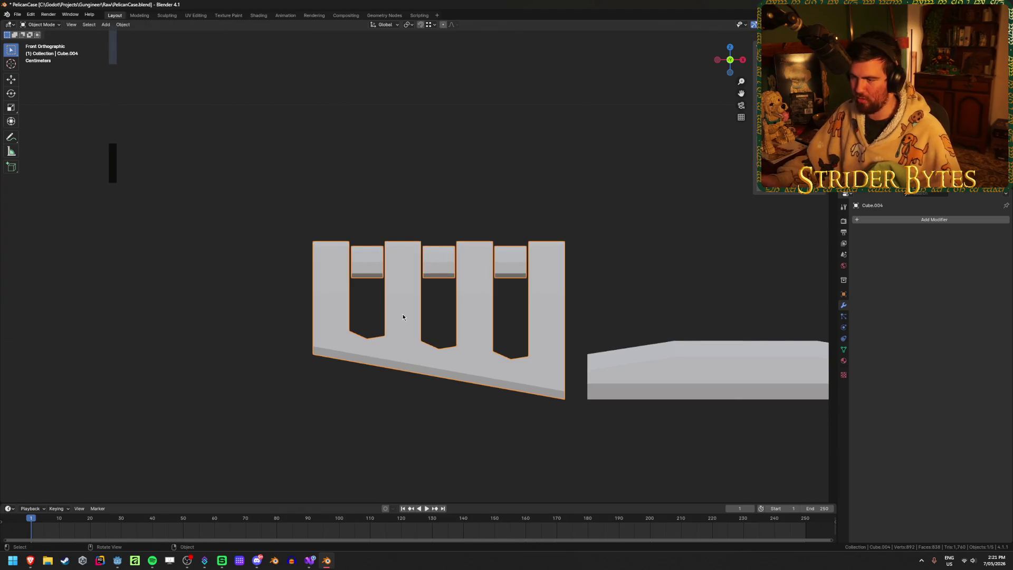
scroll(503, 292, "down", 4)
type("mirror")
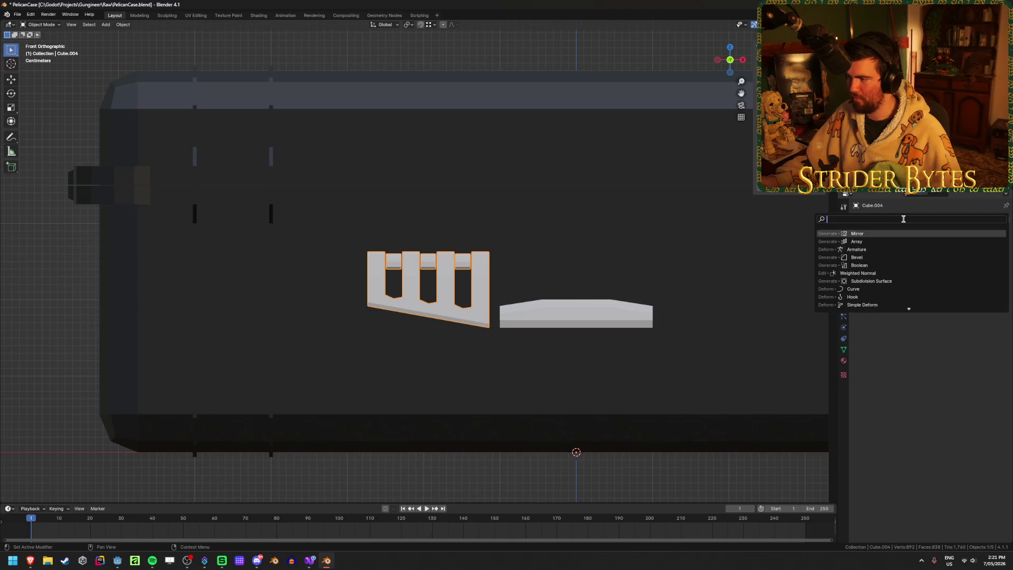
key("Return")
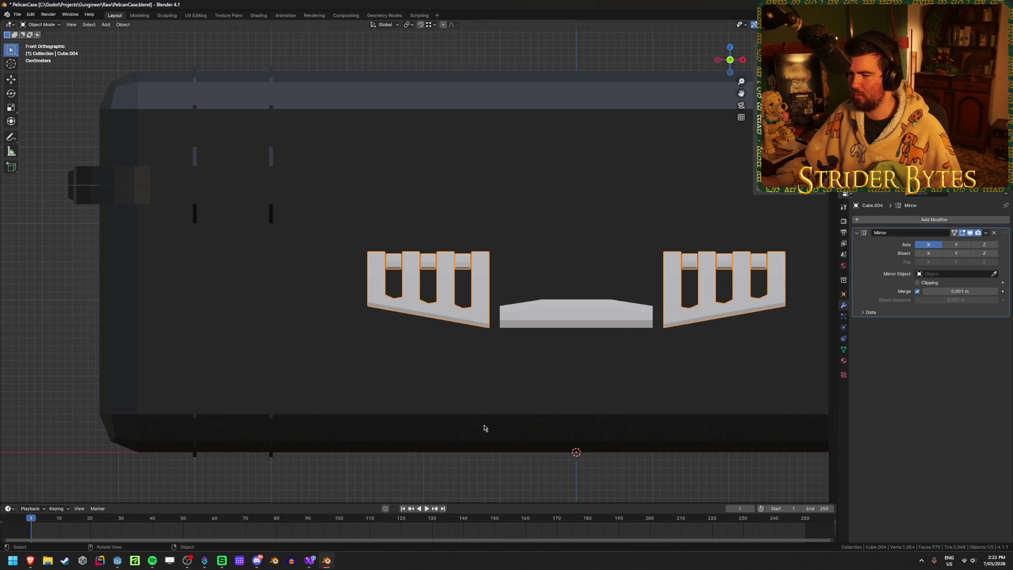
Step: Extrude the left end of the middle handle piece toward the comb
left_click(547, 309)
key("Tab")
scroll(522, 324, "up", 4)
key("shift+z")
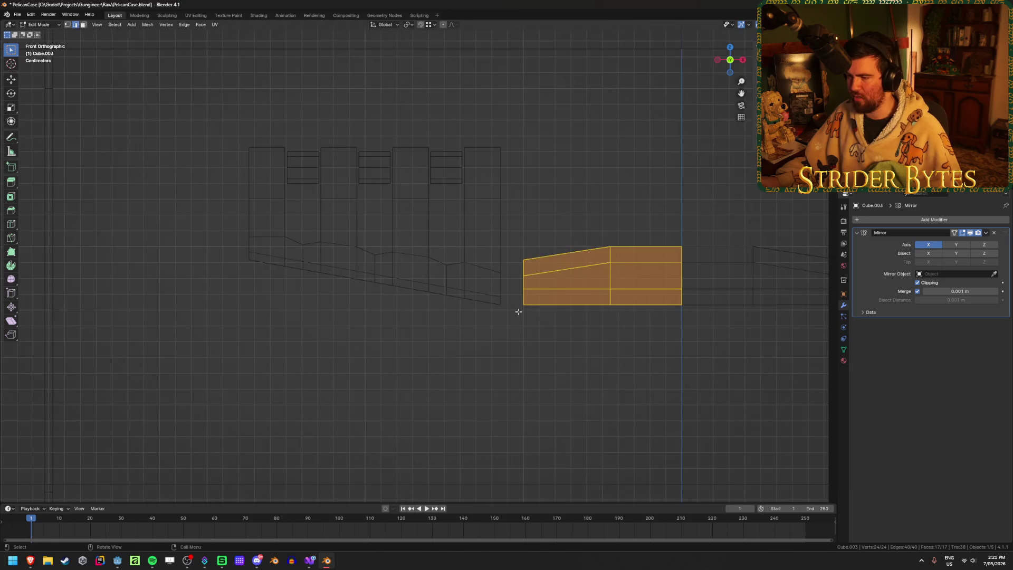
key("shift+z")
key("shift+z")
left_click_drag(560, 231, 510, 336)
key("shift+z")
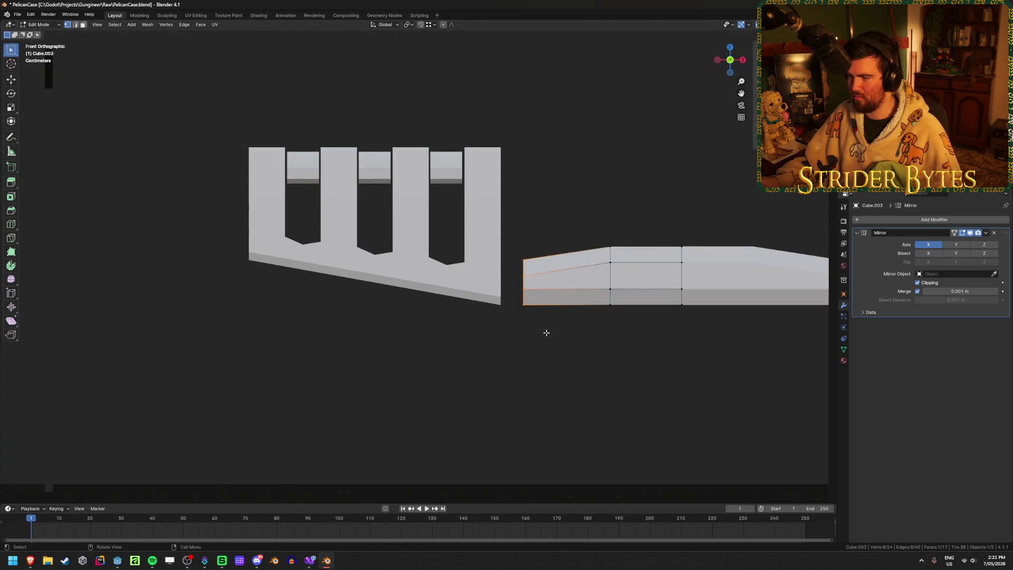
key("e")
left_click(523, 335)
mouse_move(522, 335)
middle_mouse_down()
mouse_move(556, 349)
mouse_move(669, 276)
mouse_move(649, 296)
mouse_move(686, 254)
mouse_move(702, 264)
middle_mouse_up()
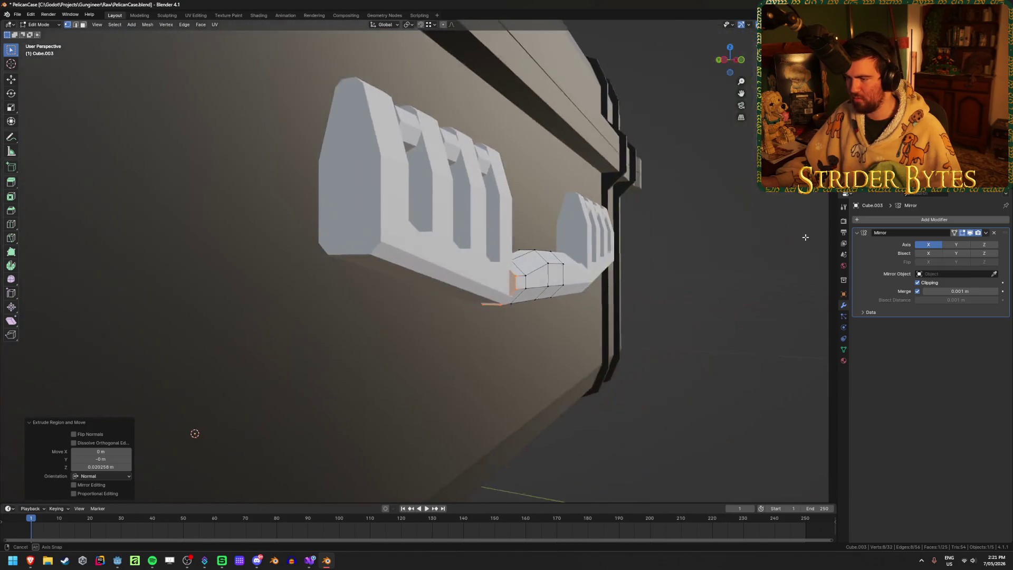
Step: Scale the extruded end down to 0.642 and return to Object Mode
key("s")
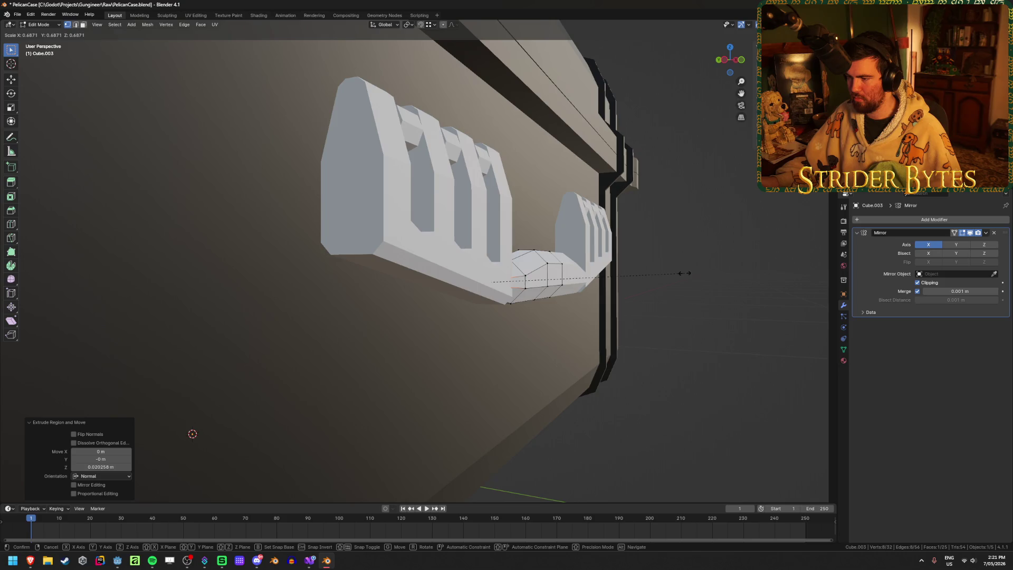
left_click(675, 273)
middle_click_drag(672, 274, 601, 286)
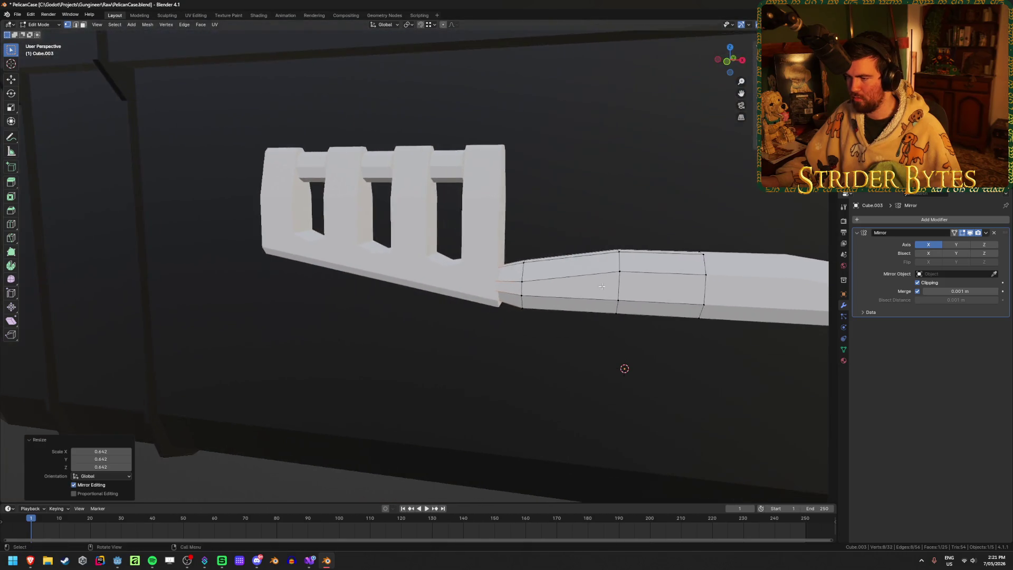
key("Tab")
scroll(365, 433, "down", 5)
middle_click_drag(342, 429, 422, 401)
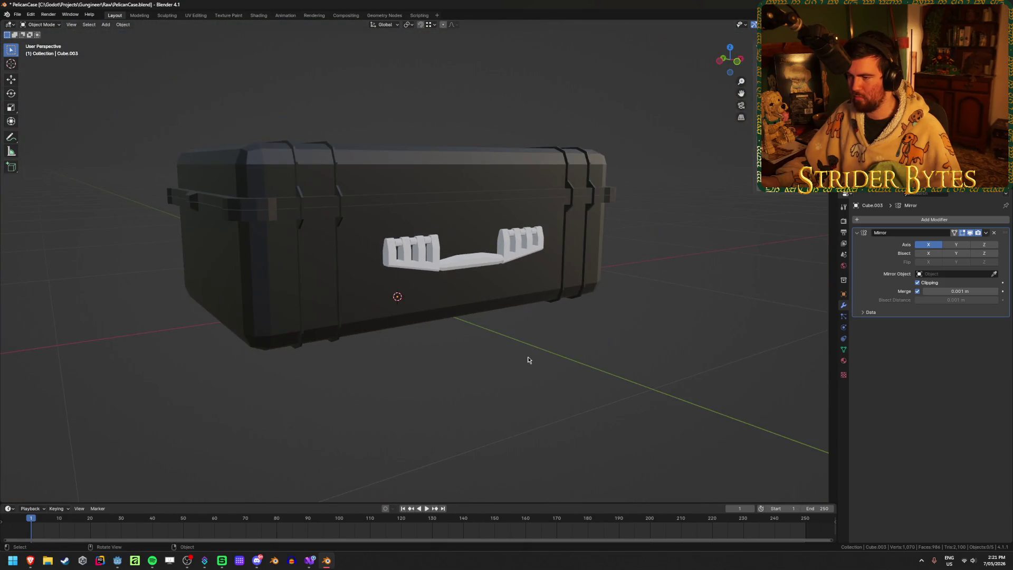
scroll(528, 359, "down", 1)
mouse_move(528, 360)
middle_mouse_down()
mouse_move(550, 310)
mouse_move(552, 318)
middle_mouse_up()
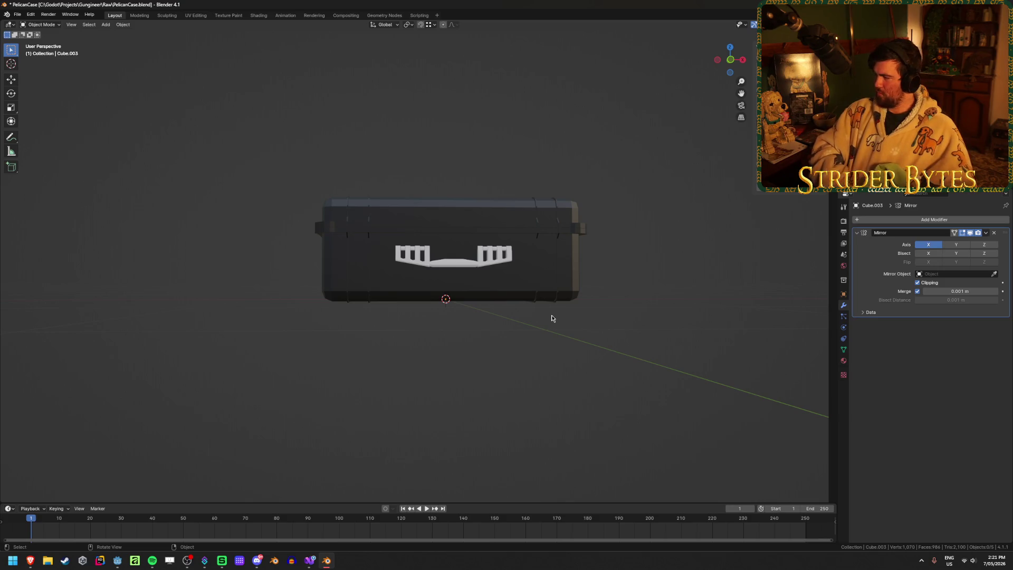
scroll(552, 319, "up", 8)
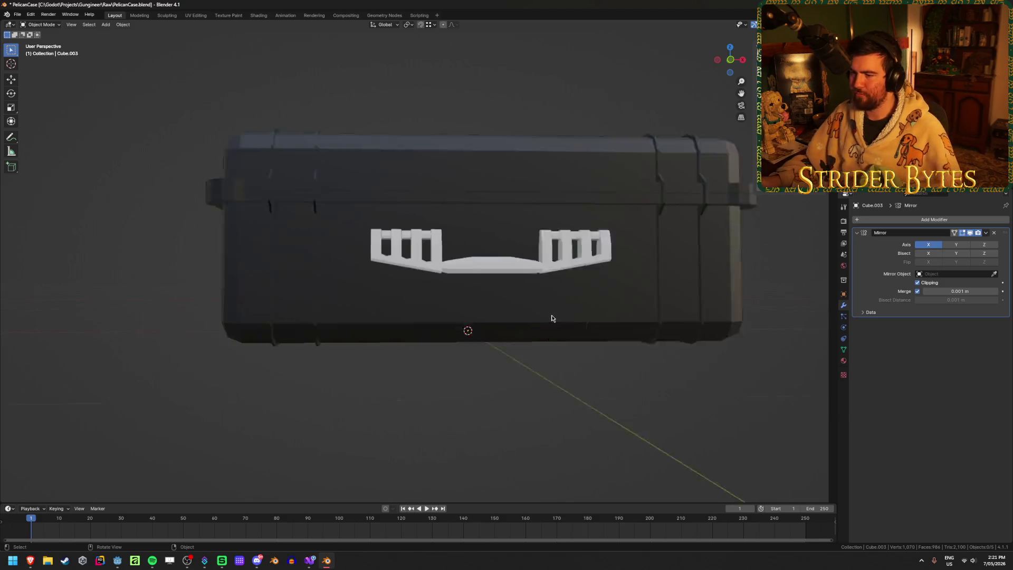
Step: In front X-ray view, scale the middle grip's left-half faces along Z
left_click(562, 267)
middle_click_drag(588, 321, 520, 321)
key("Tab")
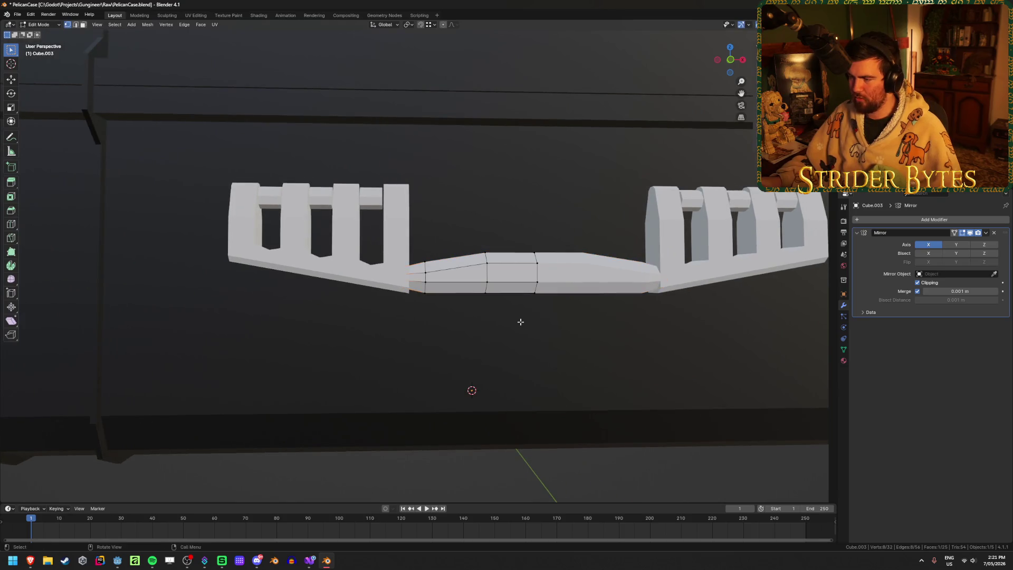
key("KP_1")
key("alt+z")
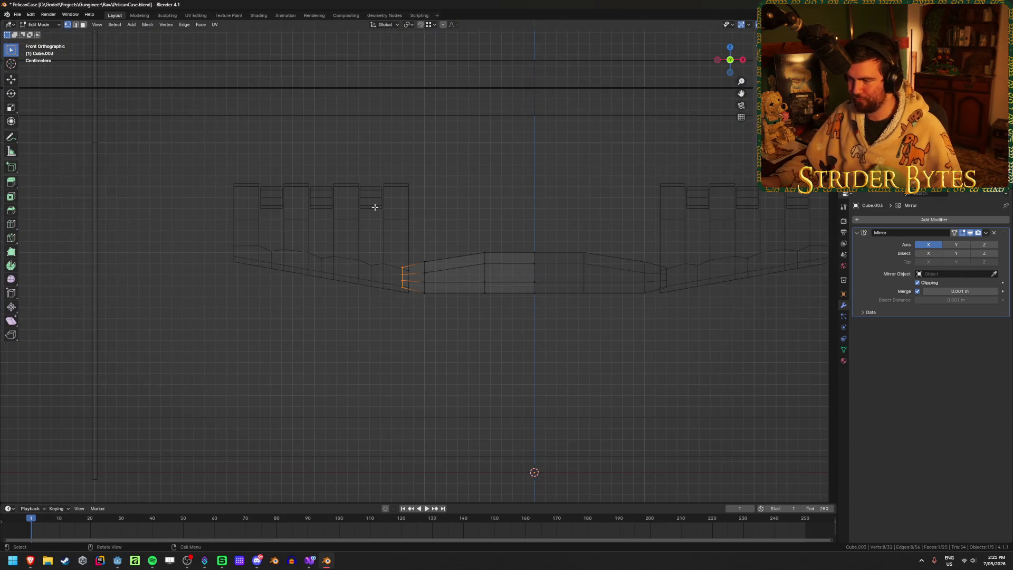
left_click_drag(361, 203, 566, 360)
key("s")
key("z")
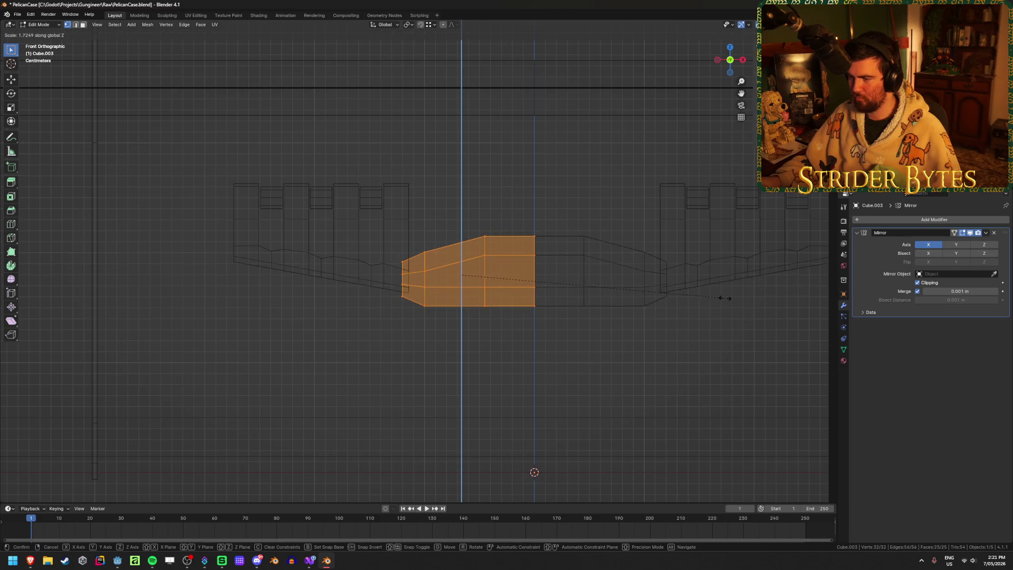
left_click(725, 297)
Step: Raise the grip section 0.006843 m along Z, disable X-ray, and return to Object Mode
key("g")
key("z")
left_click(728, 290)
key("alt+z")
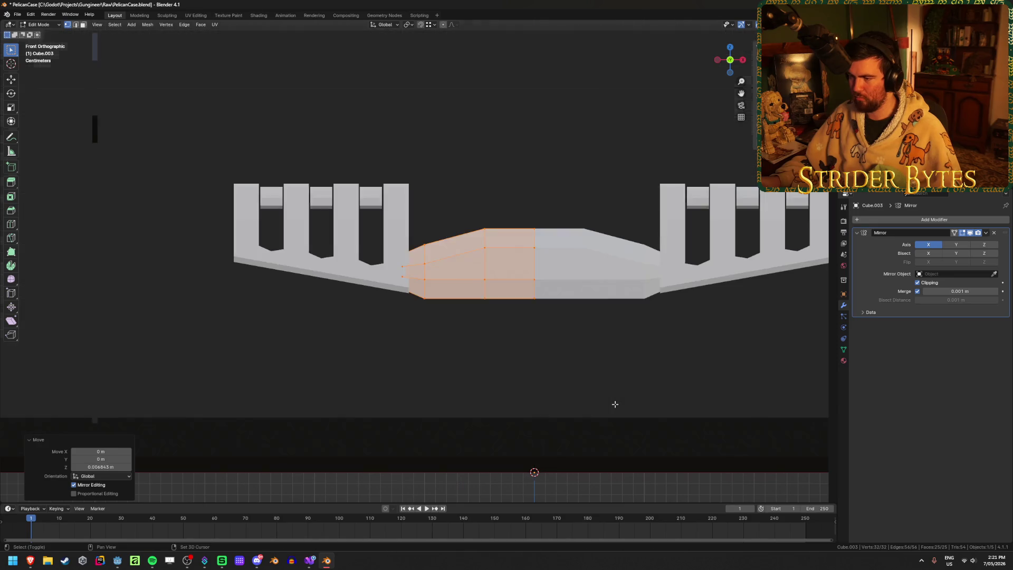
key("Tab")
scroll(591, 390, "down", 5)
mouse_move(591, 391)
middle_mouse_down()
mouse_move(561, 410)
mouse_move(504, 410)
mouse_move(482, 398)
mouse_move(489, 373)
mouse_move(473, 317)
mouse_move(445, 266)
mouse_move(495, 311)
mouse_move(559, 297)
mouse_move(576, 310)
mouse_move(543, 311)
middle_mouse_up()
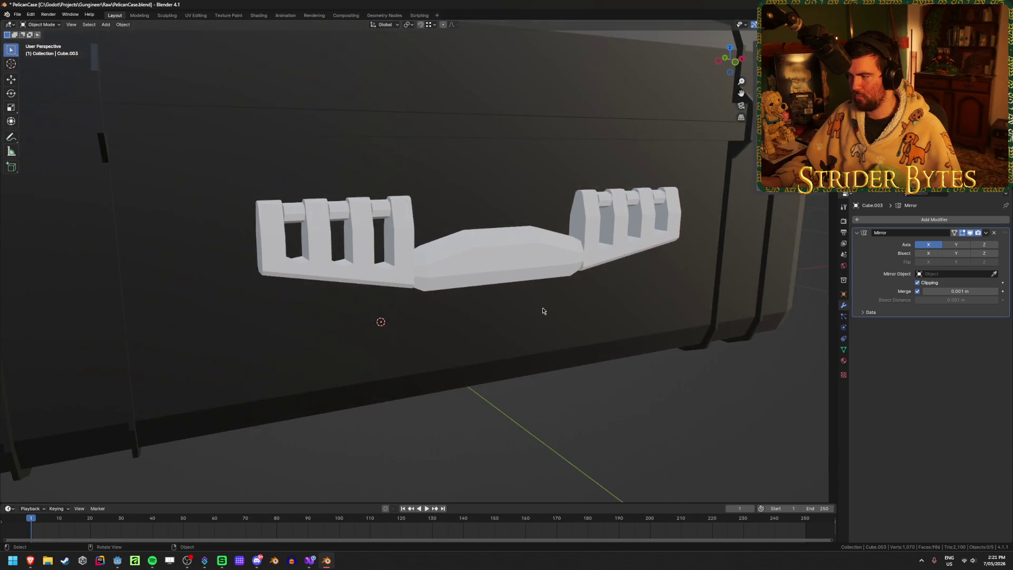
scroll(543, 311, "down", 6)
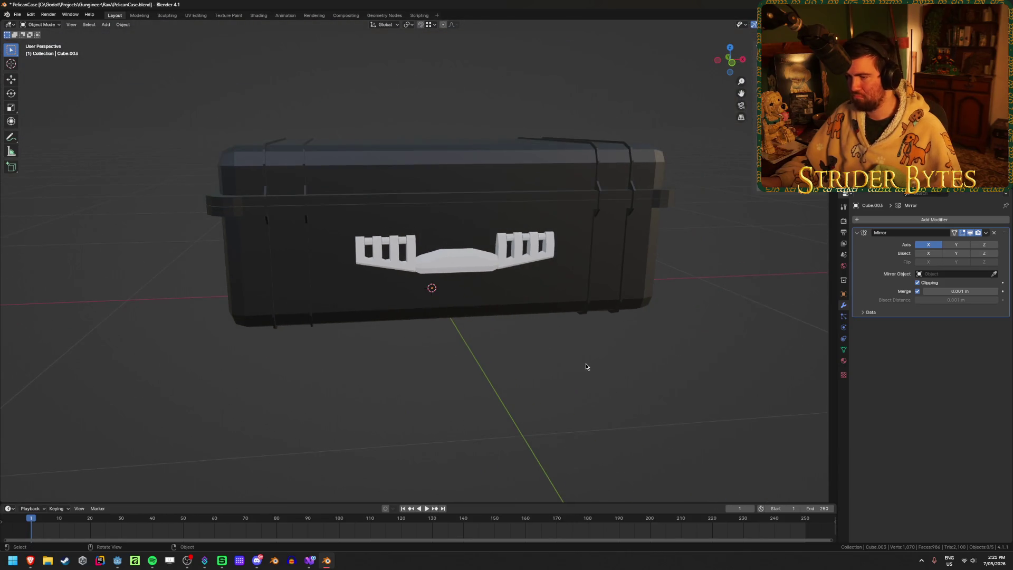
Step: Add a new cube and shrink it to 0.078 scale
mouse_move(555, 378)
middle_mouse_down()
mouse_move(453, 359)
mouse_move(521, 385)
mouse_move(575, 386)
middle_mouse_up()
scroll(495, 386, "up", 6)
scroll(481, 386, "down", 3)
scroll(575, 386, "down", 3)
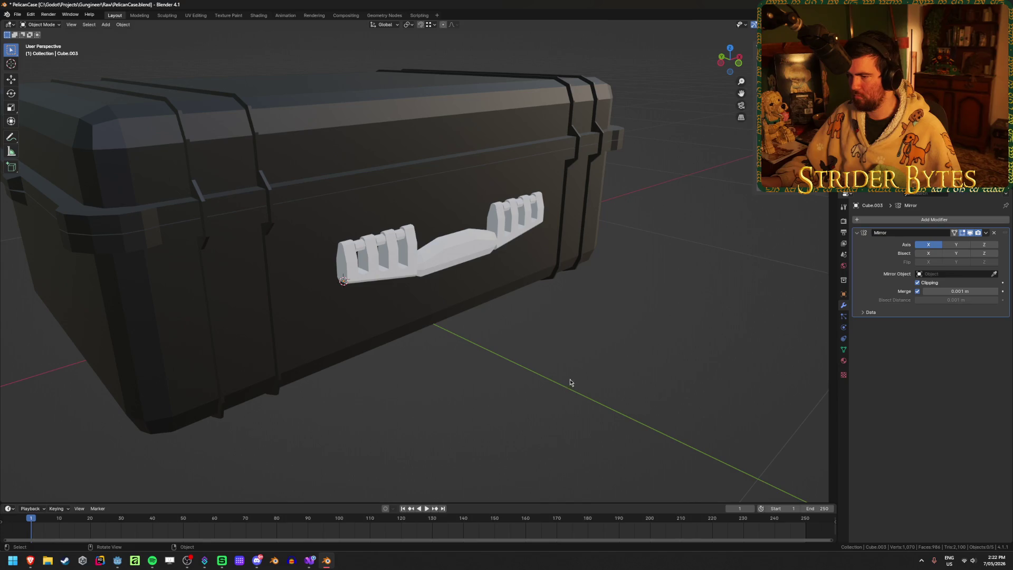
key("shift+a")
mouse_move(401, 291)
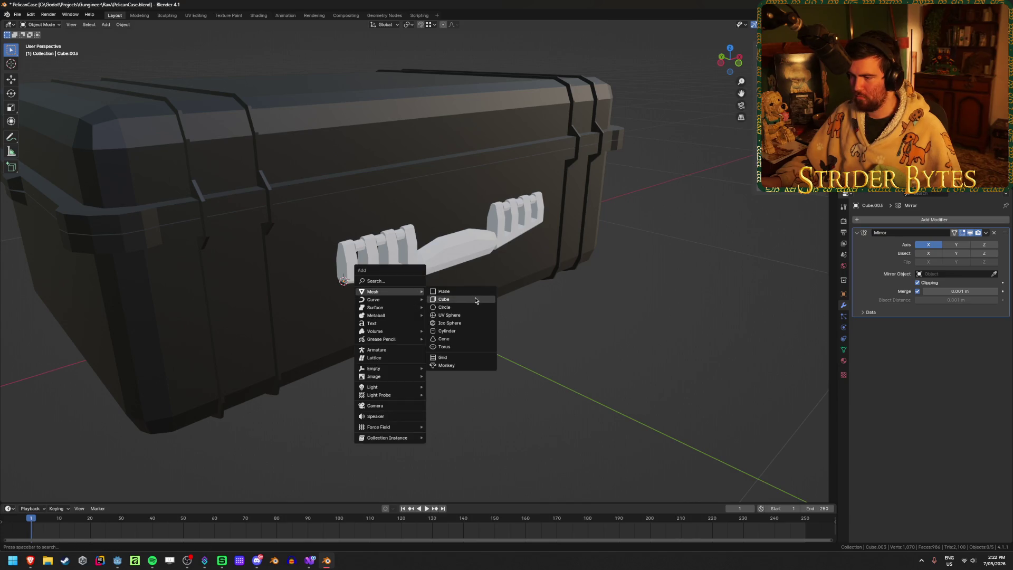
left_click(475, 300)
scroll(478, 304, "down", 5)
key("s")
left_click(413, 268)
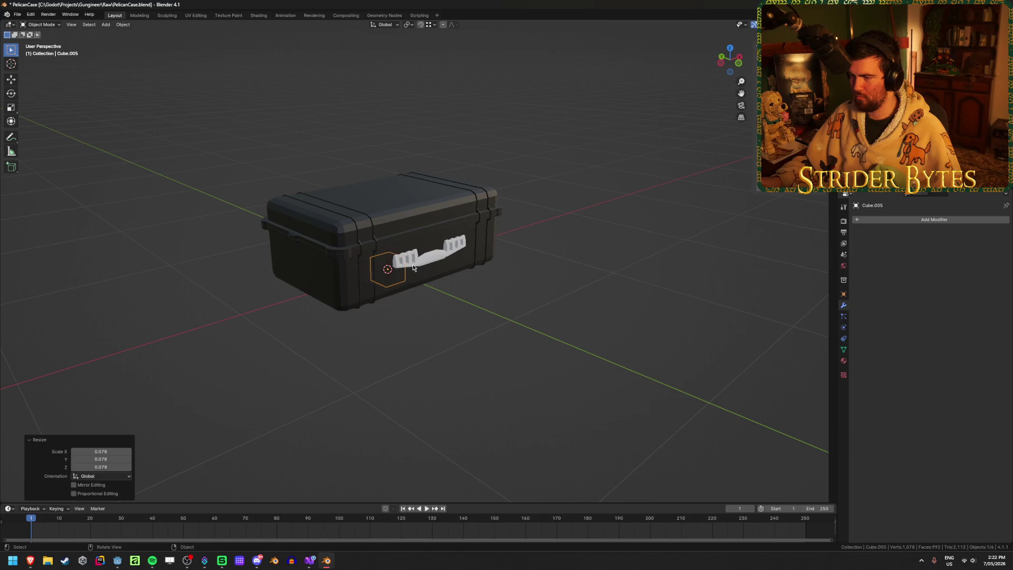
Step: In front view, move the cube to the handle's left end and rescale it to 0.127
key("KP_1")
middle_click_drag(414, 269, 504, 348, "shift")
scroll(505, 348, "up", 4)
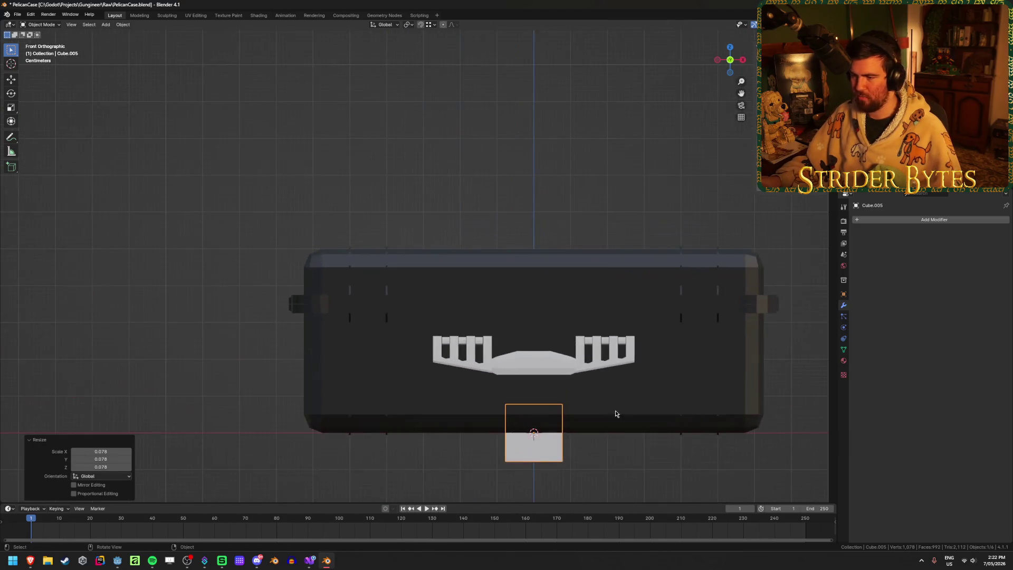
key("g")
left_click(527, 313)
key("s")
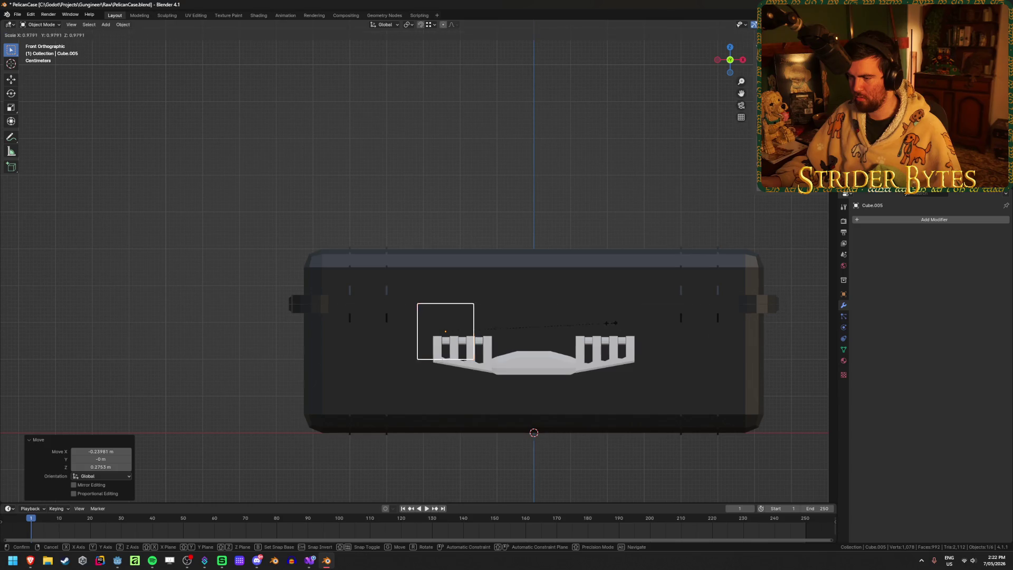
left_click(467, 326)
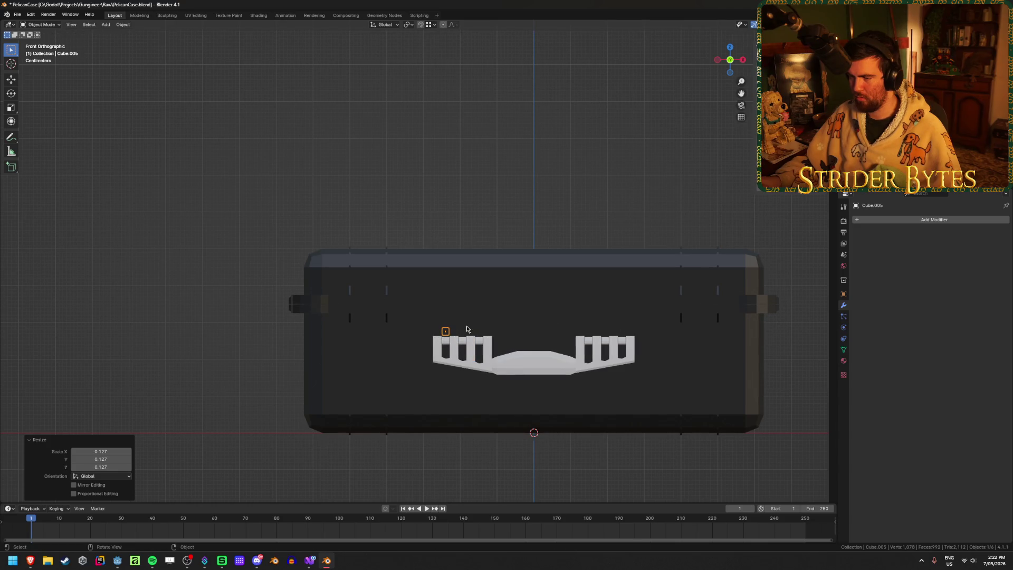
Step: Shift the cube along Y and lower it along Z into its slot
scroll(527, 378, "up", 6)
mouse_move(559, 338)
middle_mouse_down("shift")
mouse_move(534, 276)
mouse_move(539, 312)
middle_mouse_up("shift")
scroll(538, 310, "down", 3)
key("g")
key("y")
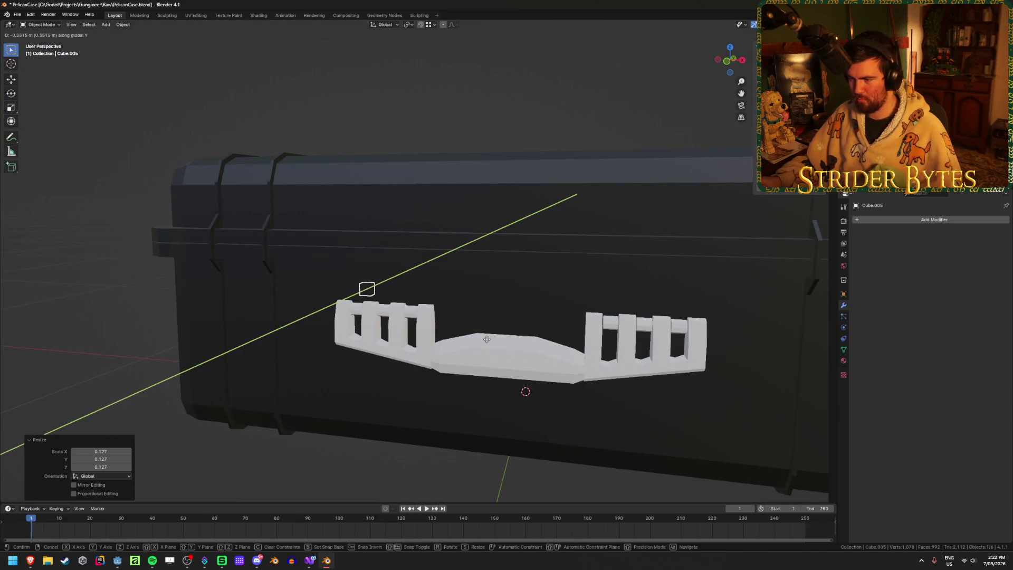
left_click(473, 328)
key("KP_1")
scroll(473, 328, "up", 8)
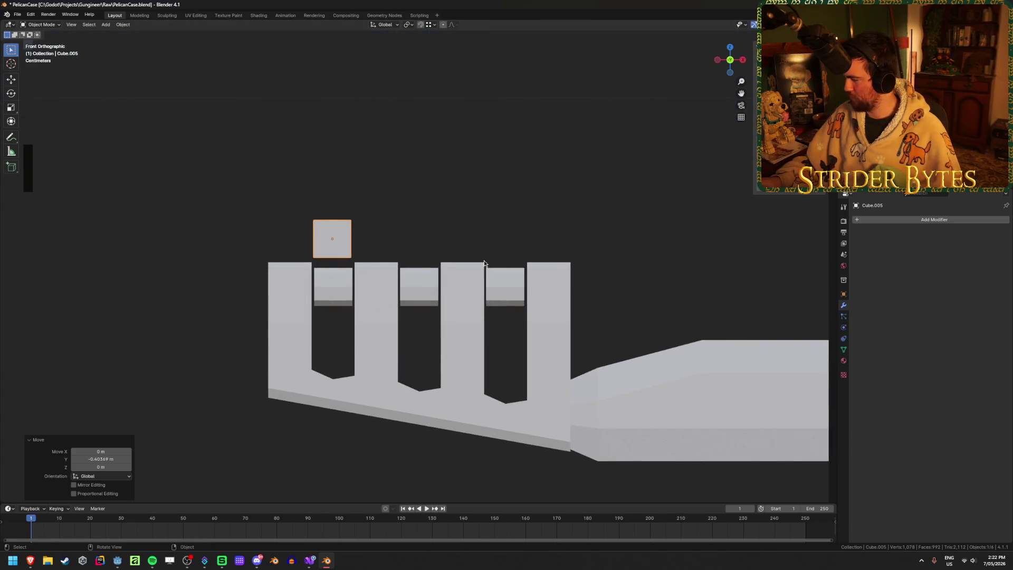
key("g")
key("z")
left_click(484, 308)
Step: Nudge the cube along Y, thin it along Y, and enter Edit Mode
middle_click_drag(483, 308, 409, 346)
key("g")
key("y")
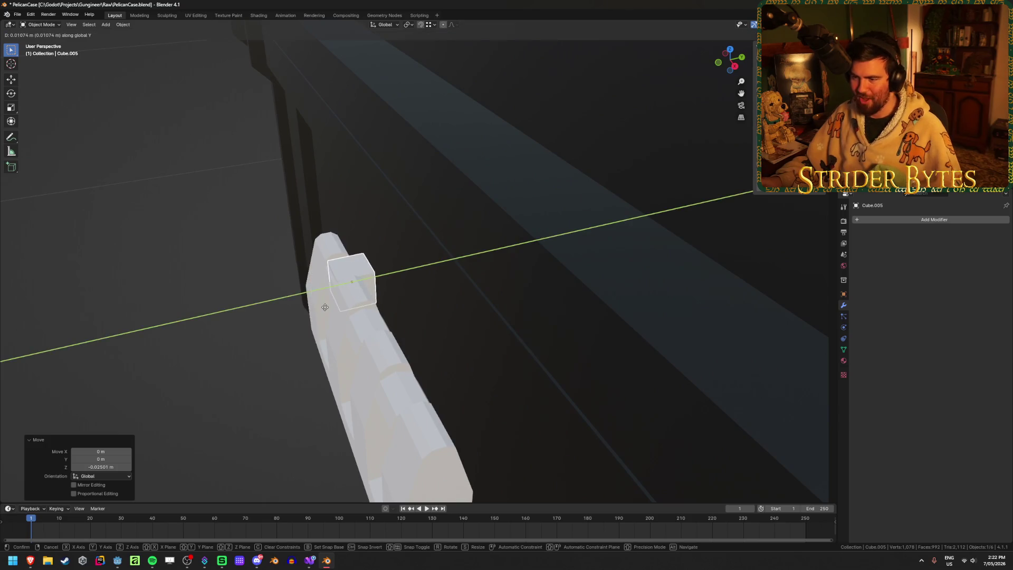
left_click(327, 306)
key("s")
key("x")
key("y")
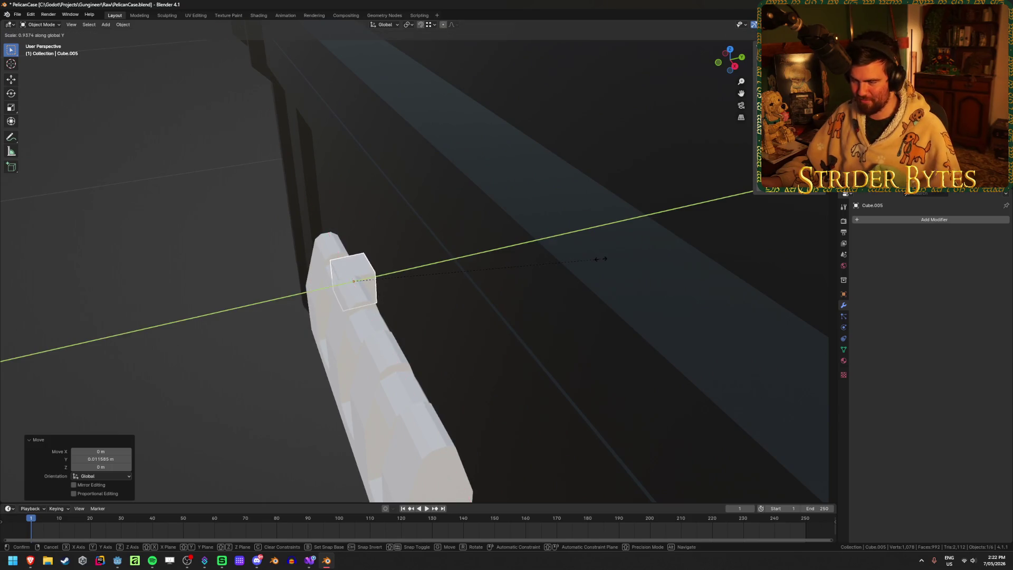
left_click(484, 264)
mouse_move(482, 267)
middle_mouse_down()
mouse_move(468, 249)
mouse_move(484, 244)
middle_mouse_up()
key("Tab")
scroll(432, 263, "down", 3)
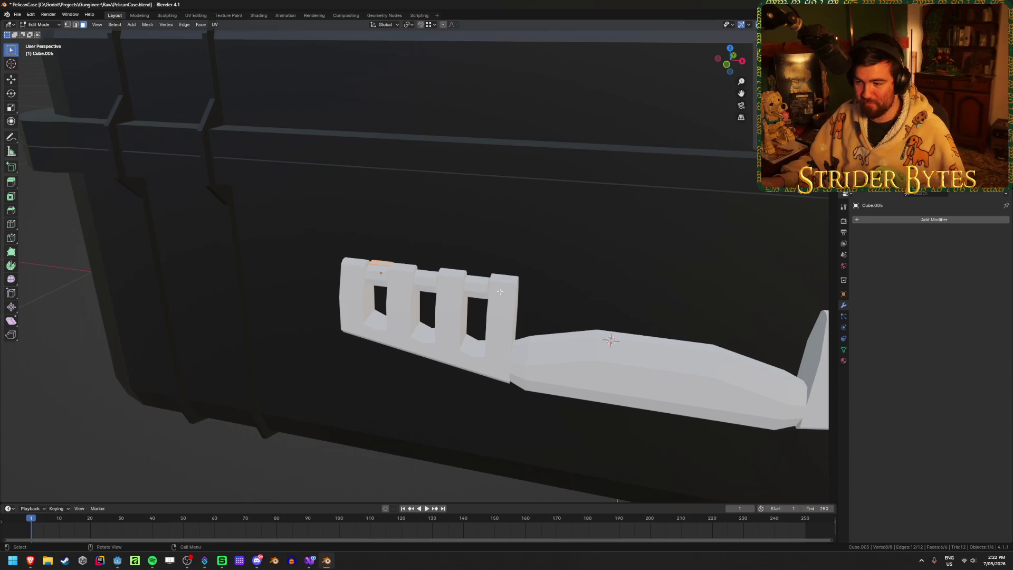
Step: Raise the block's top face about 0.08 m on Z to form a tall post
mouse_move(500, 291)
middle_mouse_down()
mouse_move(488, 204)
mouse_move(505, 158)
middle_mouse_up()
key("e")
key("z")
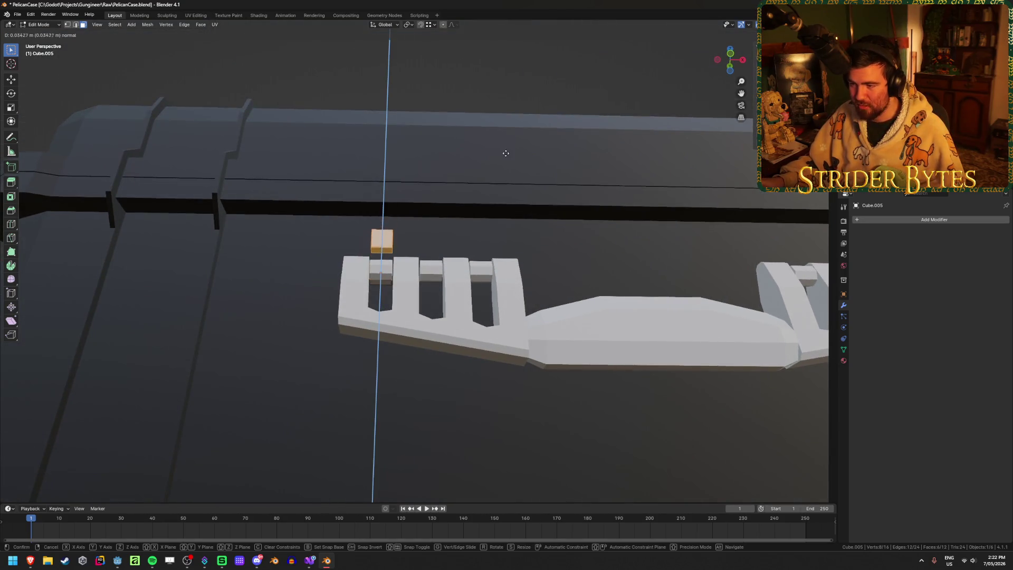
key("Escape")
middle_click_drag(444, 208, 454, 248)
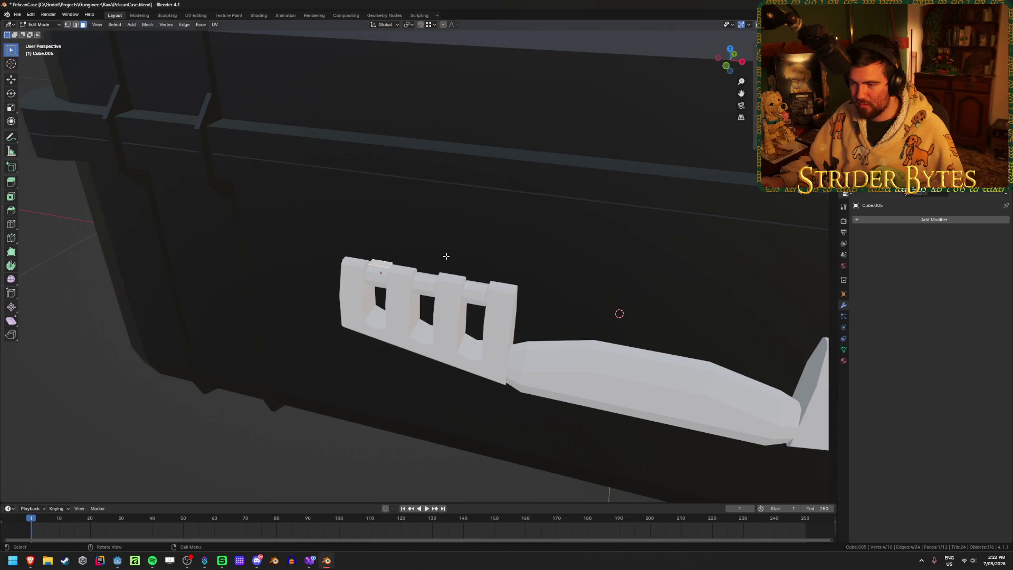
key("g")
key("z")
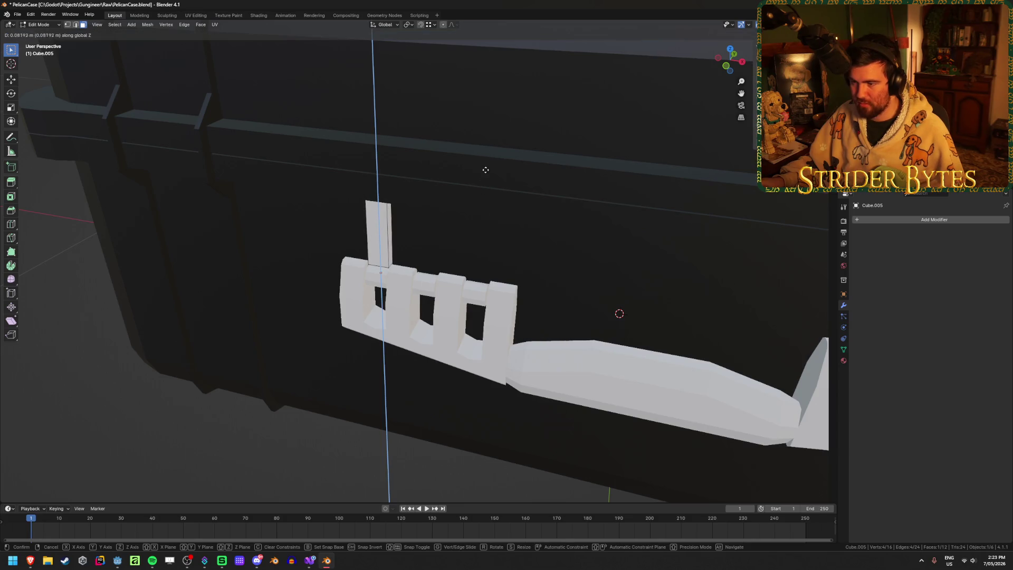
left_click(484, 169)
mouse_move(484, 169)
middle_mouse_down()
mouse_move(408, 248)
mouse_move(436, 242)
mouse_move(446, 261)
mouse_move(553, 318)
mouse_move(517, 293)
mouse_move(352, 353)
mouse_move(376, 325)
mouse_move(615, 358)
mouse_move(601, 340)
middle_mouse_up()
key("Tab")
key("Tab")
scroll(615, 358, "down", 3)
key("Tab")
scroll(616, 357, "up", 2)
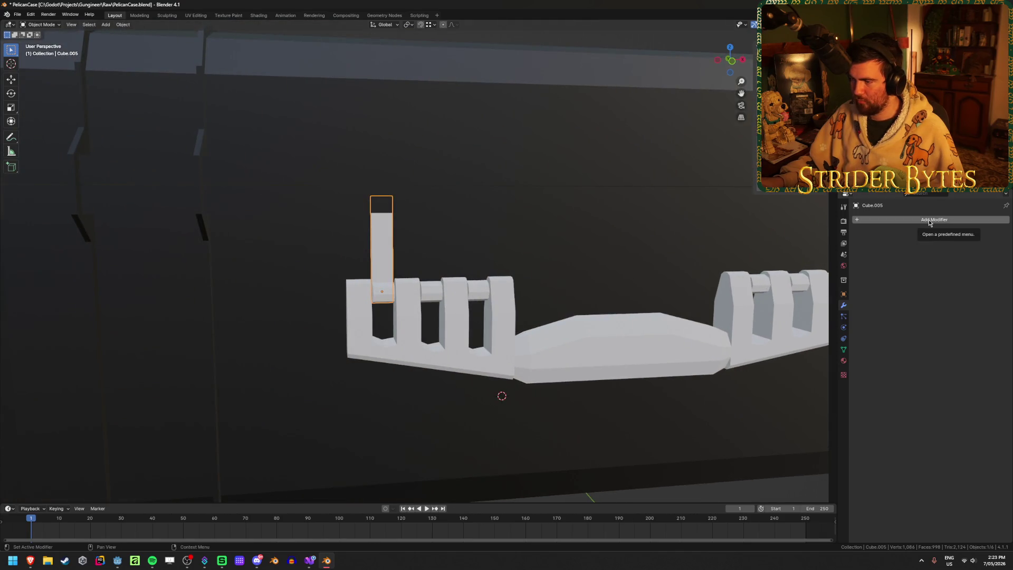
Step: Apply the post's location, then add an Array modifier and a Mirror modifier
key("ctrl+a")
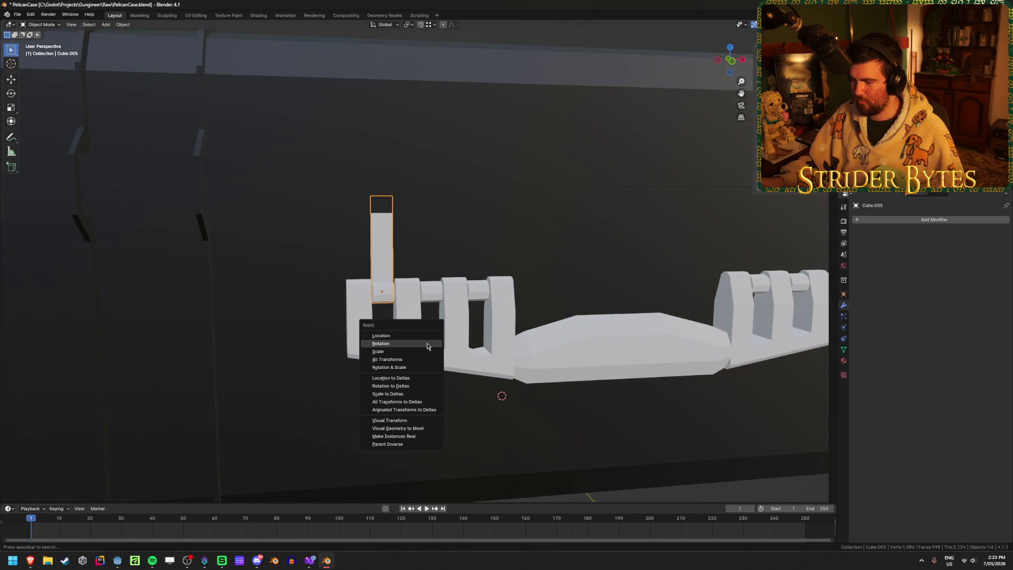
left_click(428, 337)
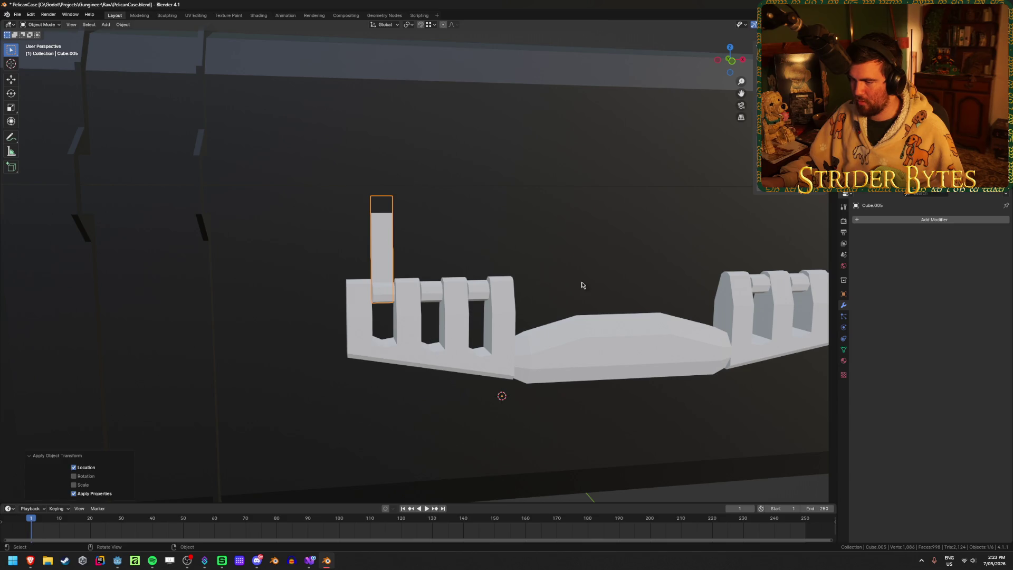
left_click(937, 219)
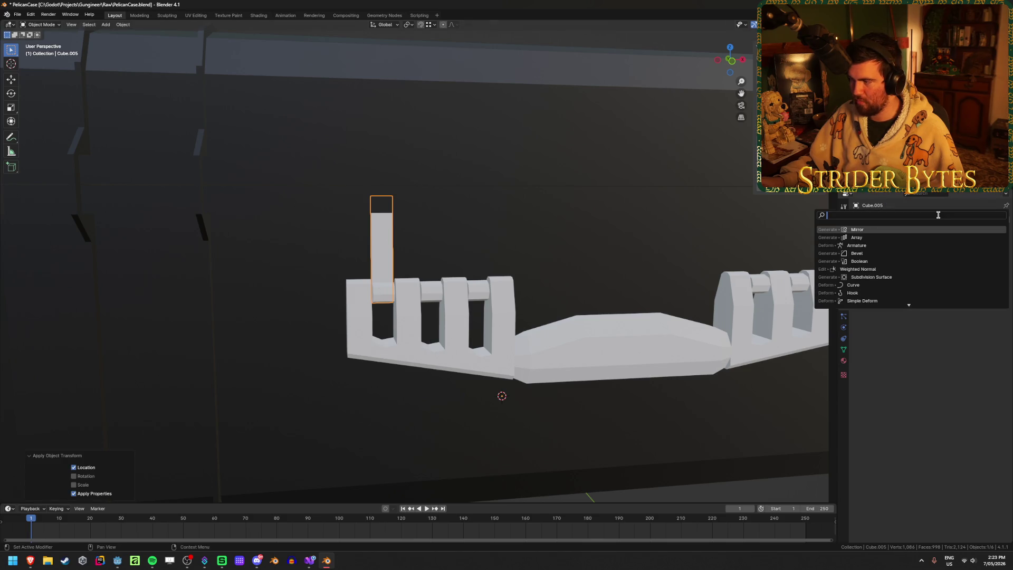
key("Down")
key("Return")
left_click(937, 220)
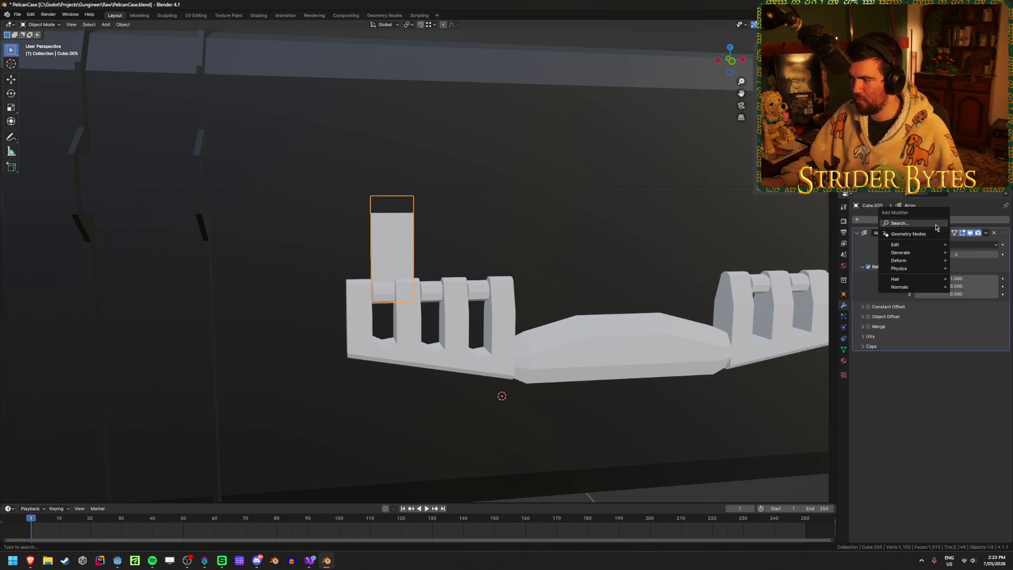
left_click(937, 227)
left_click(879, 249)
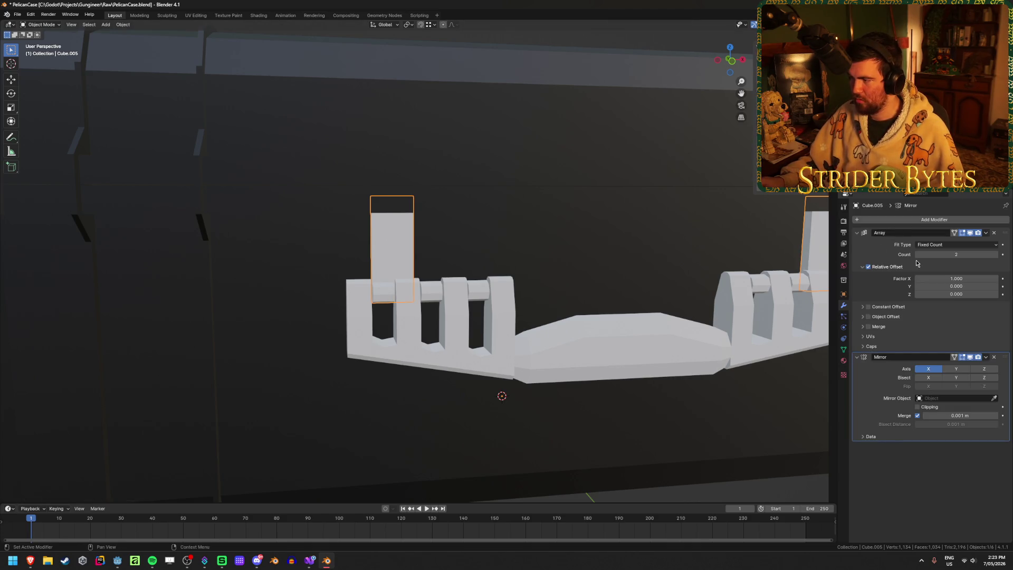
Step: Set the Array to 3 copies with constant offset, X distance 0.0425 m
left_click(997, 254)
scroll(499, 272, "up", 2)
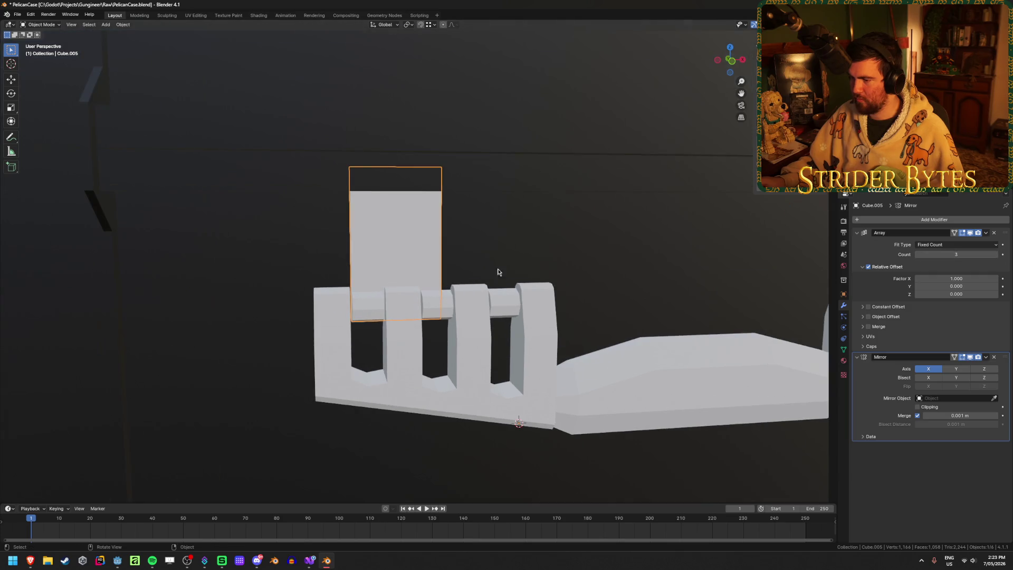
left_click(869, 267)
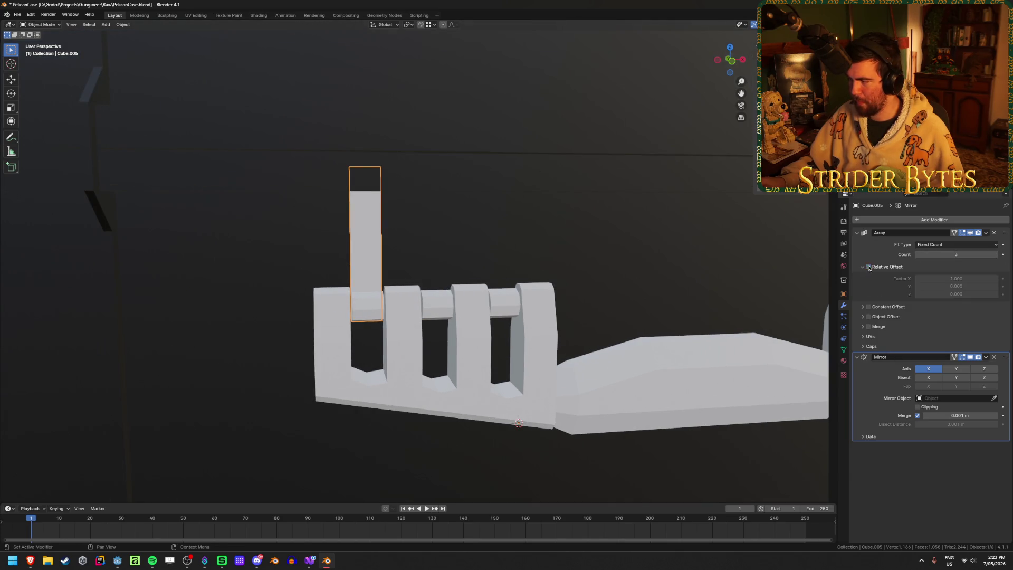
left_click(868, 307)
left_click(864, 307)
left_click(977, 318)
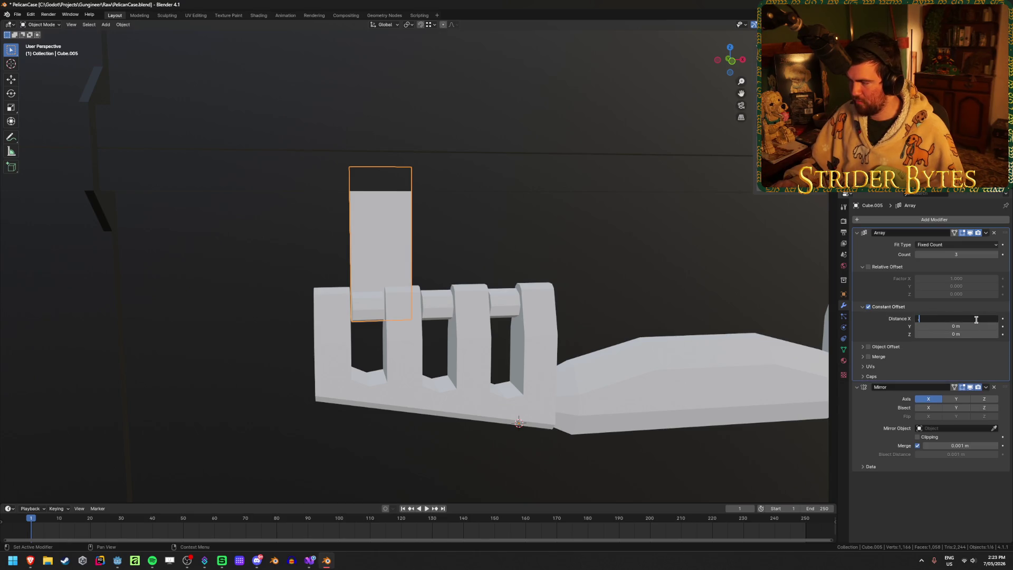
type("0425")
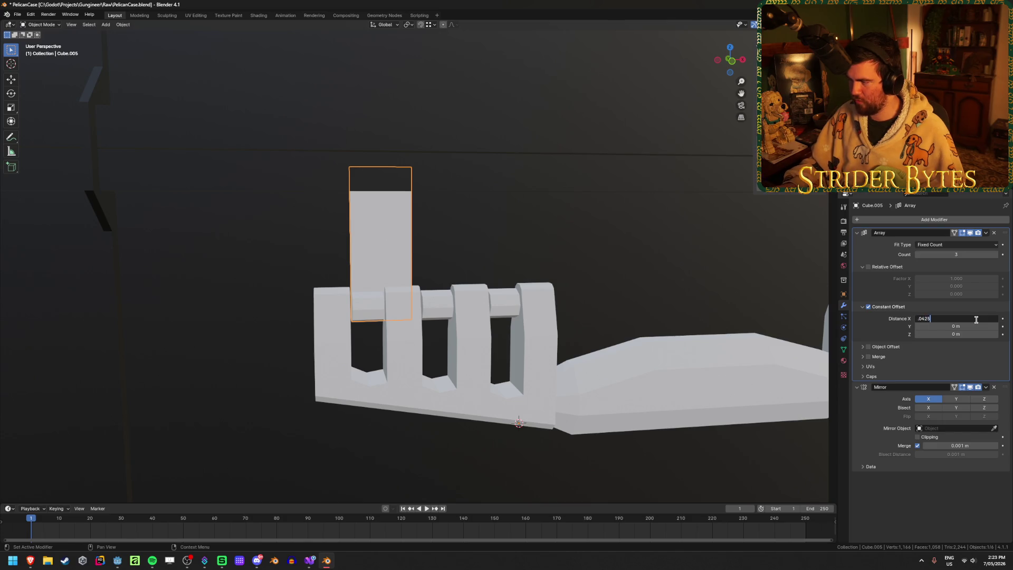
key("Return")
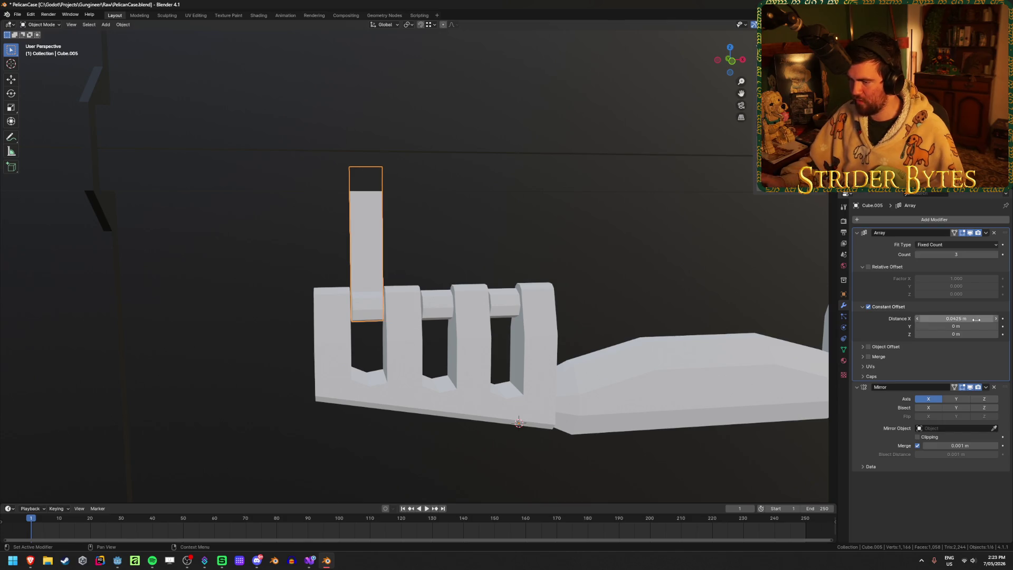
scroll(792, 311, "down", 4)
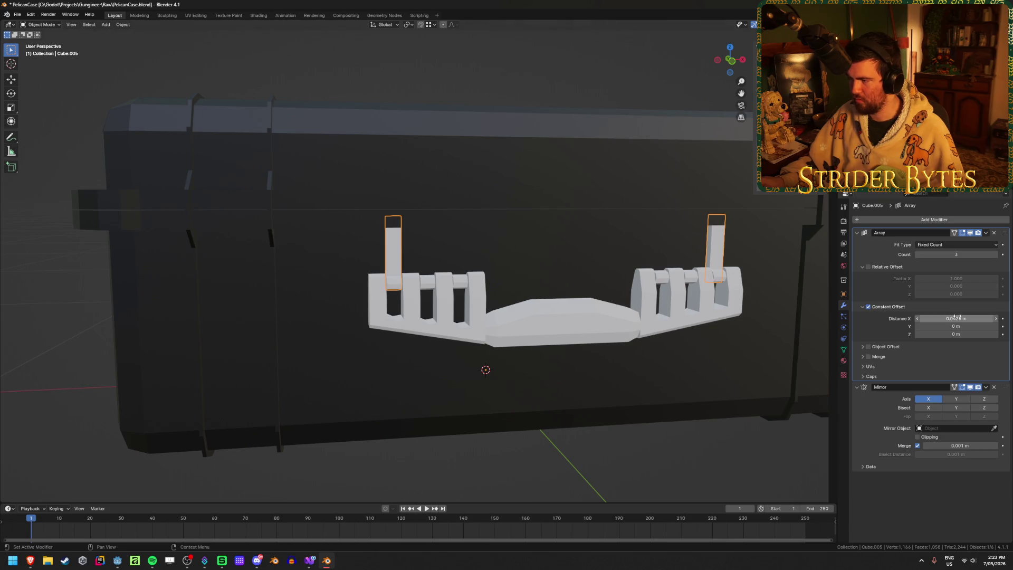
left_click_drag(950, 319, 1011, 318)
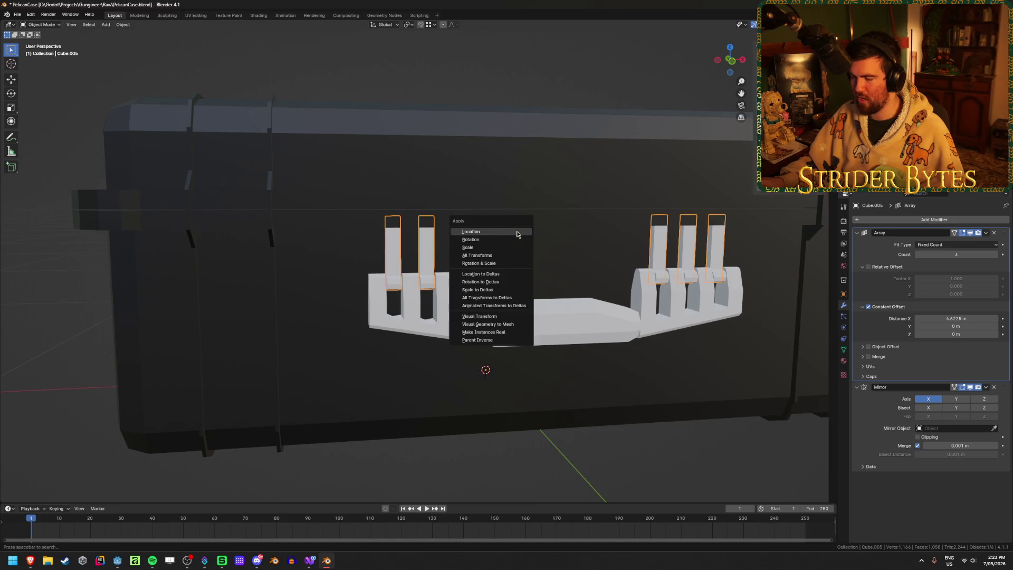
Step: Apply the fingers' scale and recommit the 0.0425 m array spacing
key("ctrl+a")
left_click(515, 249)
left_click(970, 319)
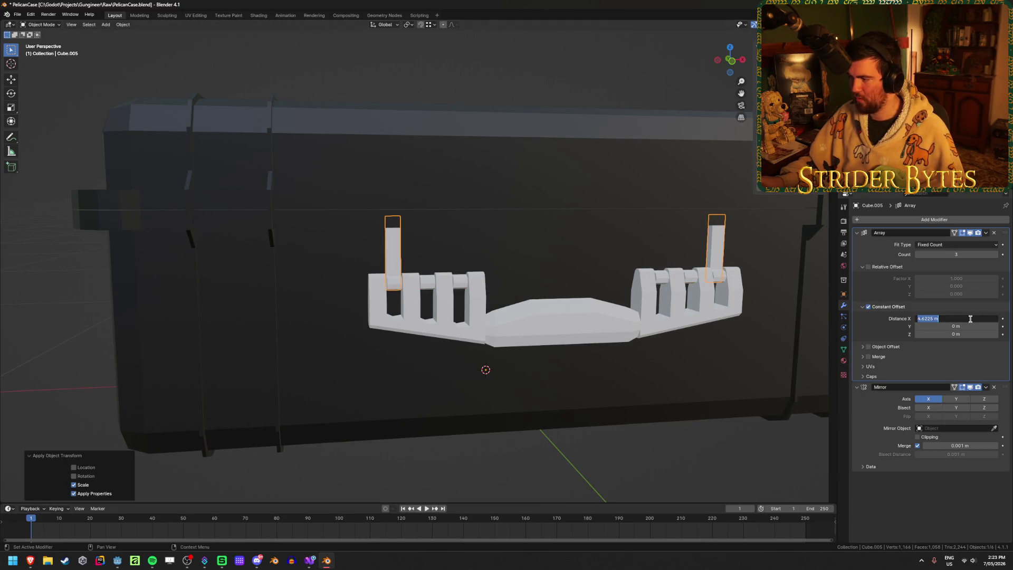
key("Return")
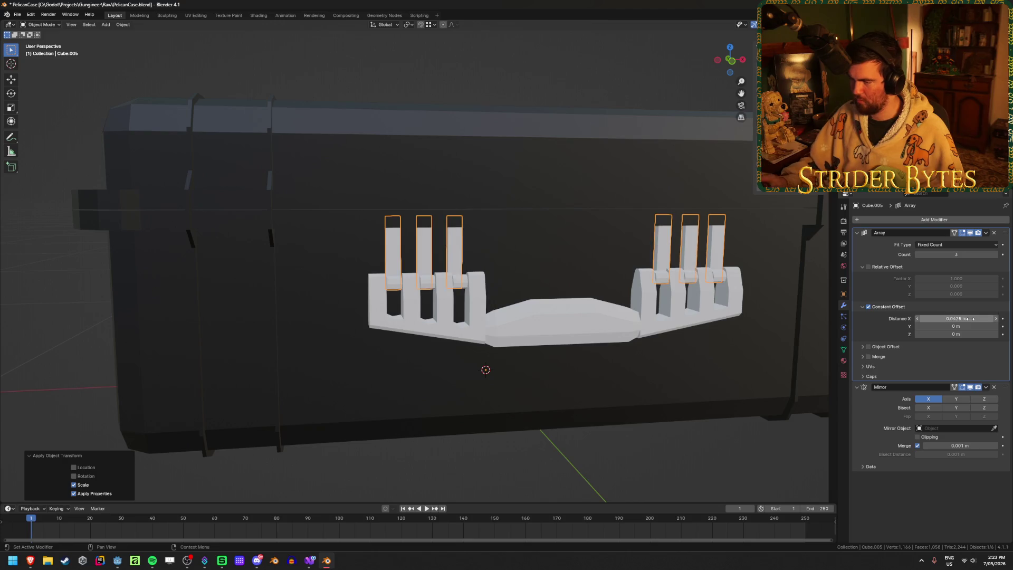
key("KP_1")
scroll(553, 290, "up", 4)
Step: Try finger spacings of 0.04525, 0.0453 and 0.0455 m
scroll(553, 289, "up", 4)
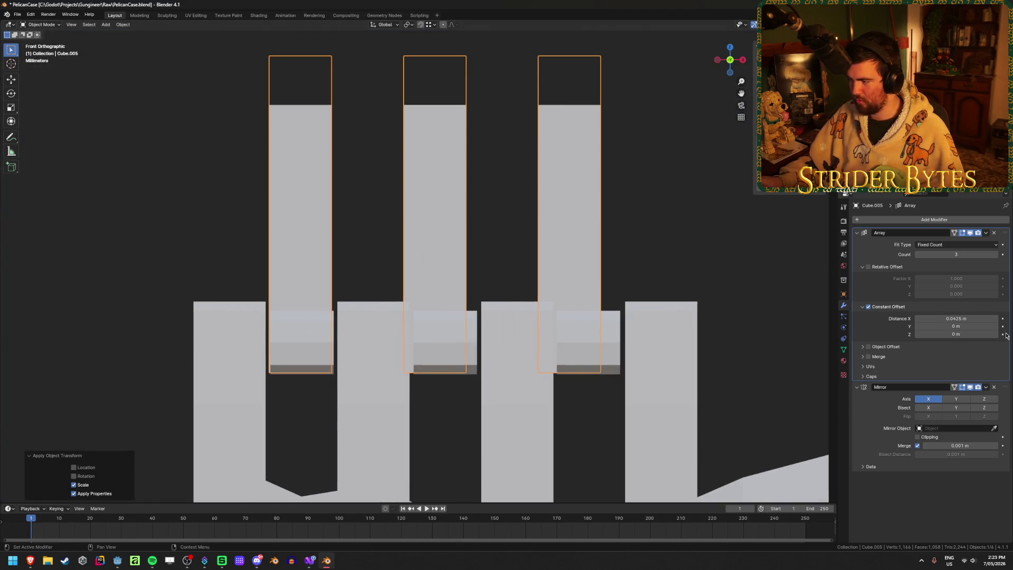
left_click(968, 317)
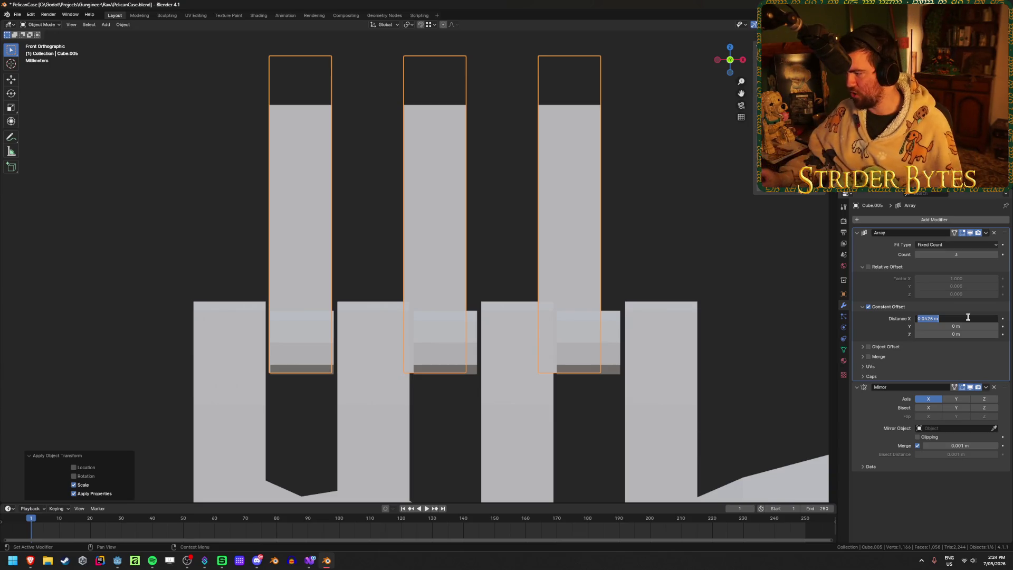
type("5")
key("Return")
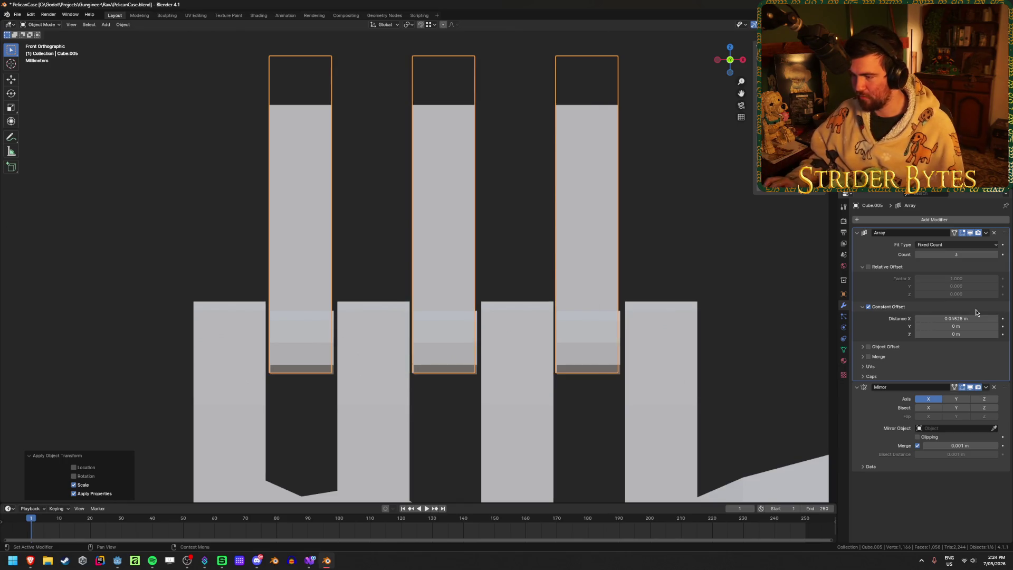
left_click(947, 319)
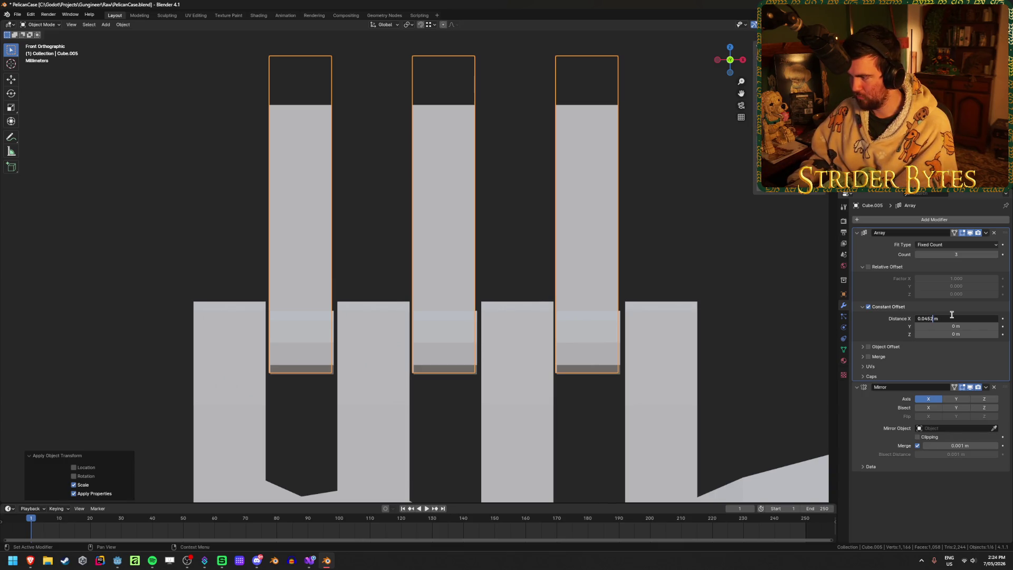
key("BackSpace")
type("3")
key("Return")
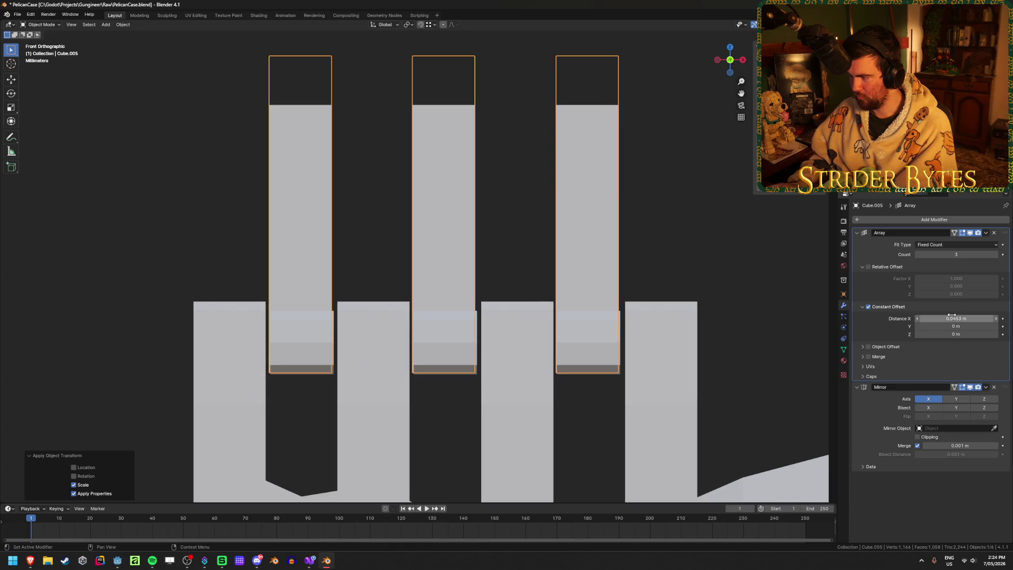
left_click(952, 316)
key("BackSpace")
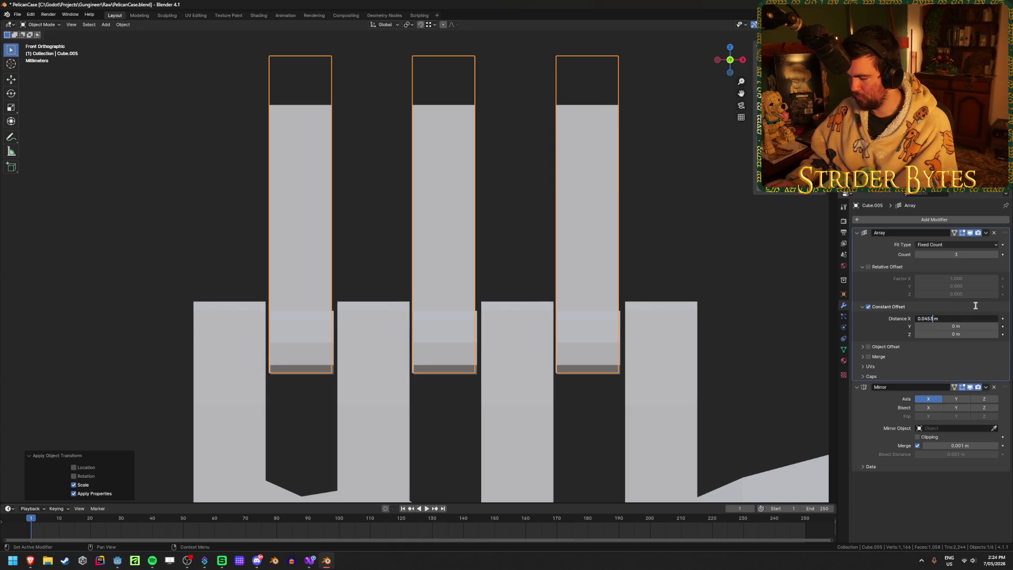
key("Return")
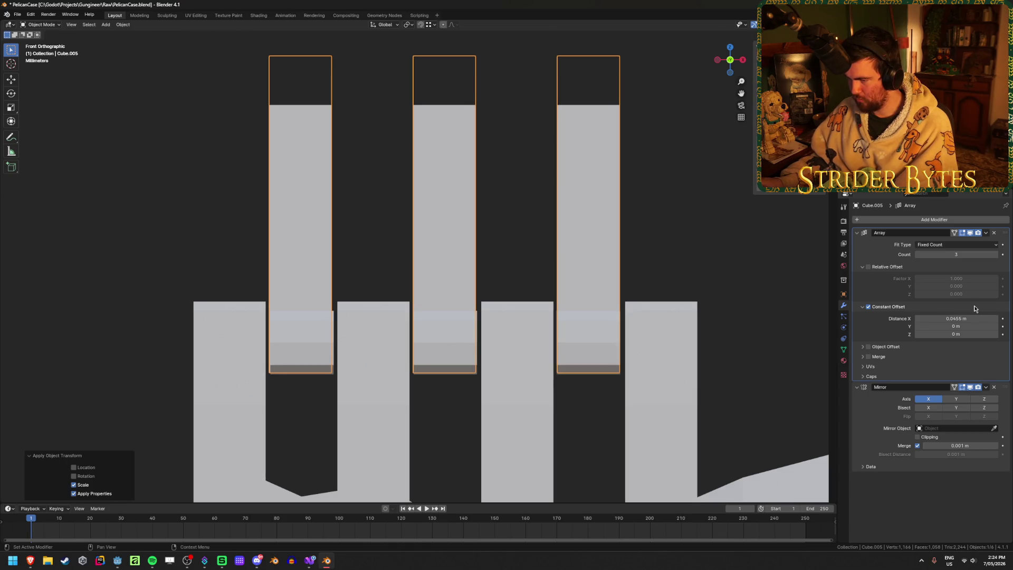
Step: Move the fingers 0.0005 m along X and set the spacing to 0.04525 m
key("g")
key("x")
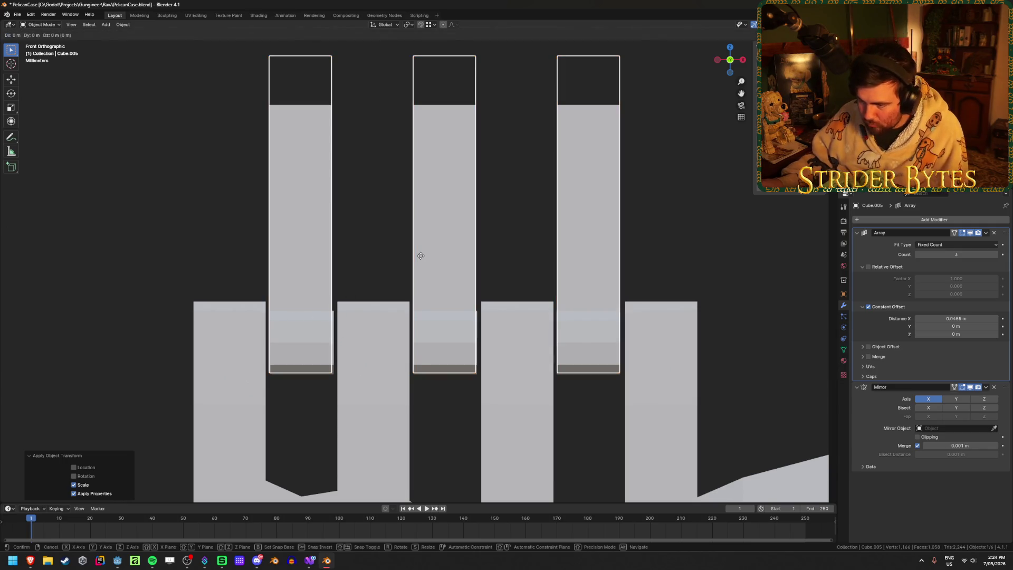
left_click(423, 256)
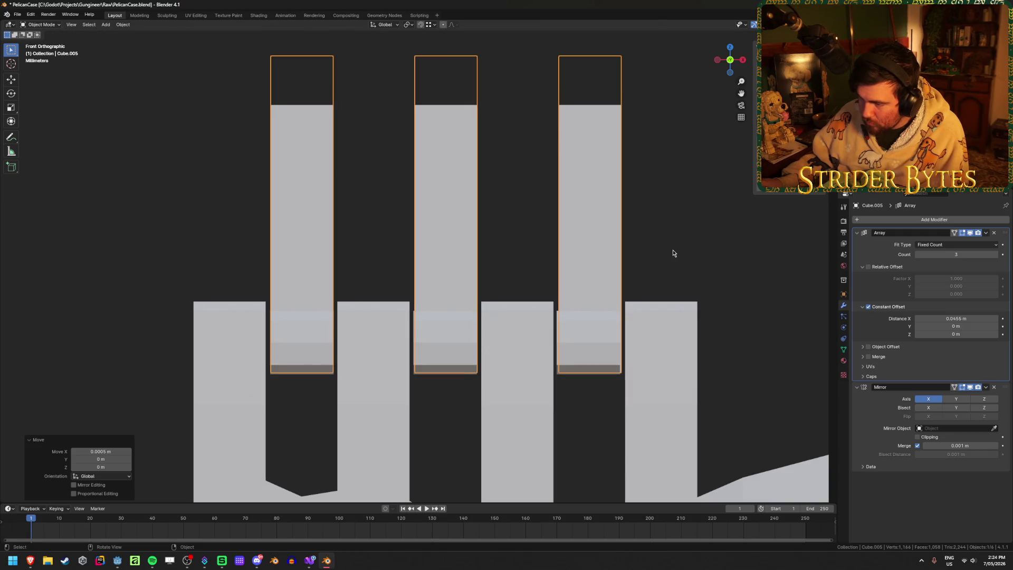
left_click(938, 319)
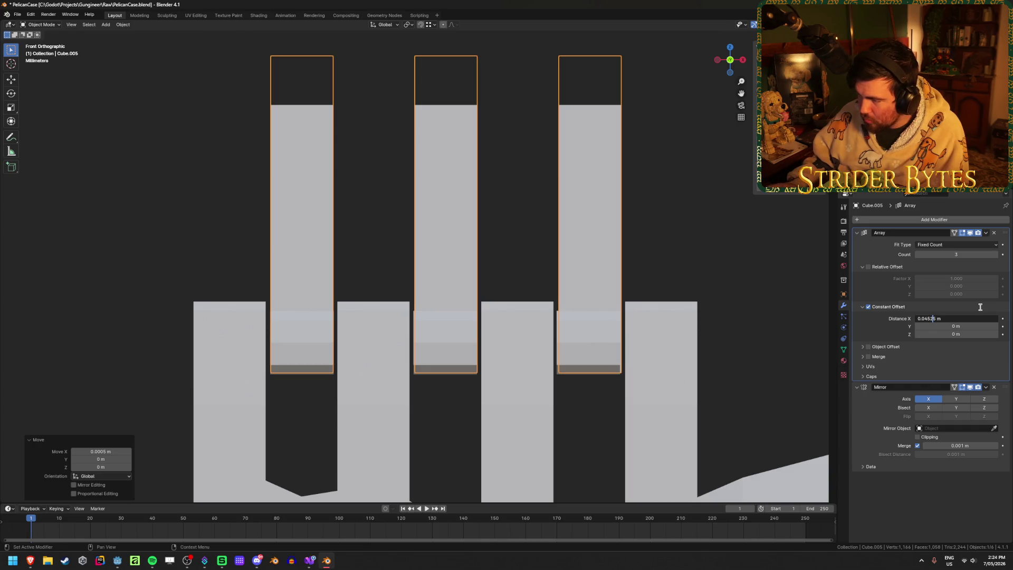
key("Return")
scroll(533, 261, "down", 5)
Step: Save, then apply the Array and Mirror modifiers on the fingers, palm and grip bar
middle_click_drag(499, 301, 357, 290)
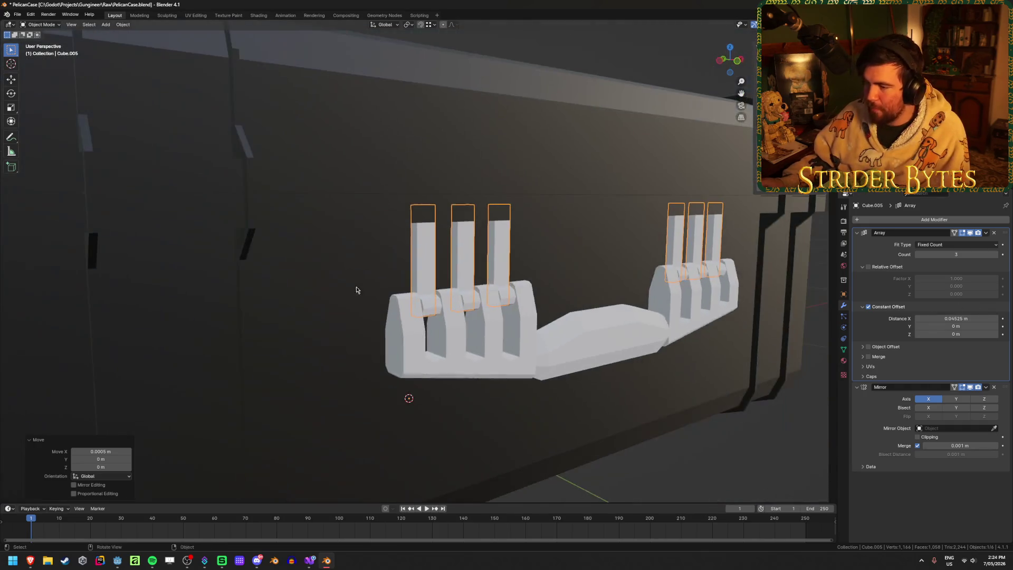
key("ctrl+s")
left_click(718, 471)
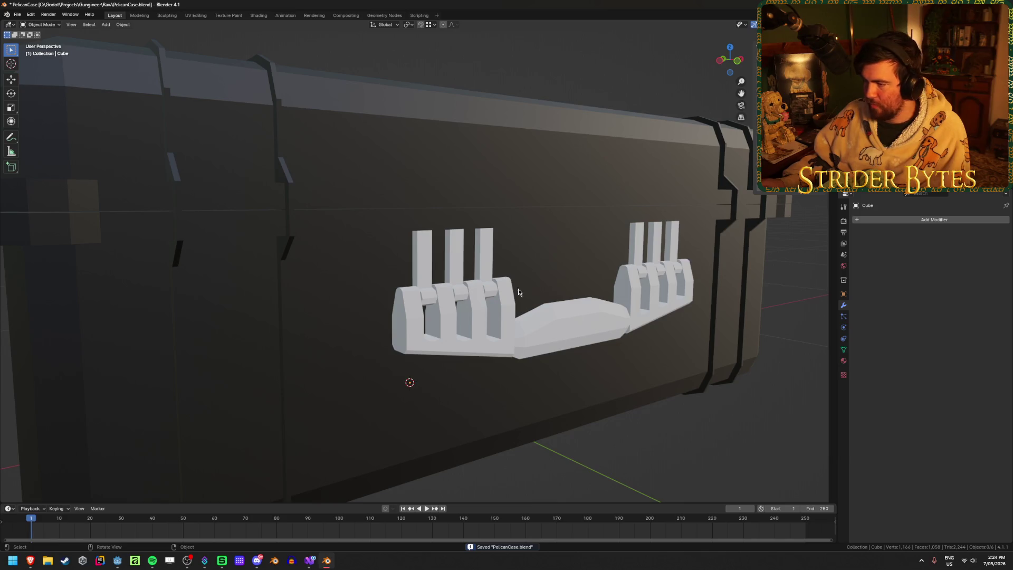
left_click(487, 257)
key("ctrl+a")
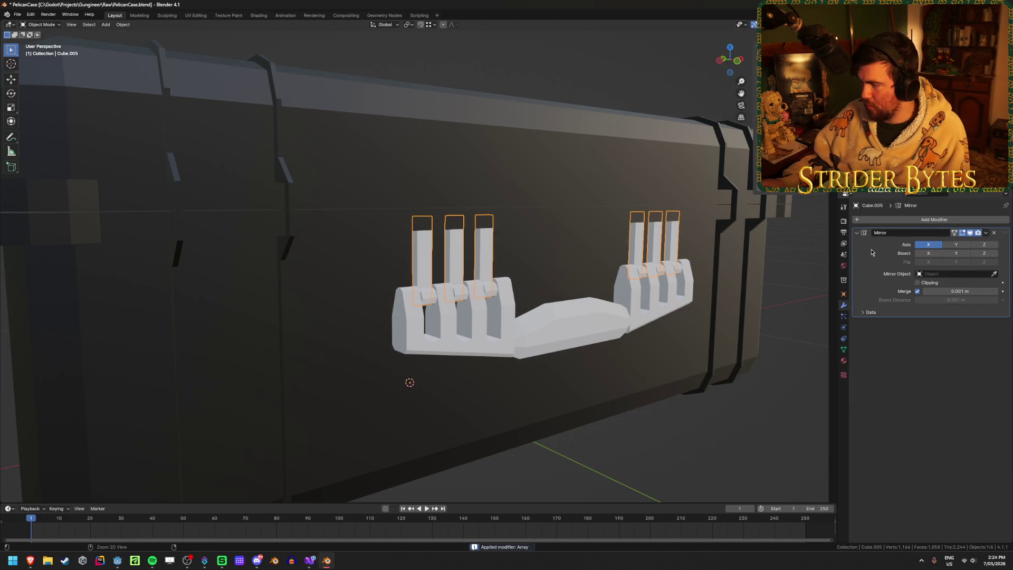
key("ctrl+a")
left_click(669, 309)
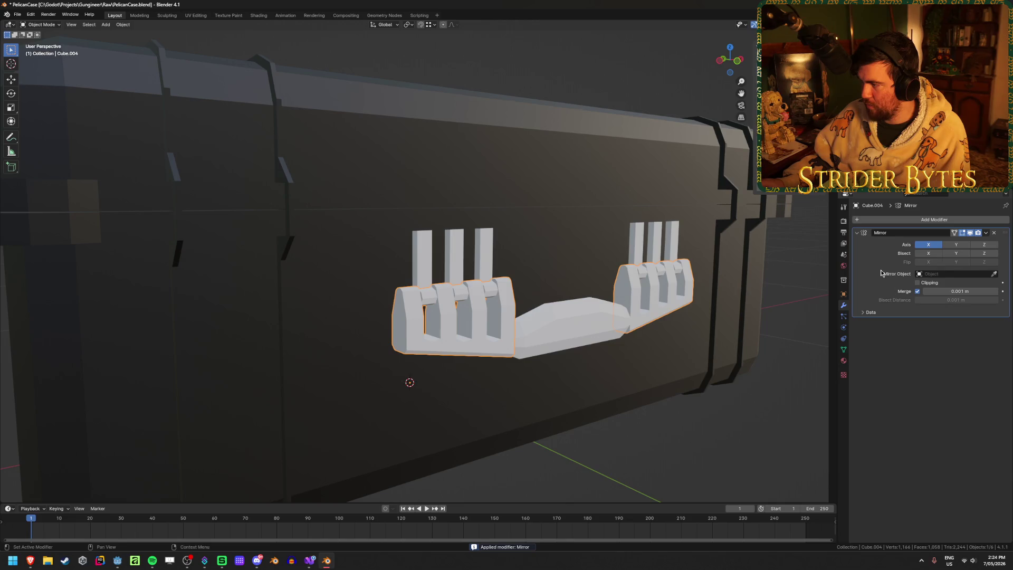
key("ctrl+a")
left_click(567, 323)
key("ctrl+a")
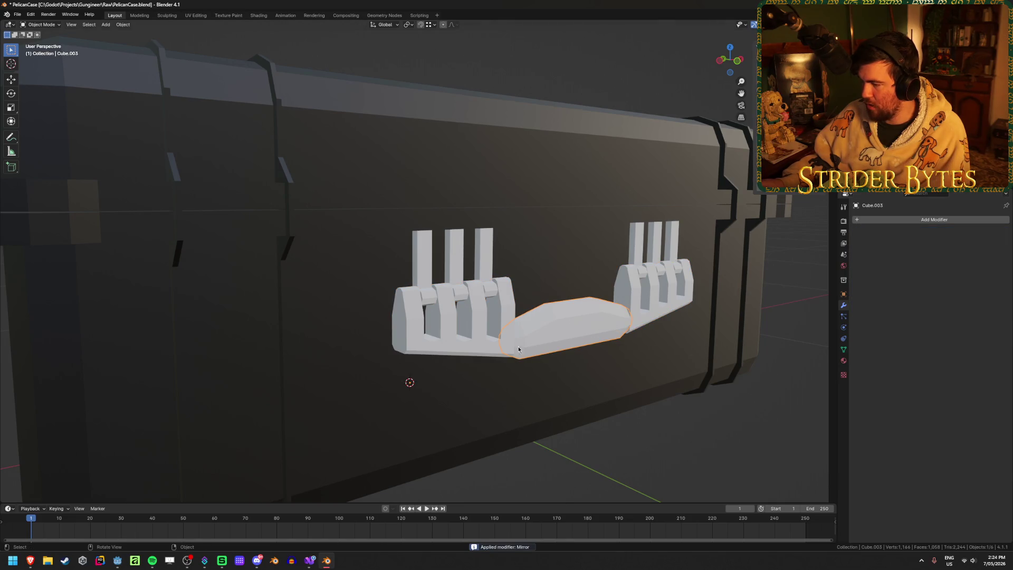
Step: Join the fingers, palm and grip into the case body and save PelicanCase.blend
left_click(475, 330, "shift")
left_click(449, 346, "shift")
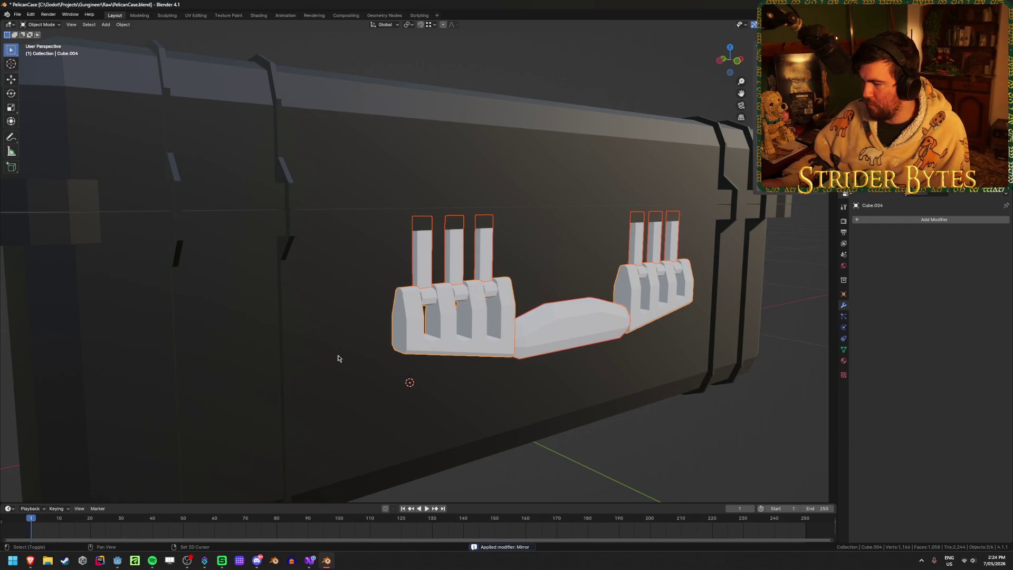
left_click(338, 357, "shift")
key("ctrl+j")
key("alt+a")
scroll(342, 358, "down", 5)
mouse_move(342, 357)
middle_mouse_down()
mouse_move(595, 427)
mouse_move(497, 417)
mouse_move(575, 351)
mouse_move(716, 362)
mouse_move(558, 351)
mouse_move(656, 355)
mouse_move(654, 389)
mouse_move(717, 278)
middle_mouse_up()
key("ctrl+s")
scroll(716, 363, "down", 3)
scroll(654, 389, "up", 6)
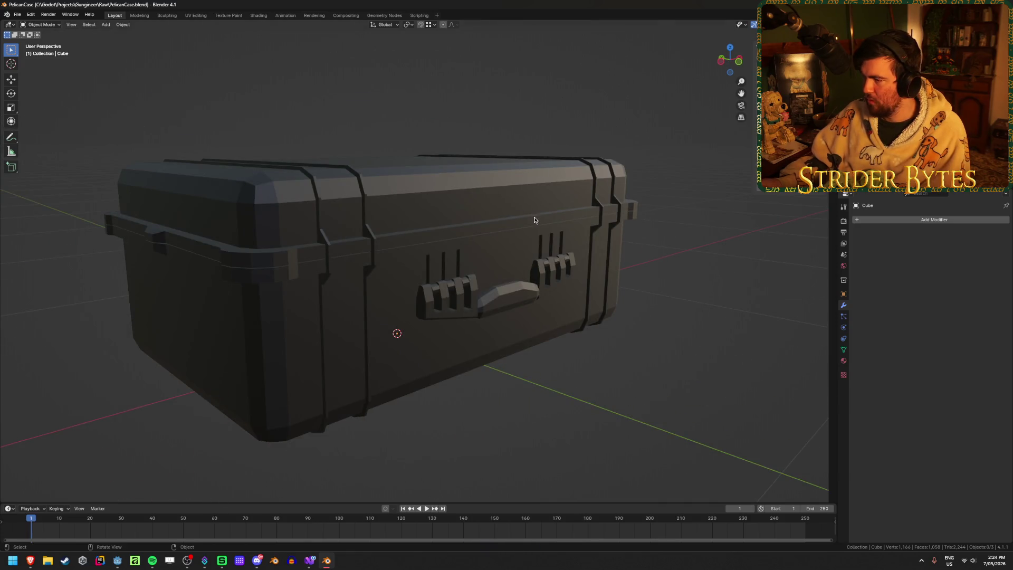
Step: Apply the lid's Mirror modifier and the straps' Mirror and Array modifiers
left_click(398, 243)
left_click(398, 243, "shift")
left_click(398, 243)
left_click(398, 243)
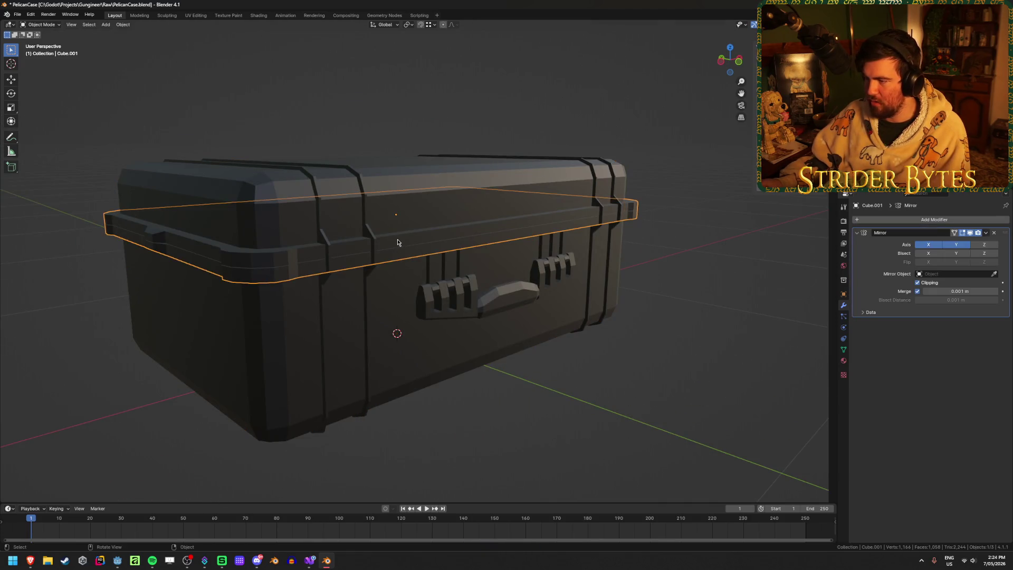
key("ctrl+a")
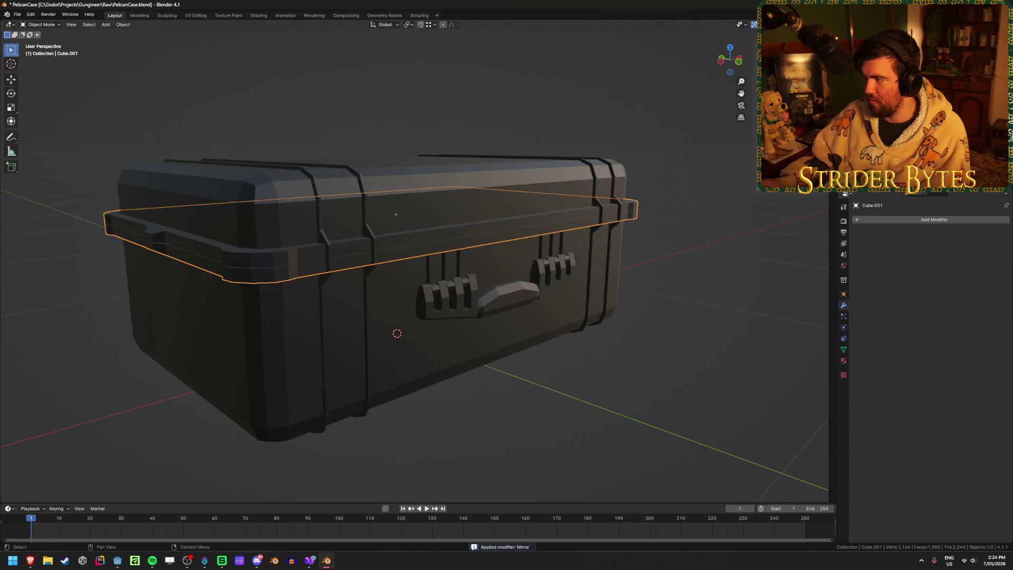
left_click(417, 238)
key("ctrl+a")
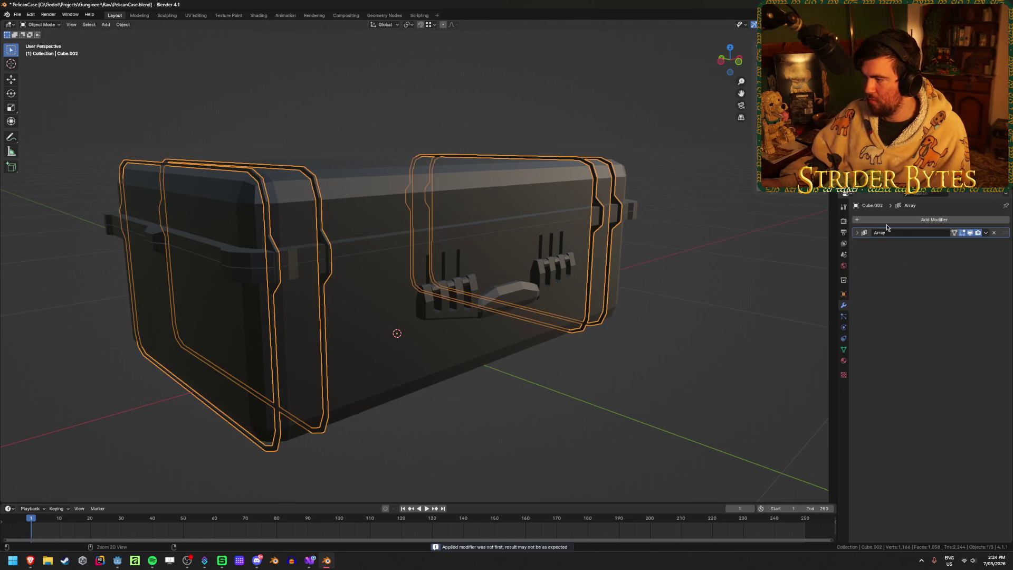
key("ctrl+a")
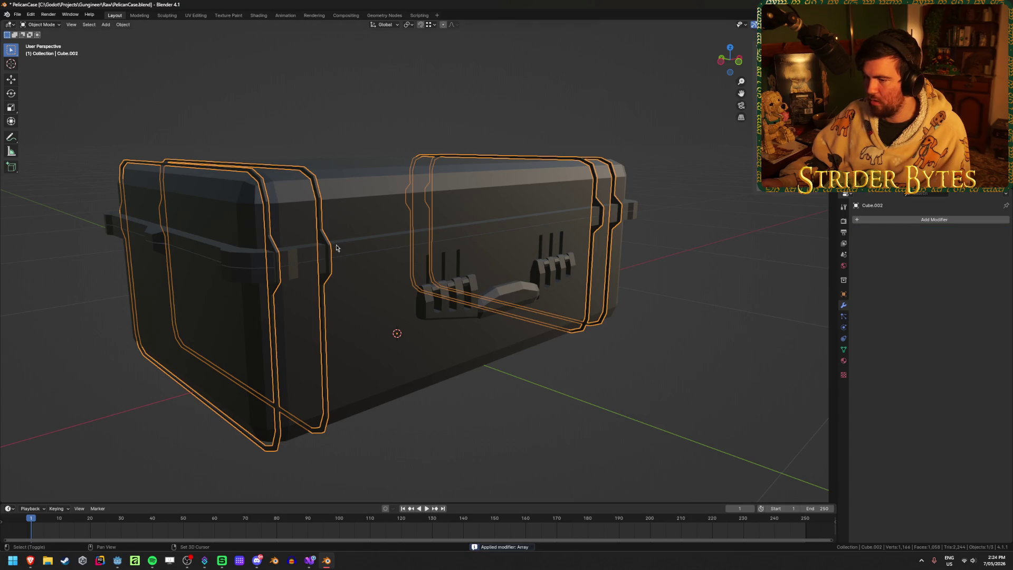
Step: Join the lid and straps into the case body, save PelicanCase.blend, and quit Blender
left_click(359, 254, "shift")
left_click(367, 211, "shift")
key("ctrl+j")
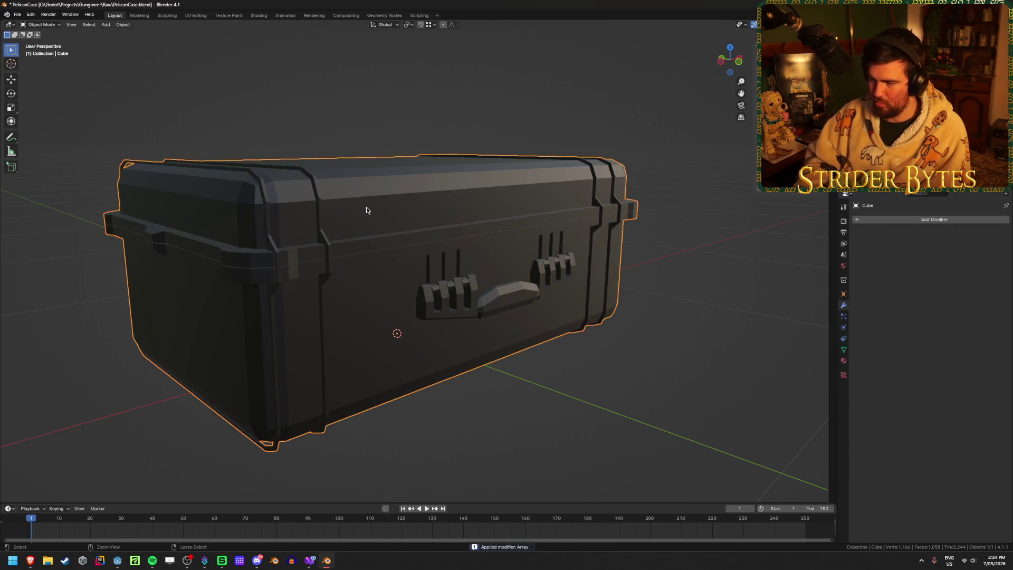
key("ctrl+s")
left_click(762, 335)
mouse_move(762, 335)
middle_mouse_down()
mouse_move(717, 354)
mouse_move(669, 318)
mouse_move(722, 328)
mouse_move(737, 352)
mouse_move(702, 317)
mouse_move(667, 338)
mouse_move(703, 361)
mouse_move(794, 351)
middle_mouse_up()
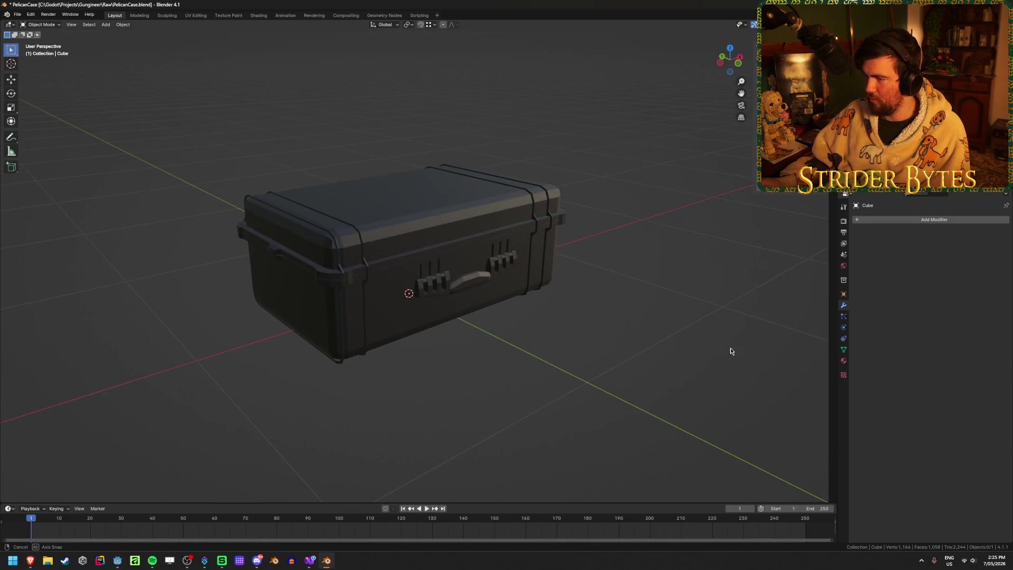
key("ctrl+s")
key("ctrl+q")
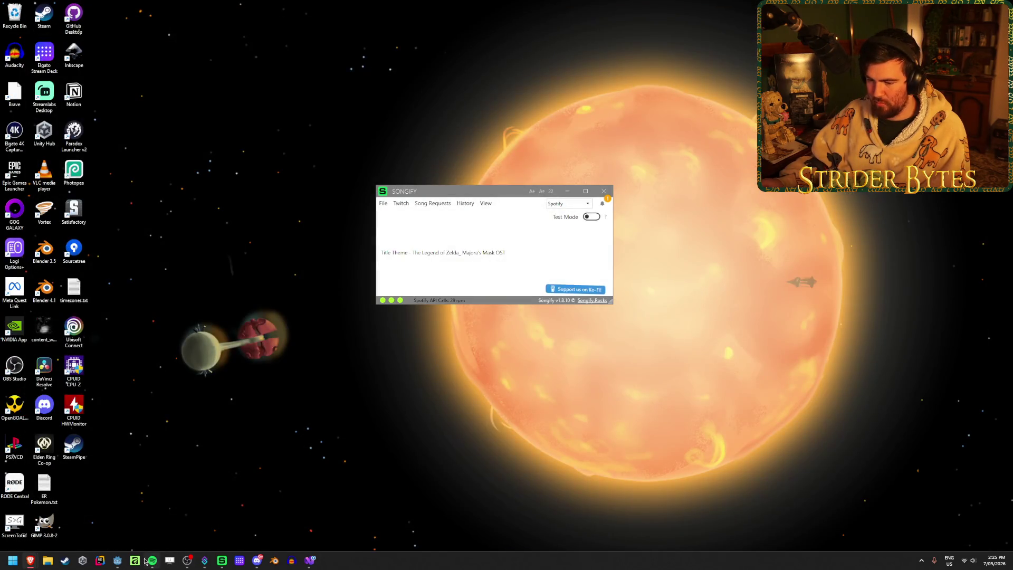
Step: Place the PelicanCase.blend model in the workshop, rotated about 57 degrees and positioned
left_click(117, 561)
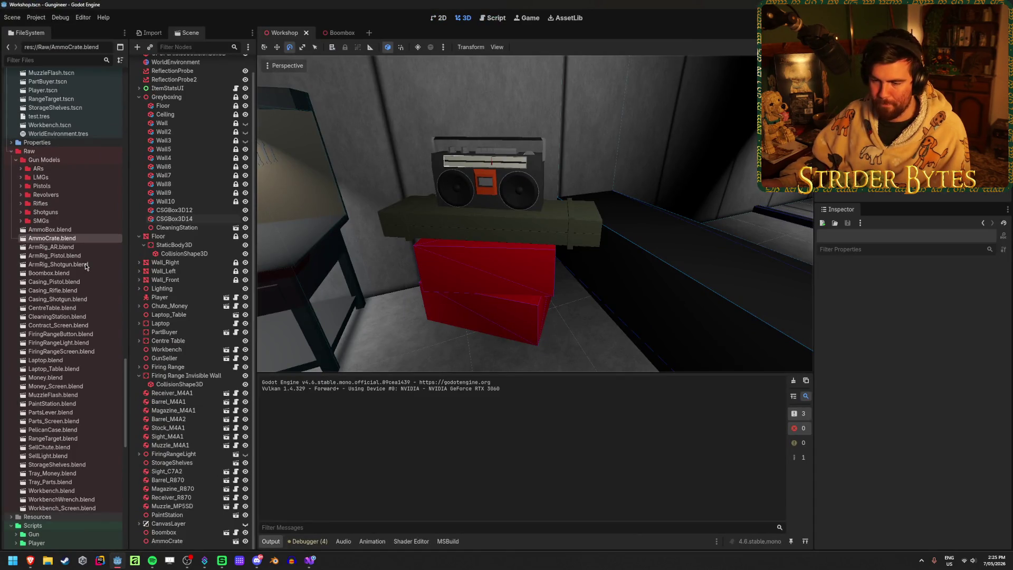
left_click(48, 432)
mouse_move(48, 432)
left_mouse_down()
mouse_move(430, 346)
mouse_move(422, 341)
left_mouse_up()
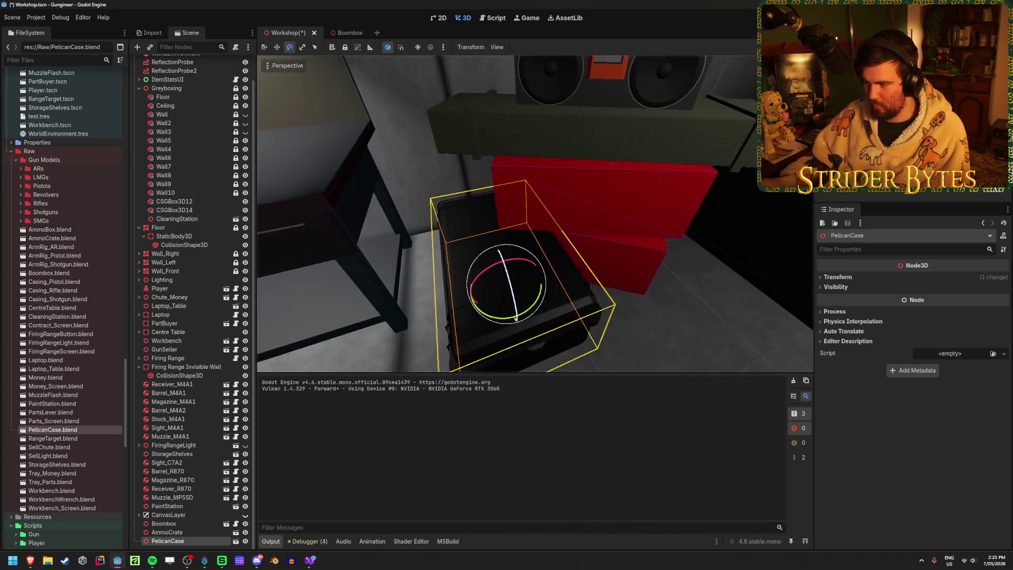
left_click_drag(507, 317, 528, 318)
middle_click_drag(528, 318, 591, 310)
mouse_move(494, 287)
left_mouse_down()
mouse_move(490, 277)
mouse_move(584, 258)
mouse_move(630, 261)
left_mouse_up()
key("w")
key("e")
key("w")
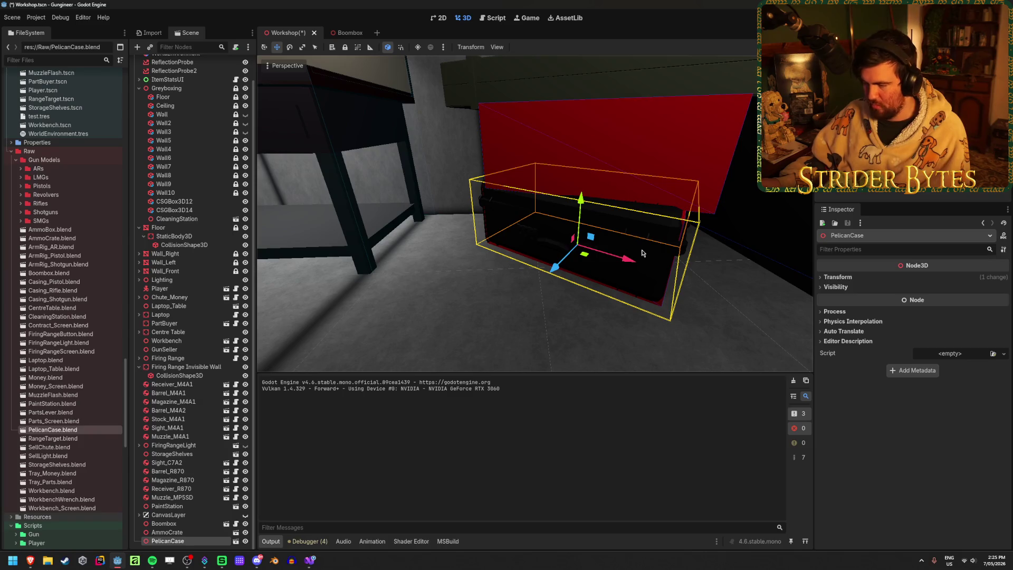
Step: Duplicate the Pelican case, raise the copy and rotate it 45 degrees
key("ctrl+d")
left_click_drag(584, 202, 586, 139)
key("e")
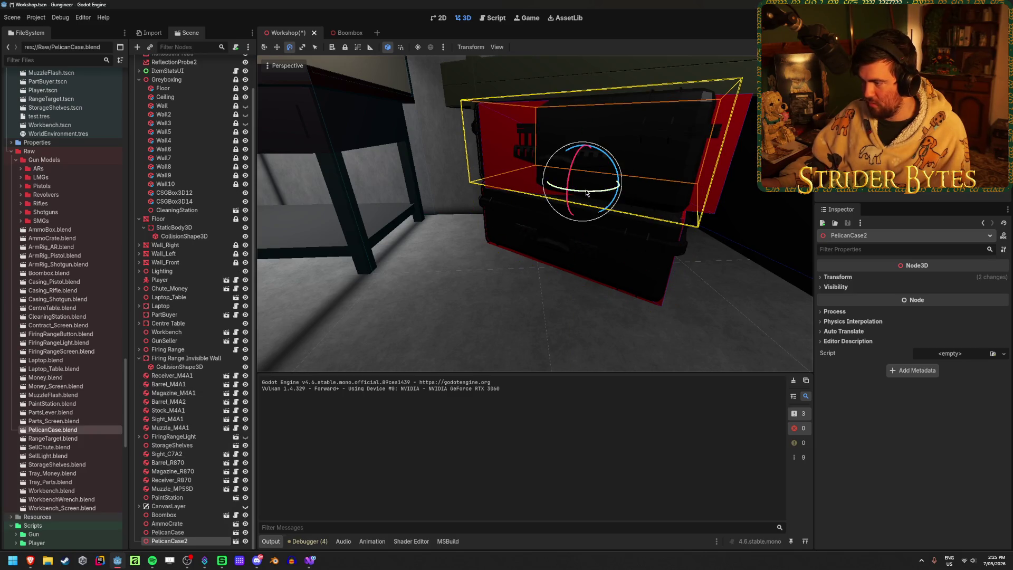
left_click_drag(590, 194, 672, 195)
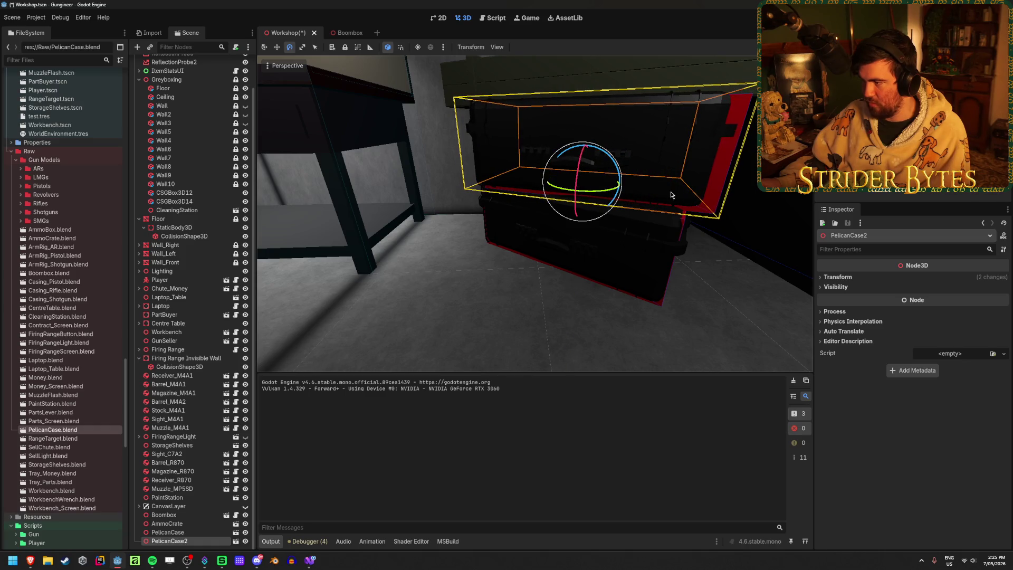
Step: Delete the CSGBox3D14 and CSGBox3D12 boxes around the case, then run the game
left_click(712, 194)
key("Delete")
key("Return")
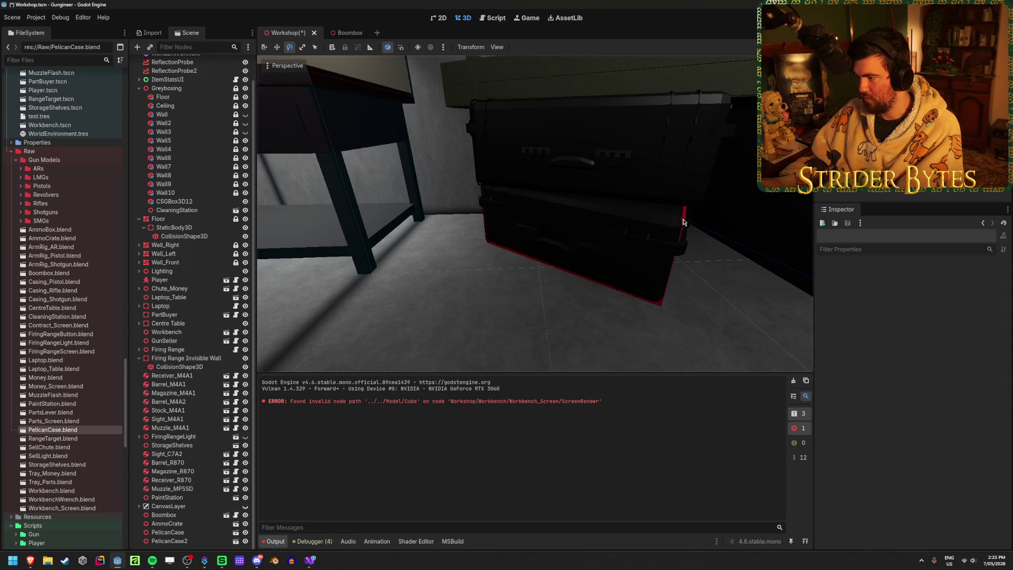
left_click(684, 222)
key("Delete")
key("Return")
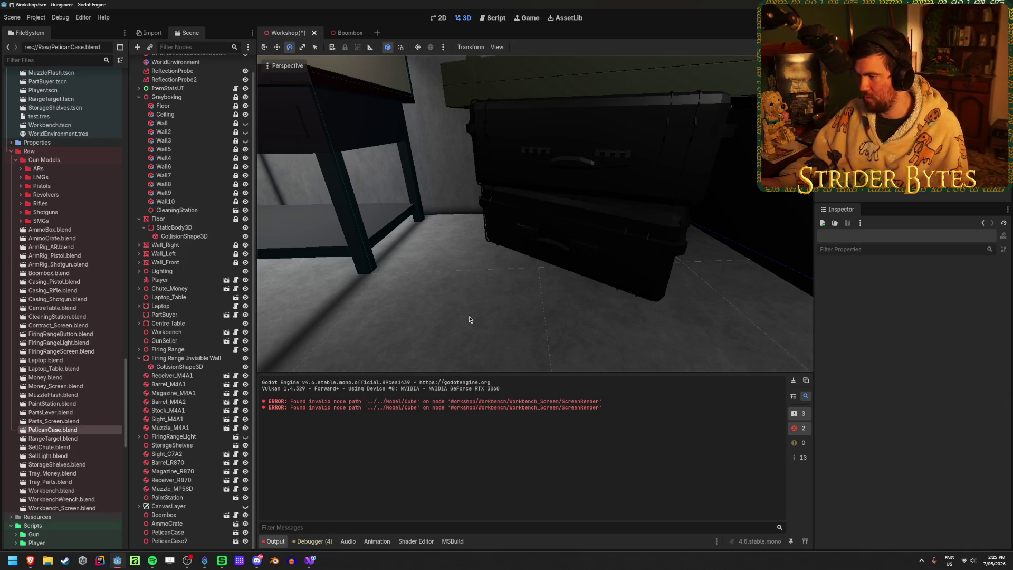
right_click_drag(685, 287, 685, 287)
key("F5")
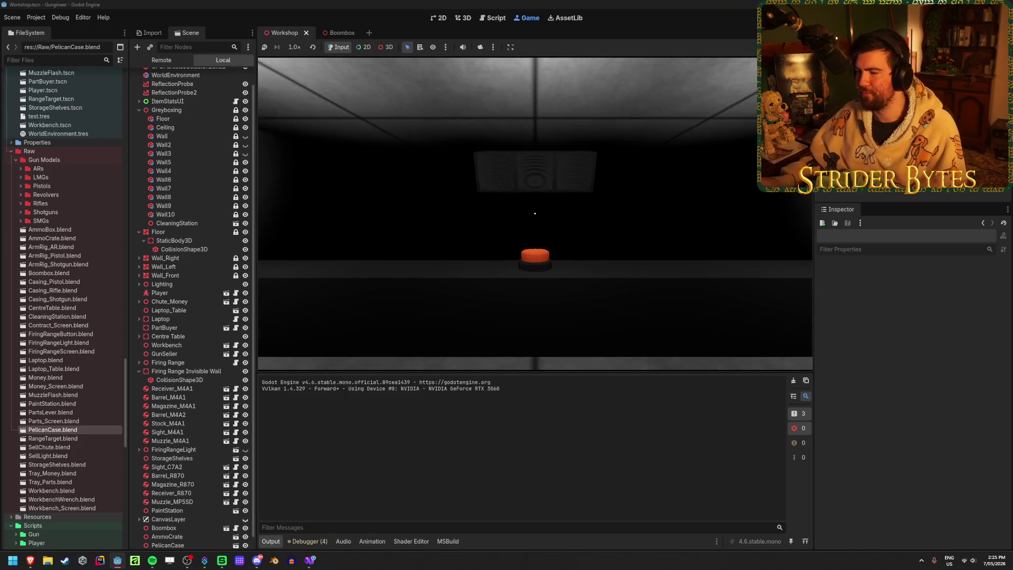
Step: Walk up close to the boombox on the Pelican cases, then back away to view it
key("w")
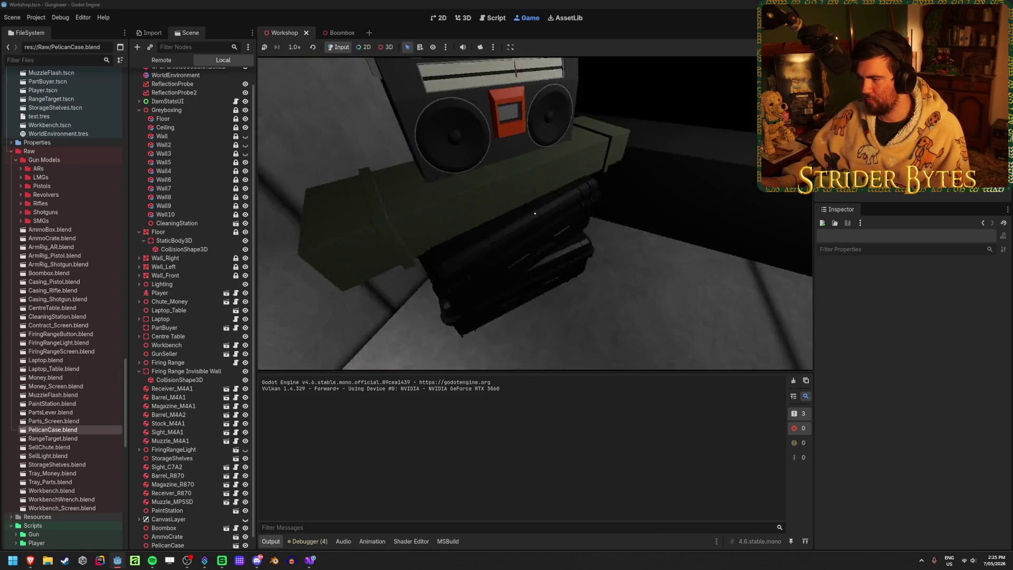
key("w")
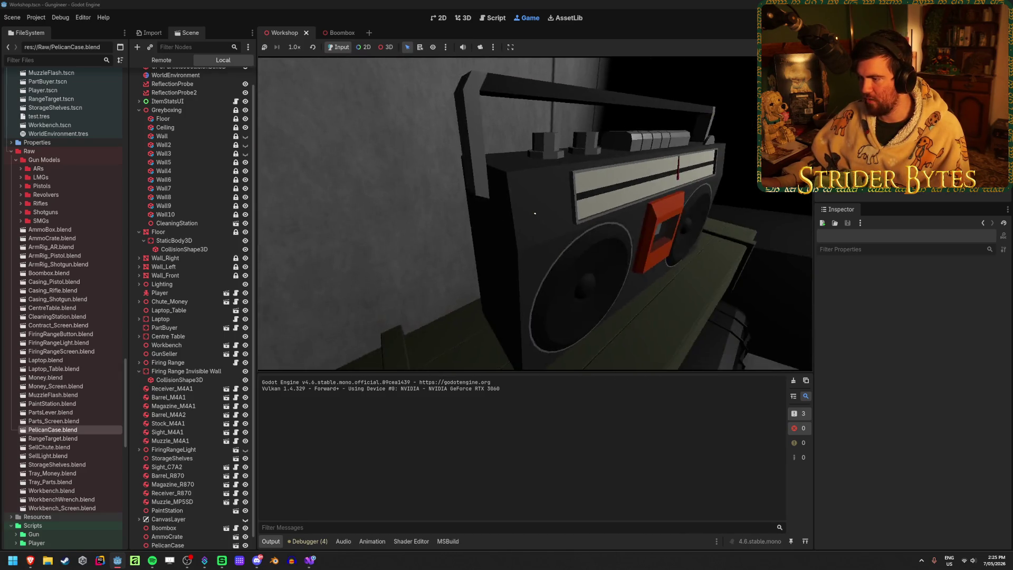
key("w")
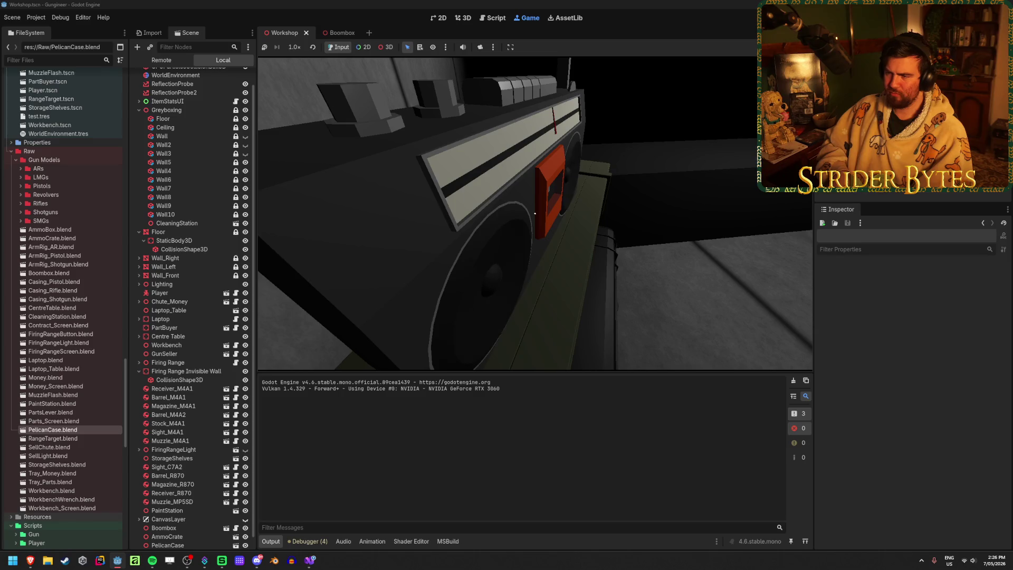
key("s")
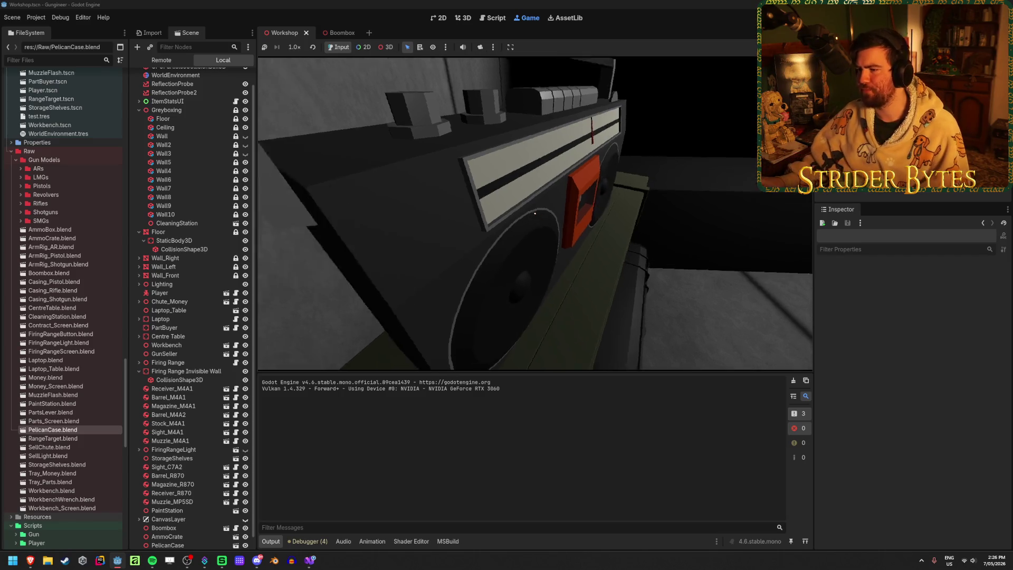
key("s")
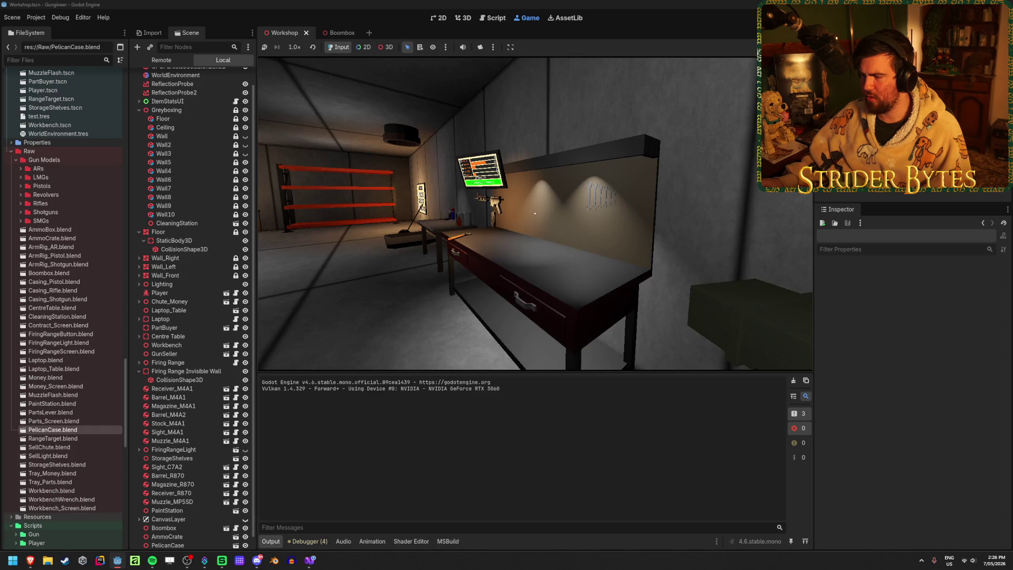
Step: Walk around the workbench and the wall-mounted guns in the running game
key("w")
key("s")
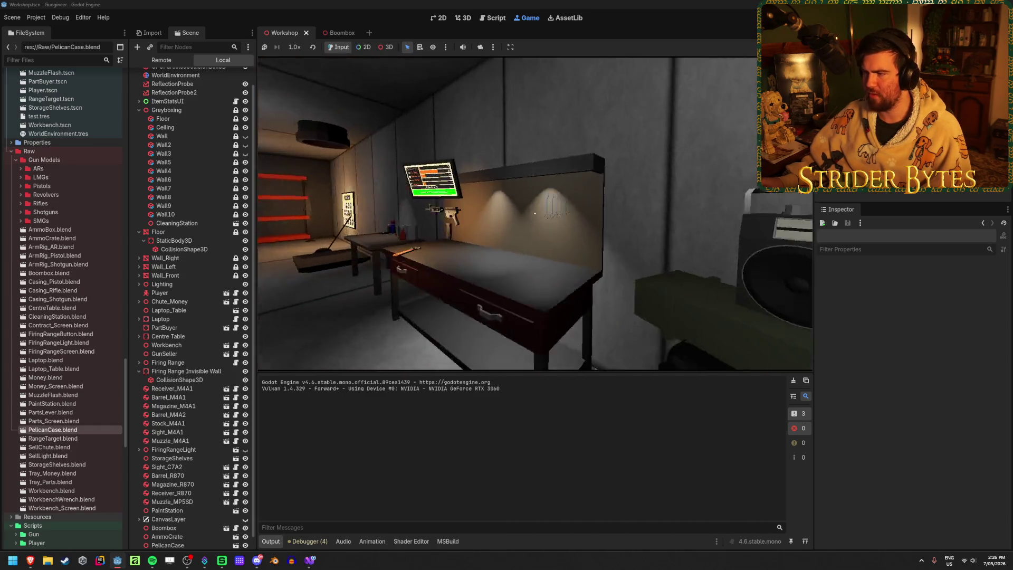
key("w")
key("s")
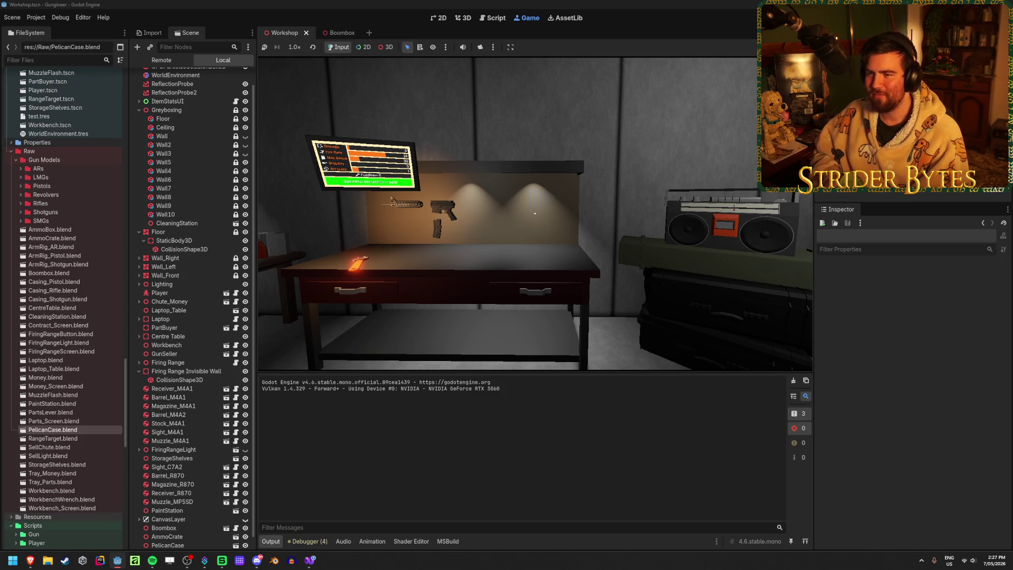
Step: Circle back and forth around the boombox, with a detour to the Contracts wall screen
key("w")
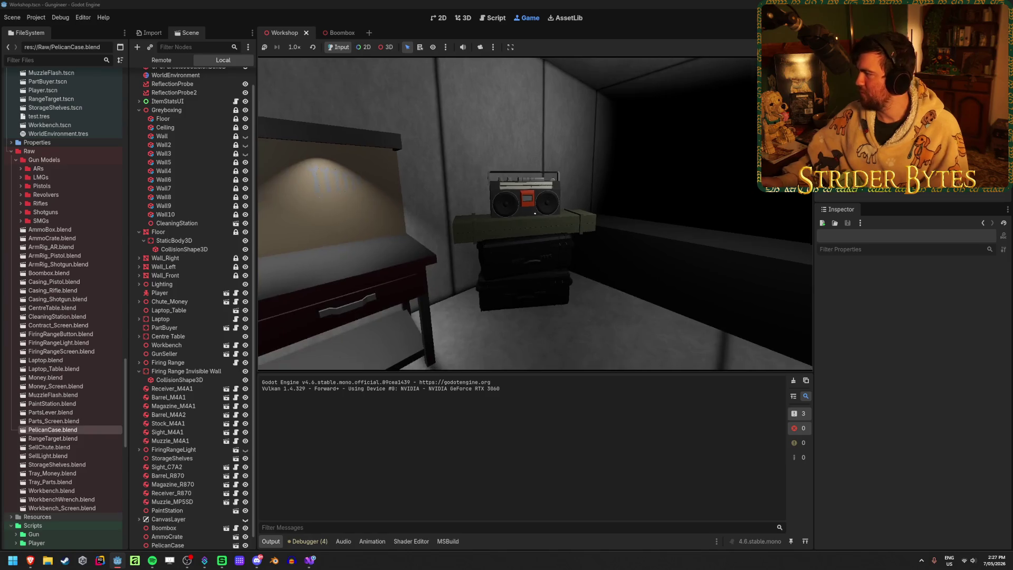
key("w")
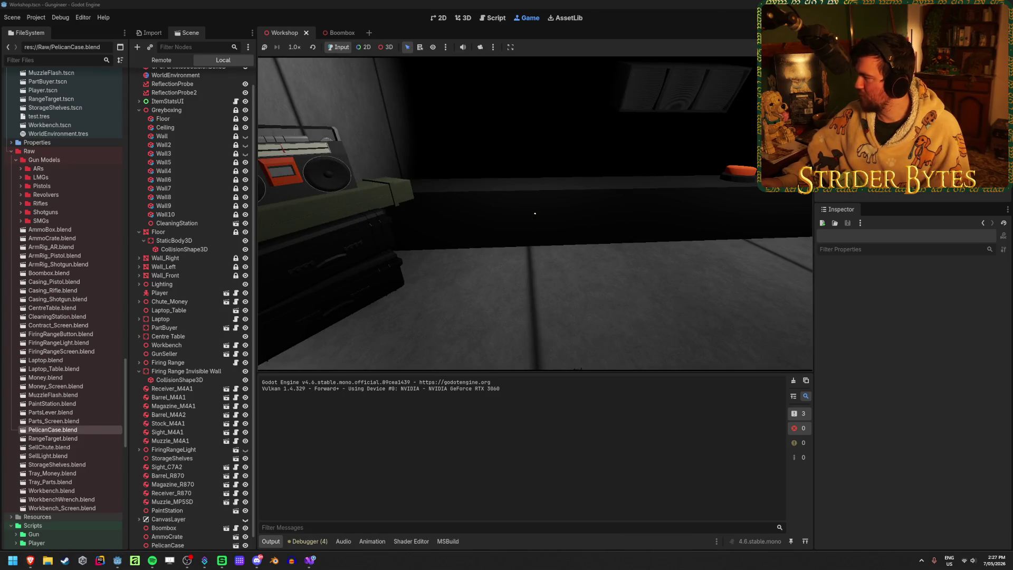
key("s")
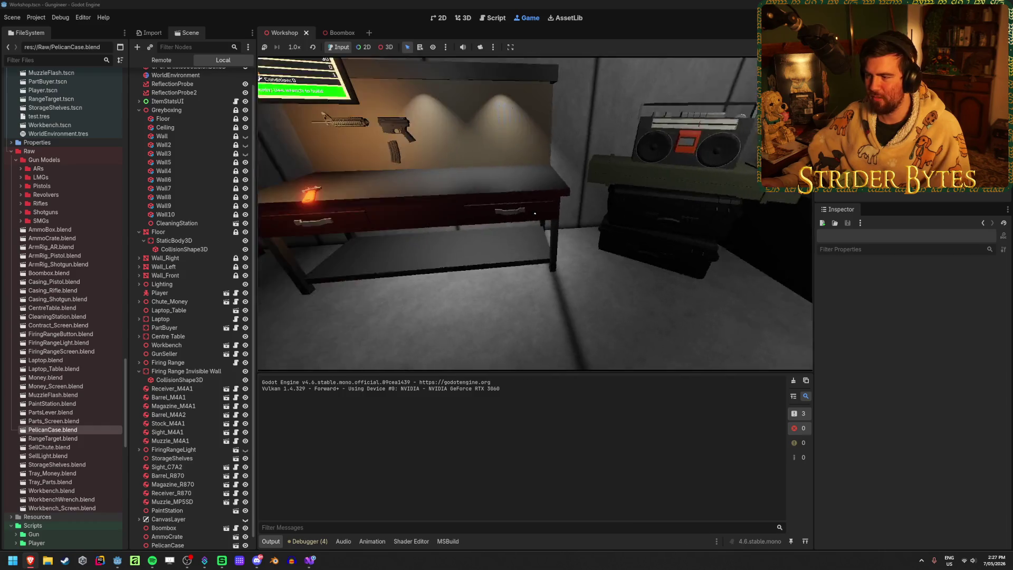
key("w")
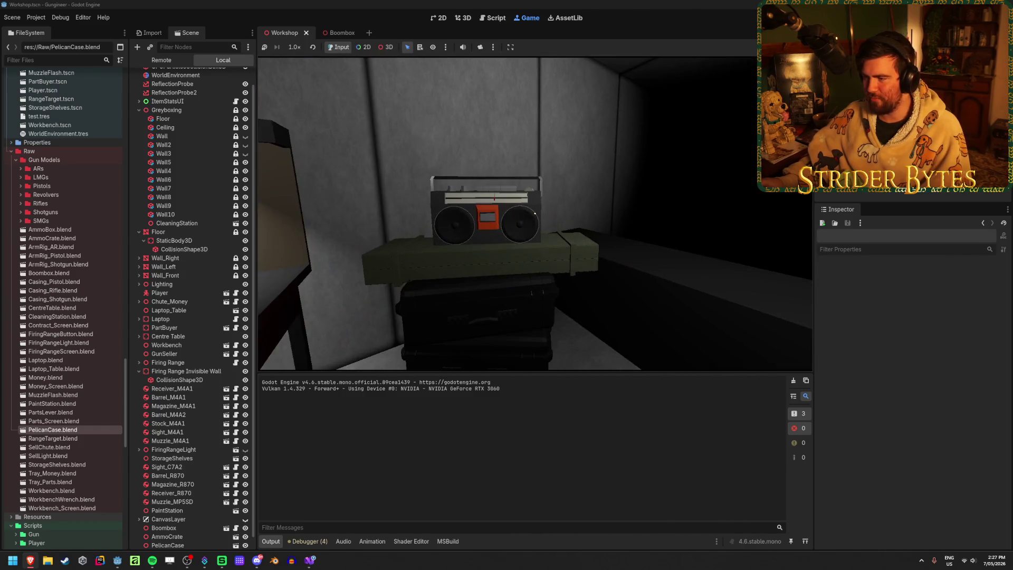
key("s")
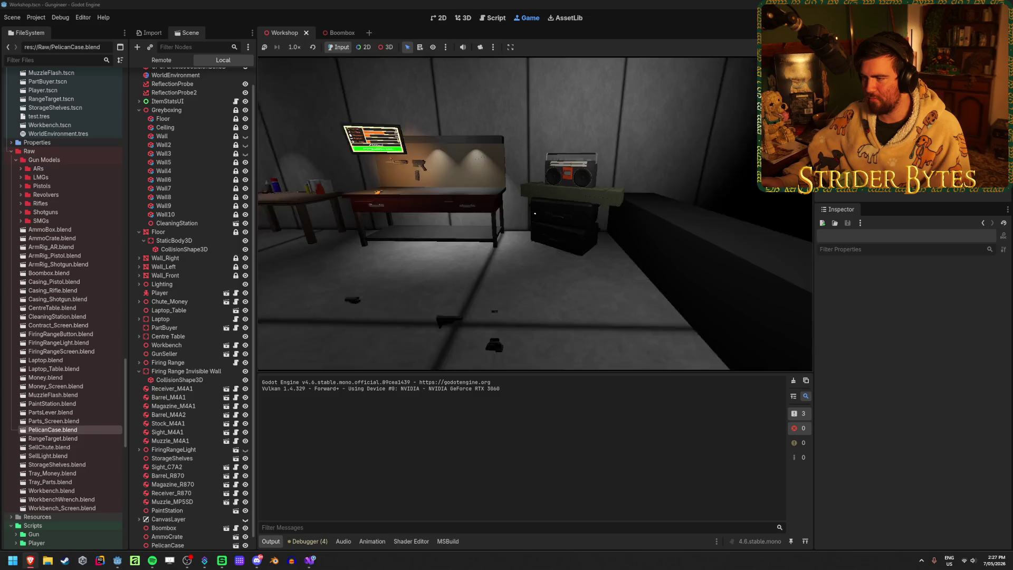
key("w")
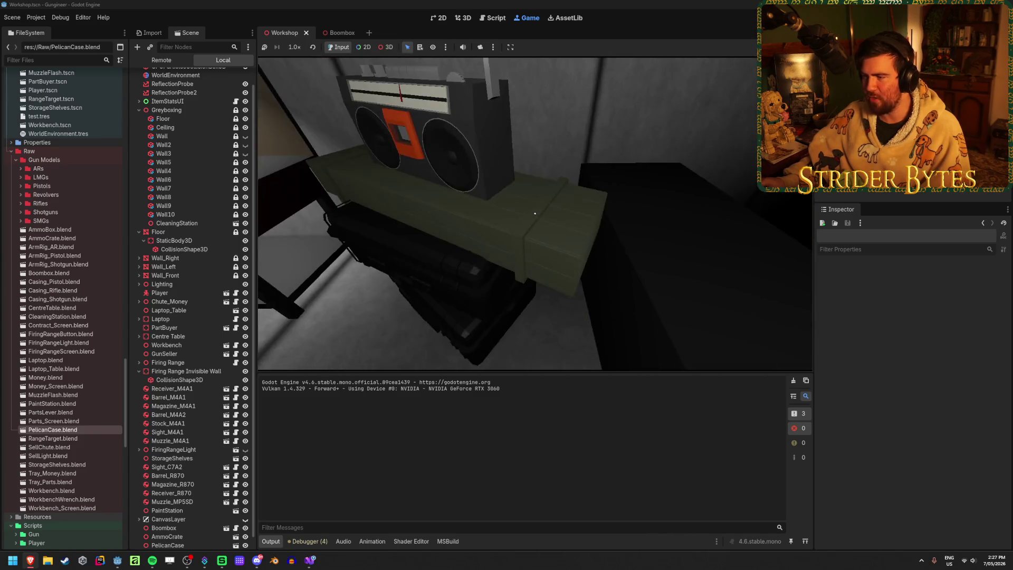
key("w")
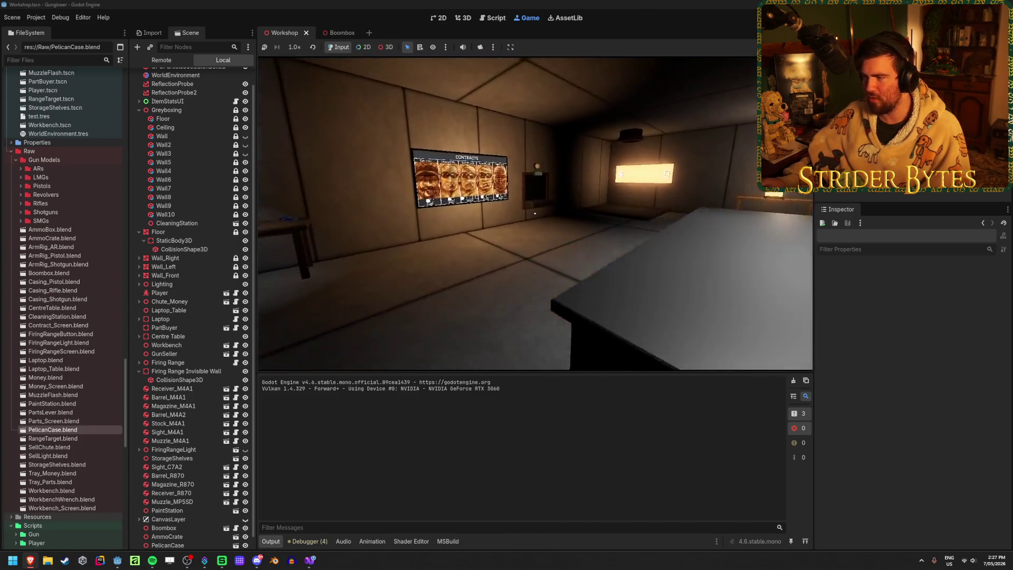
key("w")
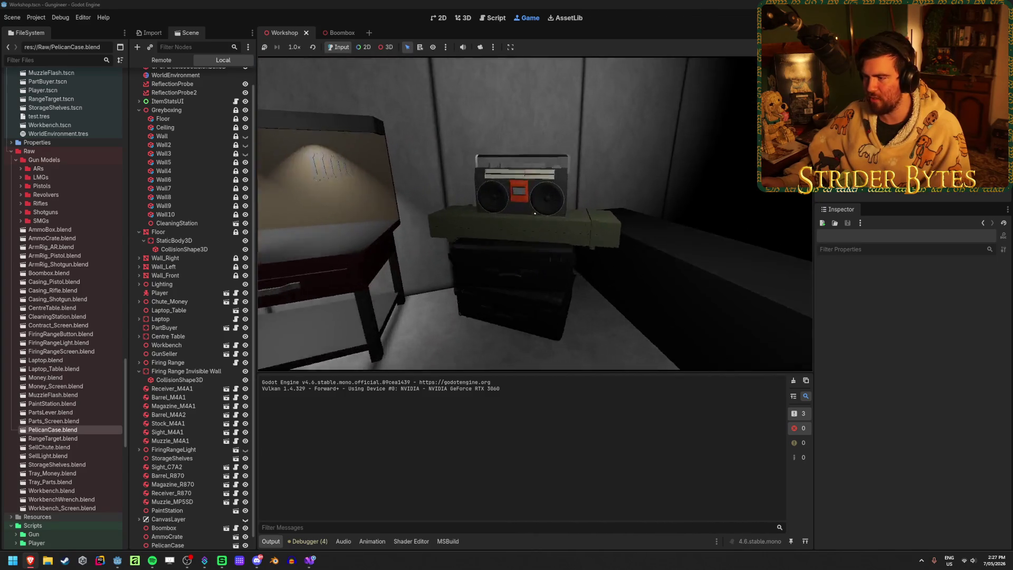
key("F8")
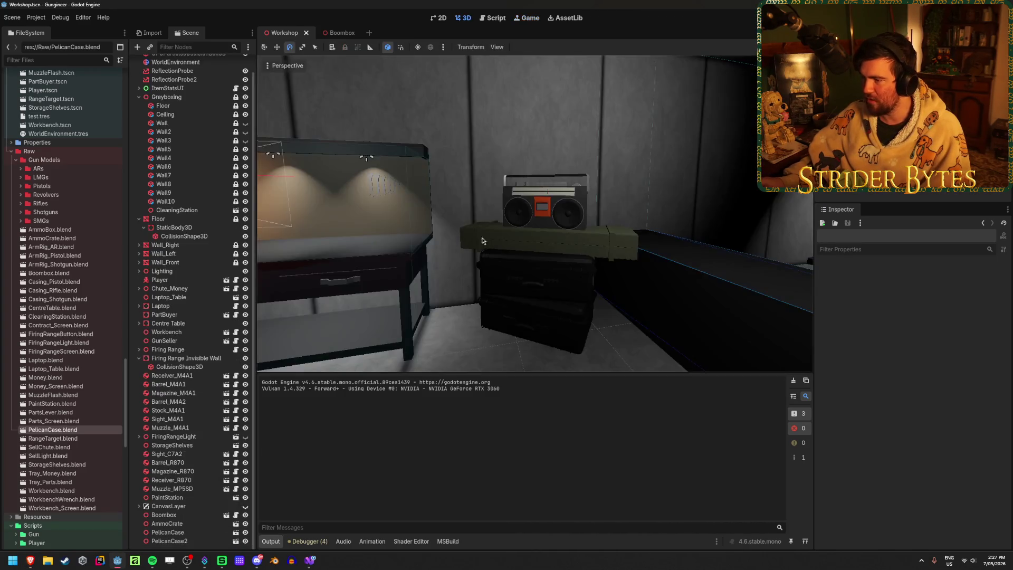
key("w")
right_click_drag(482, 241, 482, 240)
key("s")
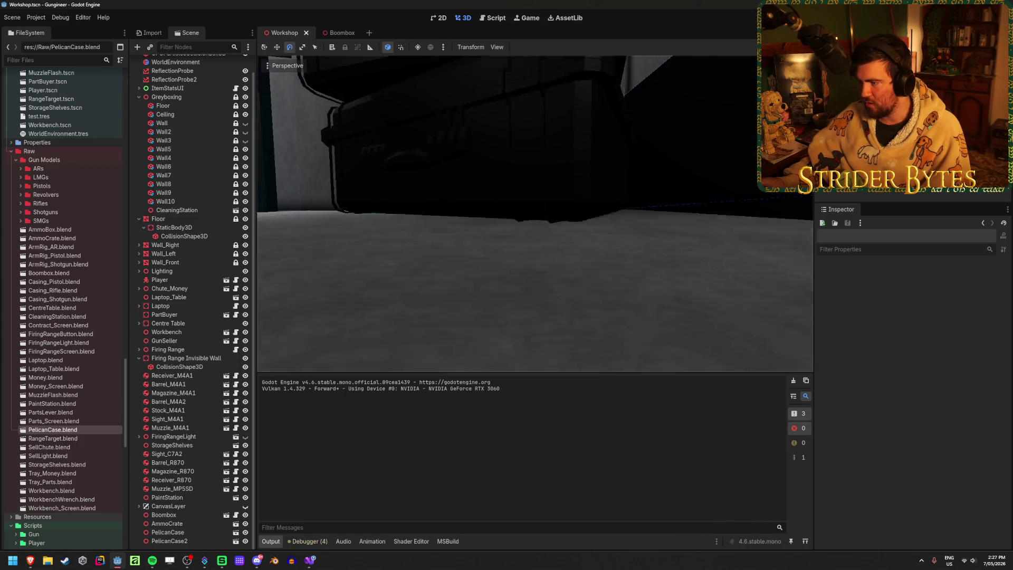
right_click_drag(629, 262, 630, 262)
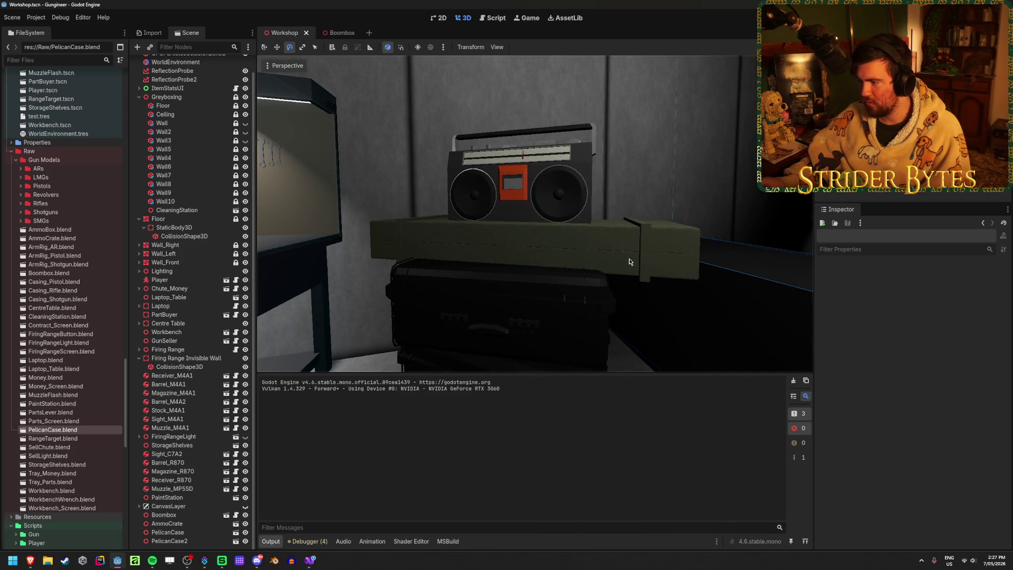
left_click(636, 251)
left_click_drag(520, 211, 519, 208)
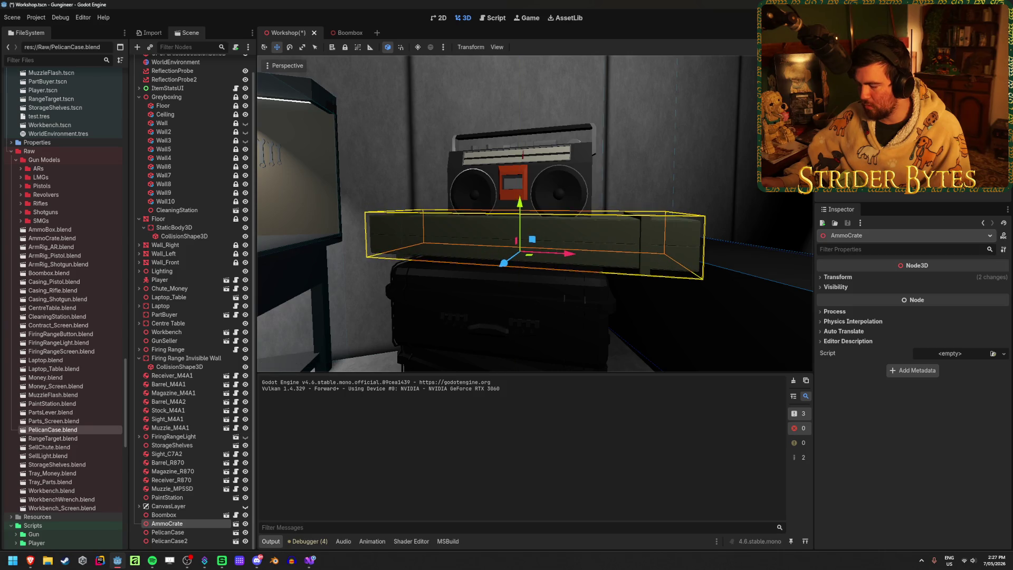
right_click_drag(519, 208, 553, 112)
left_click(653, 130)
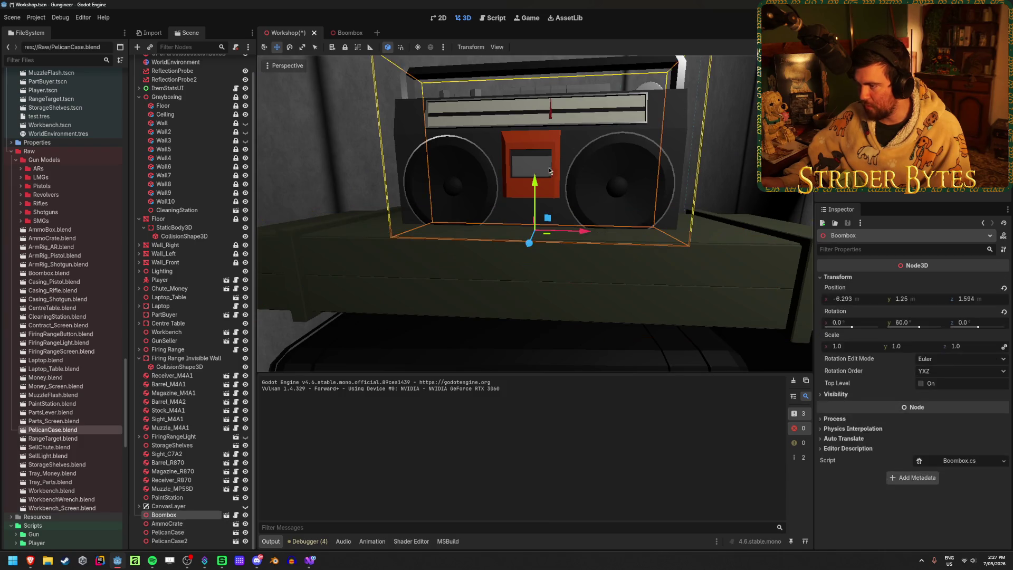
left_click_drag(536, 182, 537, 172)
key("ctrl+s")
key("s")
key("a")
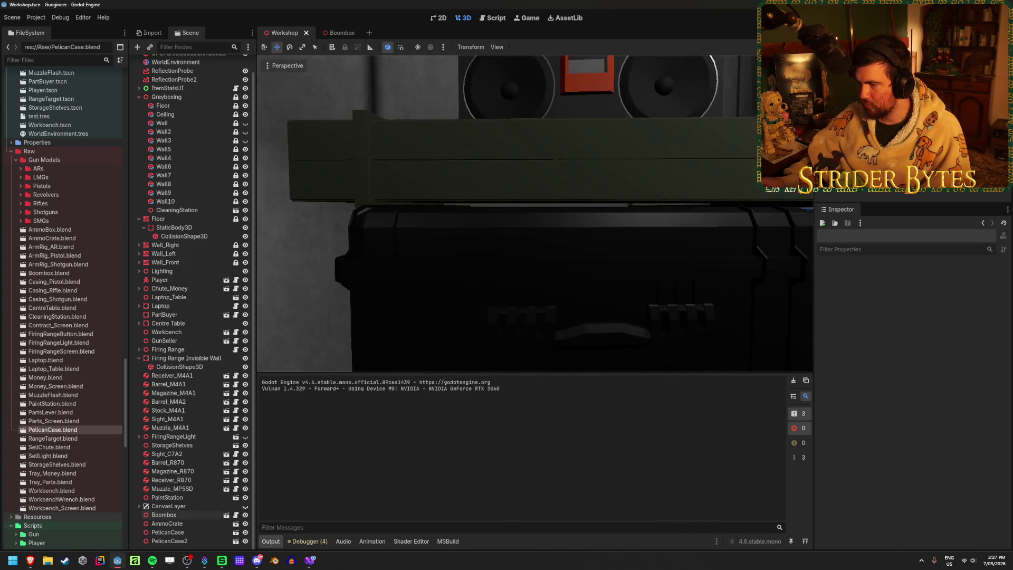
left_click(607, 183)
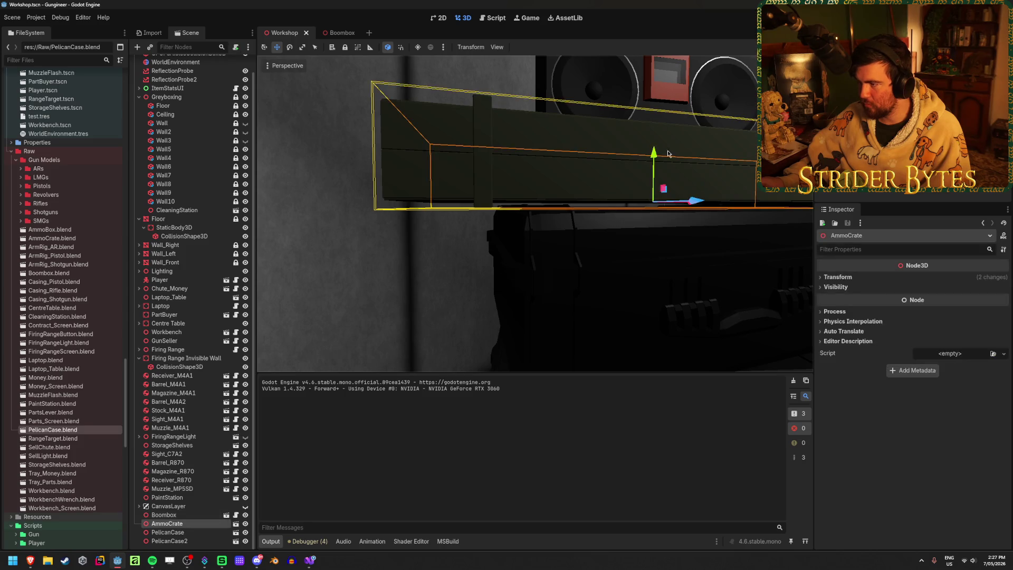
mouse_move(653, 154)
left_mouse_down()
mouse_move(650, 174)
mouse_move(568, 205)
left_mouse_up()
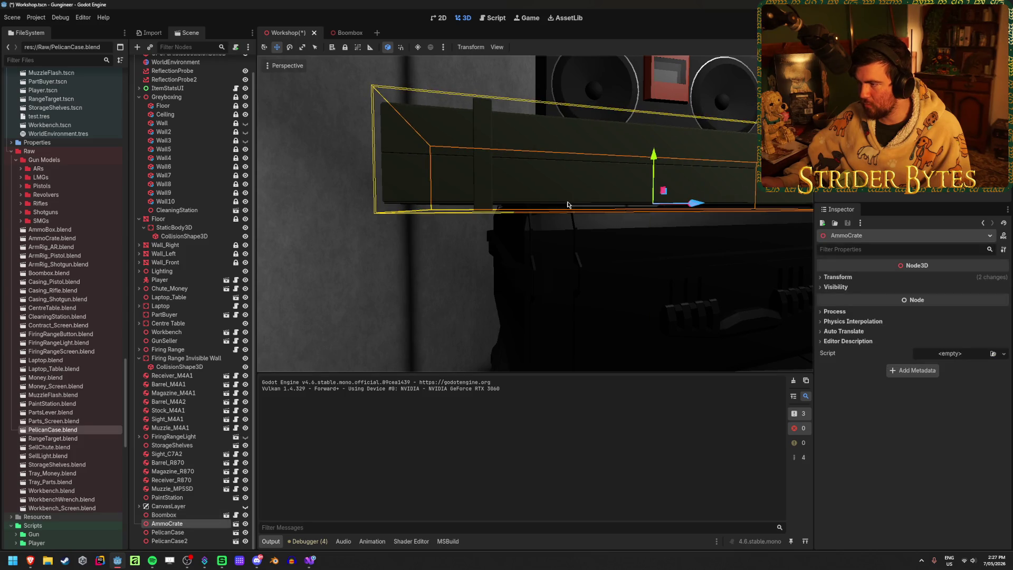
left_click(643, 103)
key("f")
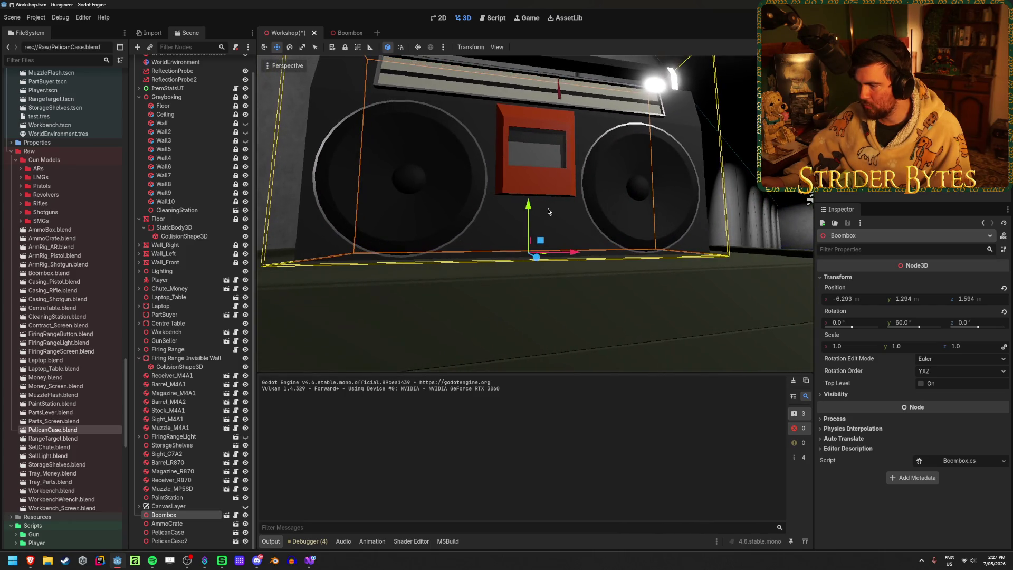
left_click(724, 194)
middle_click_drag(668, 184, 552, 208)
left_click(552, 209)
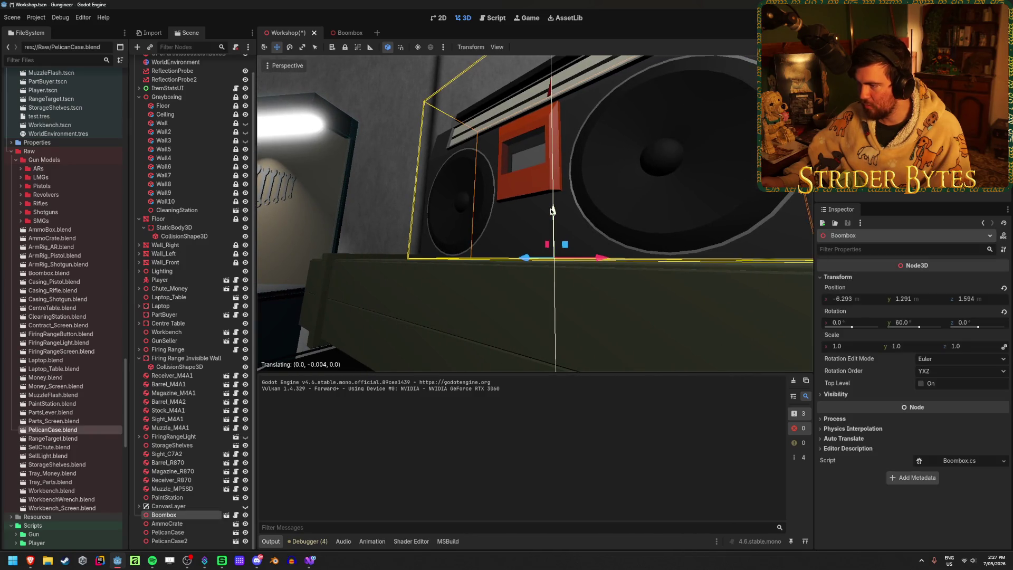
left_click(383, 206)
key("ctrl+s")
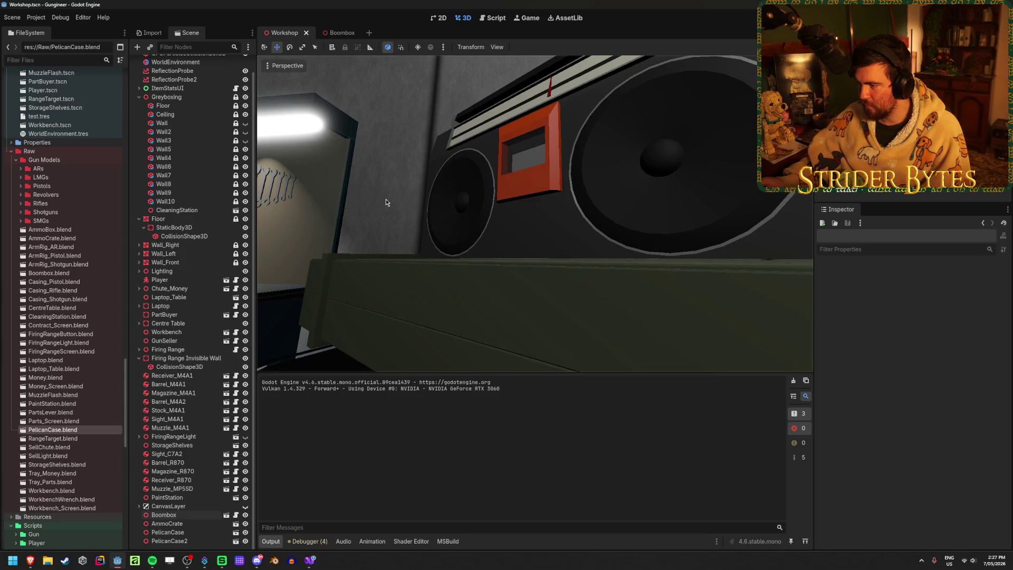
mouse_move(385, 198)
middle_mouse_down()
mouse_move(421, 200)
mouse_move(414, 204)
middle_mouse_up()
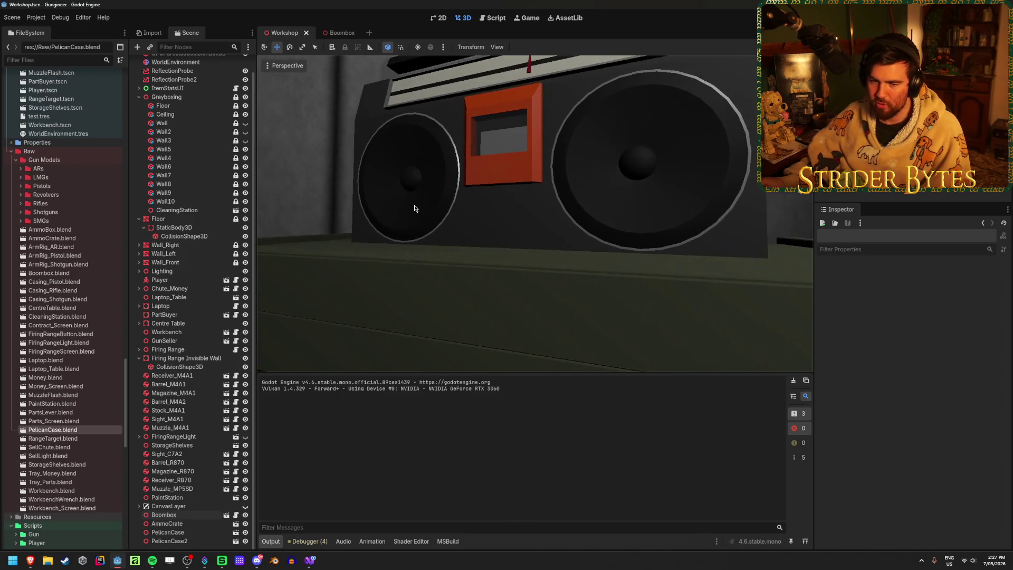
scroll(414, 205, "down", 2)
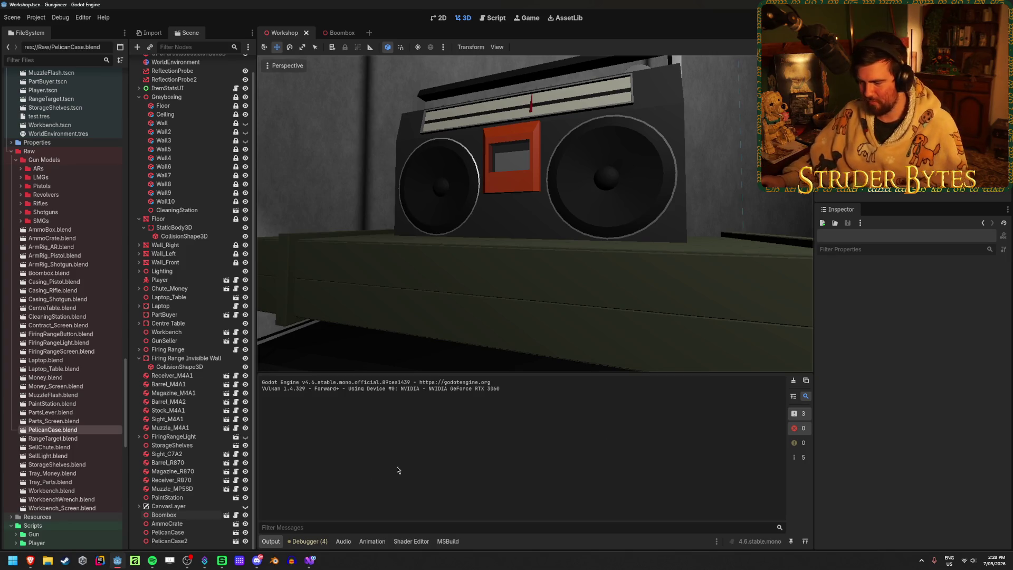
Step: Change line 19 of Boombox.cs to RandfRange(4.5f, 5f) and save the script
left_click(309, 561)
left_click(445, 288)
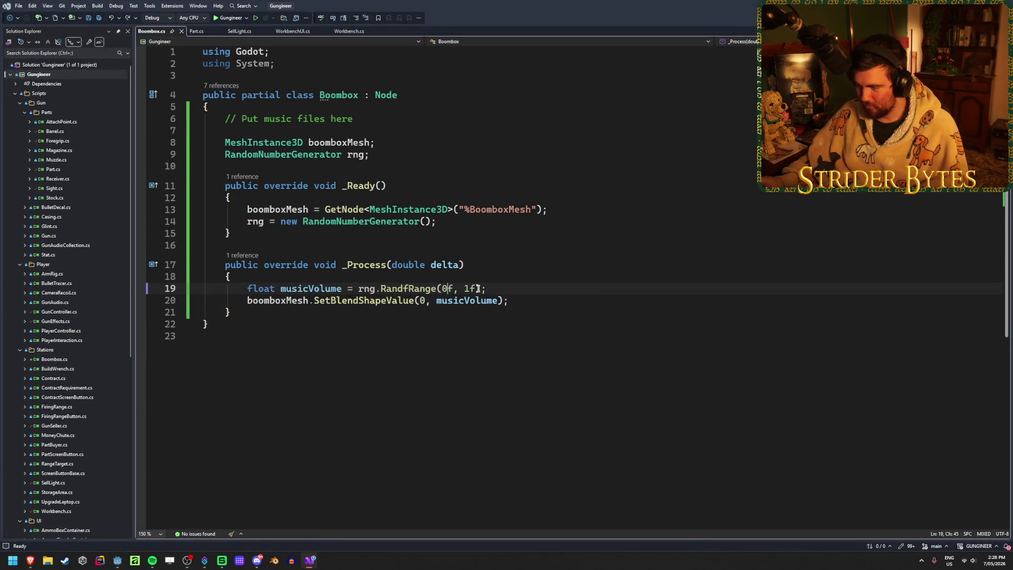
key("BackSpace")
type("4.5")
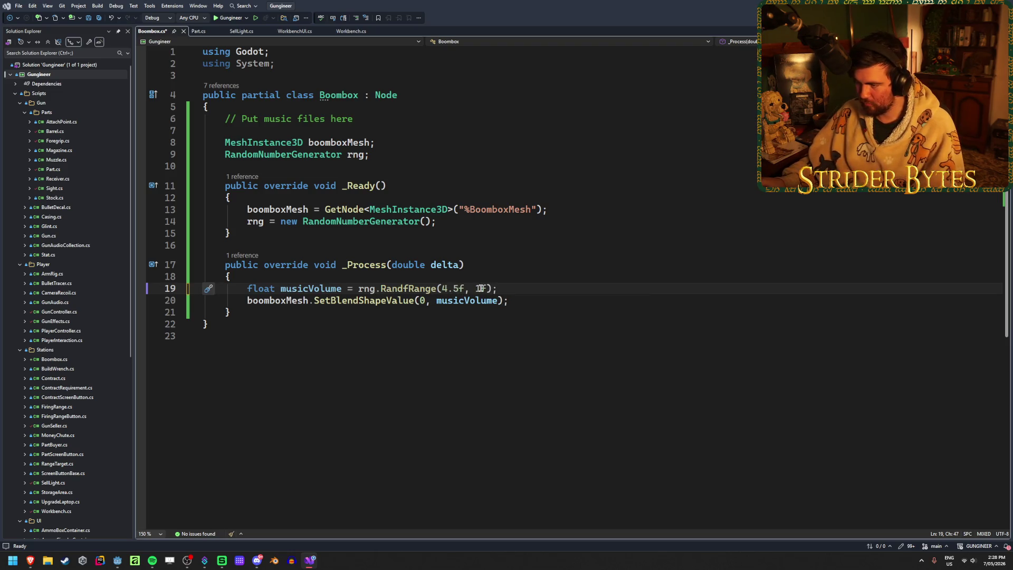
key("BackSpace")
type("5")
key("ctrl+s")
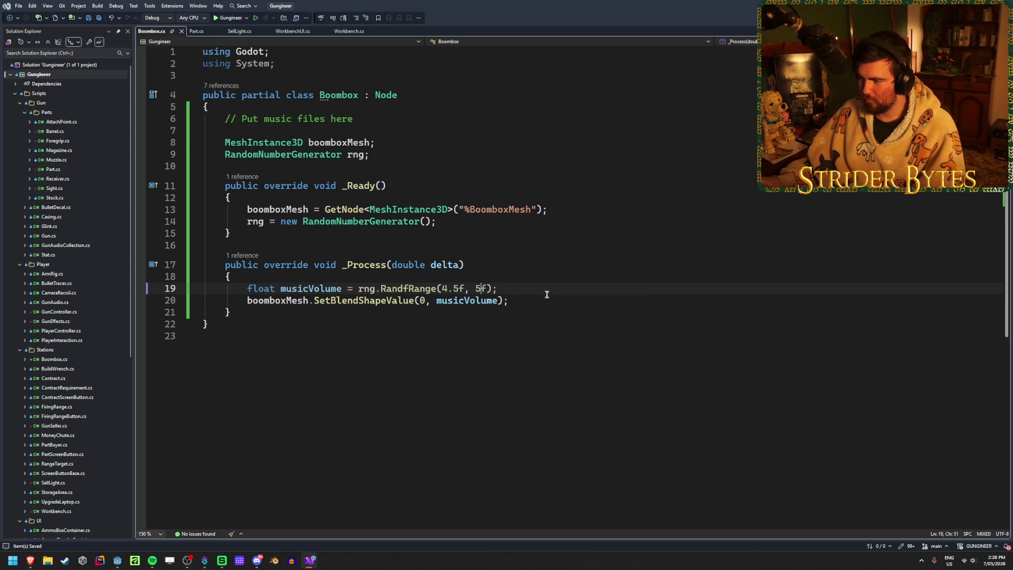
key("alt+Tab")
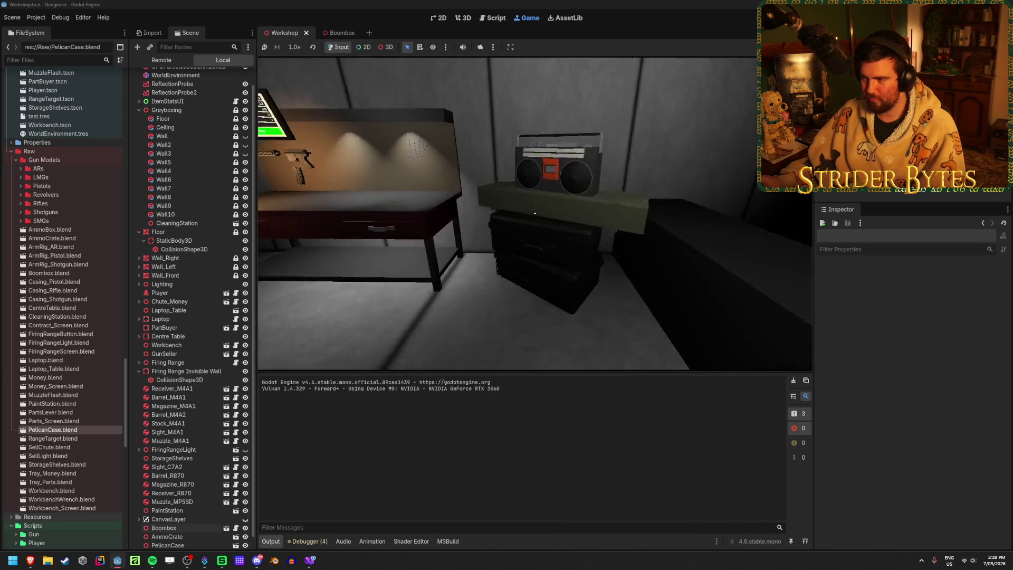
Step: Circle around the boombox in the running game, then stop it and return to Visual Studio
key("w")
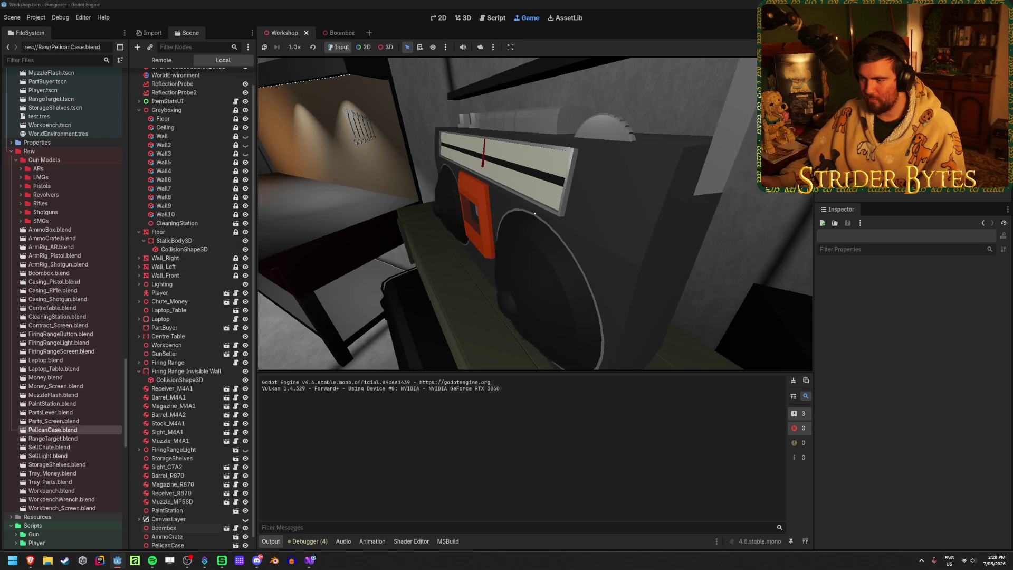
key("e")
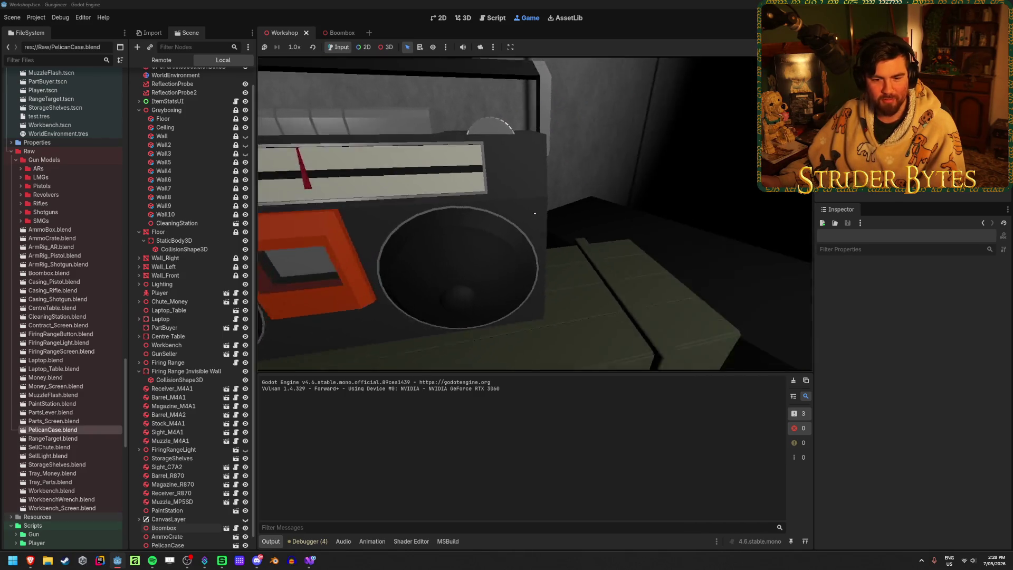
key("a")
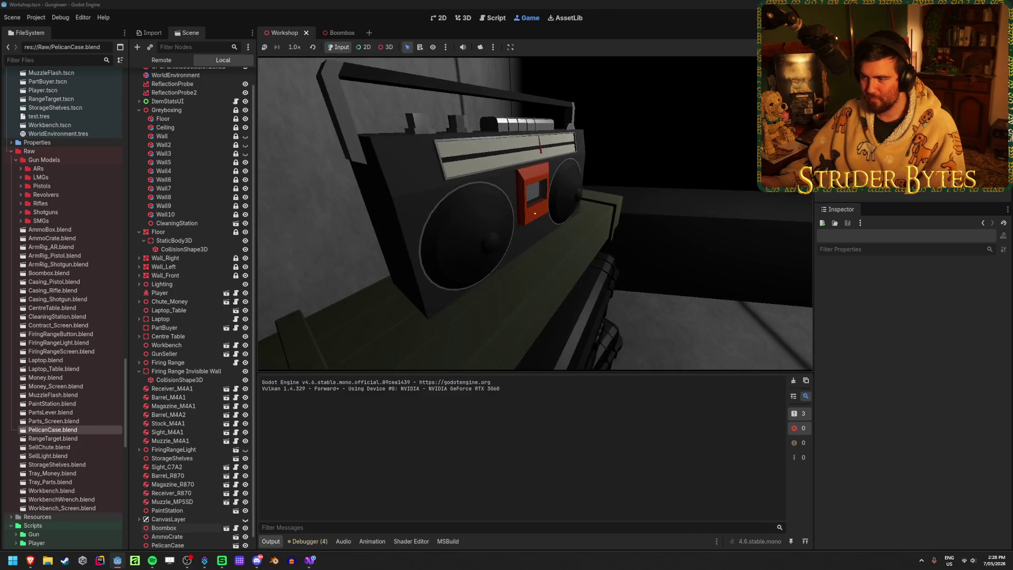
key("a")
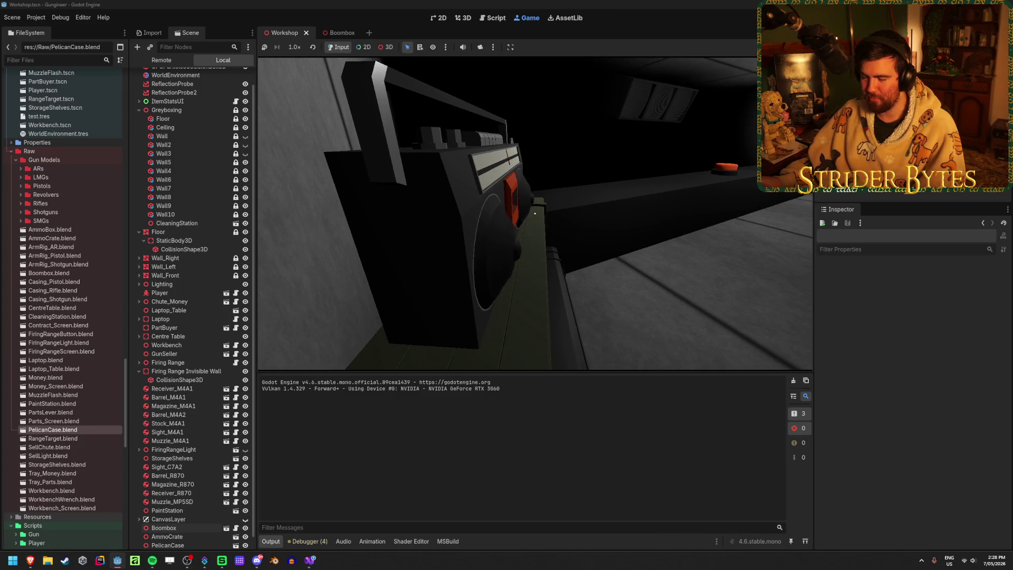
key("a")
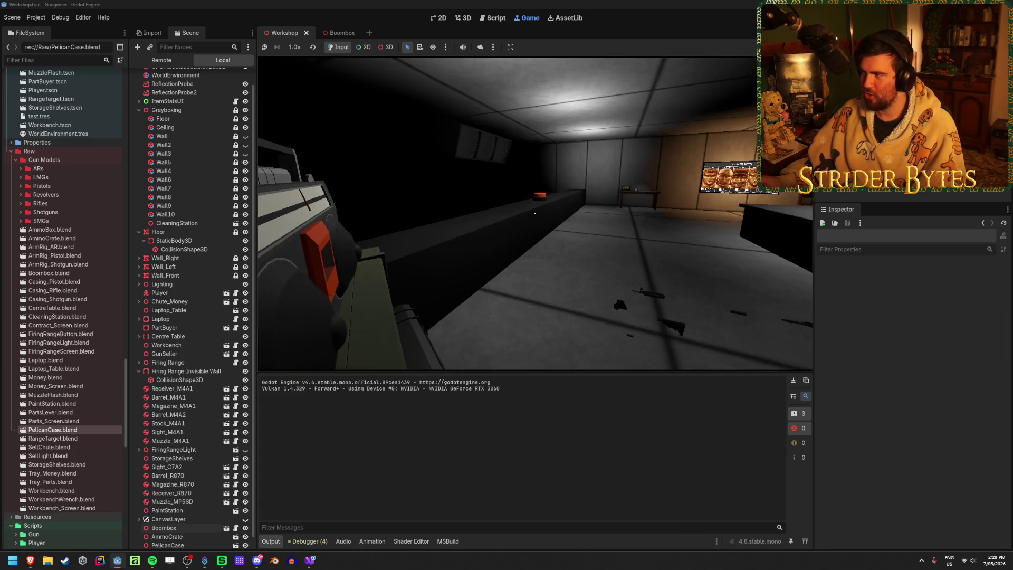
key("F8")
key("alt+Tab")
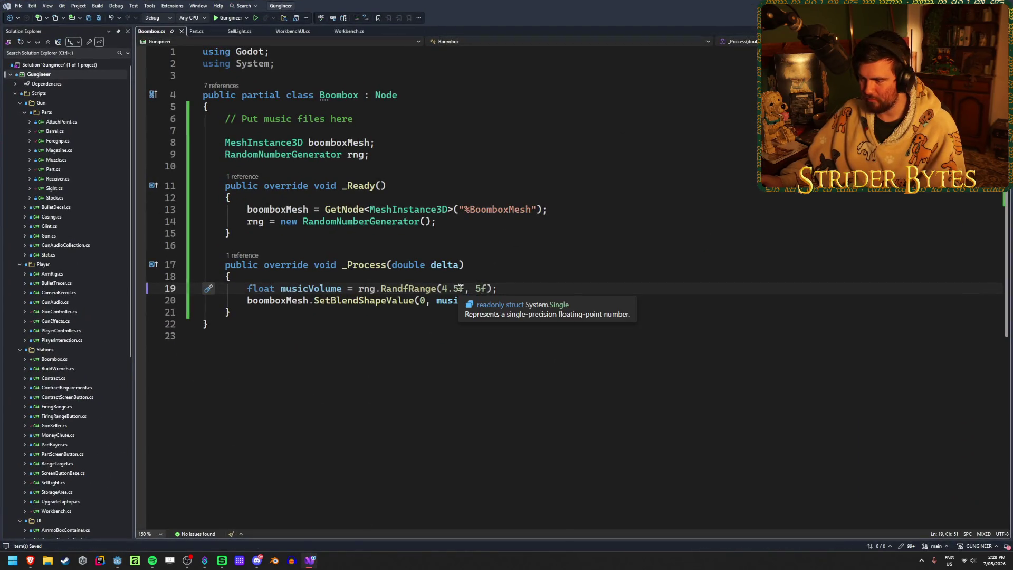
Step: Edit line 19 of Boombox.cs to RandfRange(9.5f, 10f) and save the script
key("Left")
key("Left")
key("Left")
key("BackSpace")
type("9")
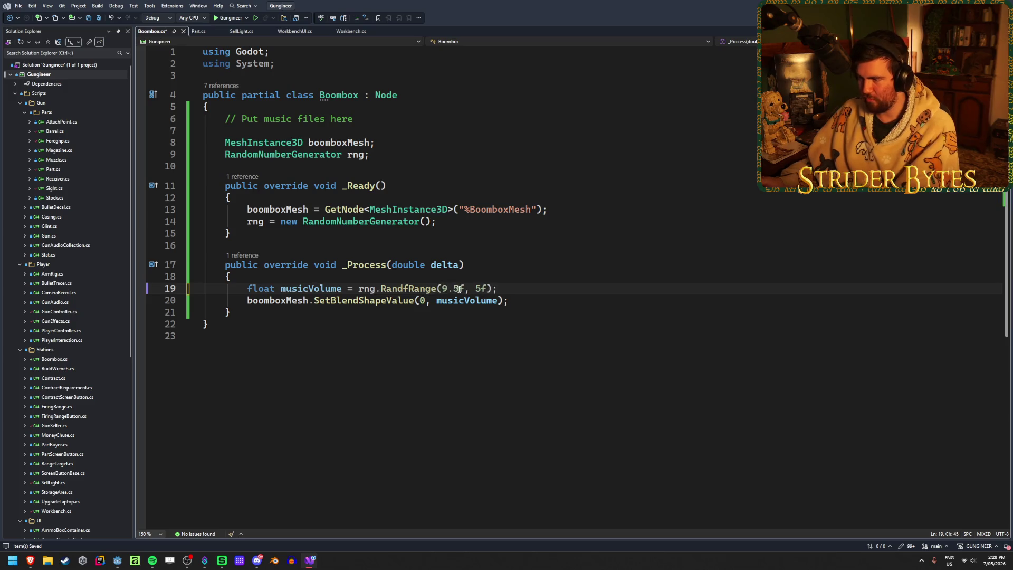
key("BackSpace")
type("10")
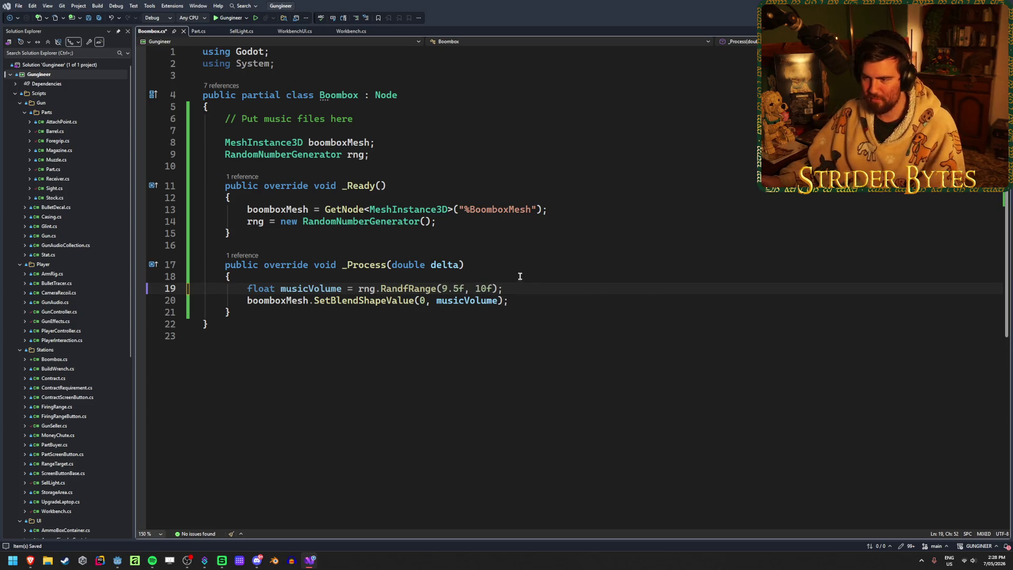
key("ctrl+s")
key("alt+Tab")
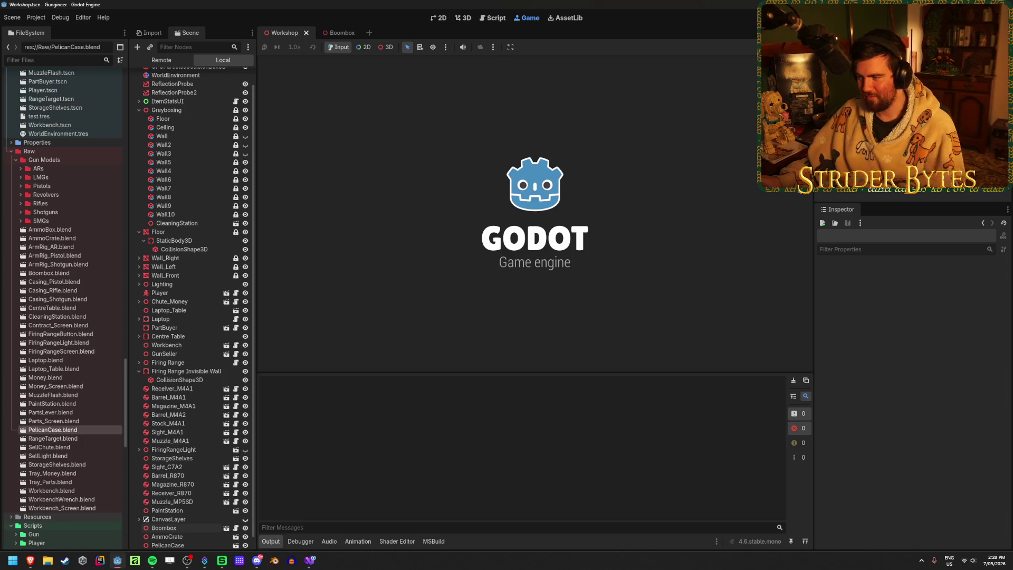
Step: Walk up to the boombox in the rebuilt game, then switch back to Visual Studio
key("w")
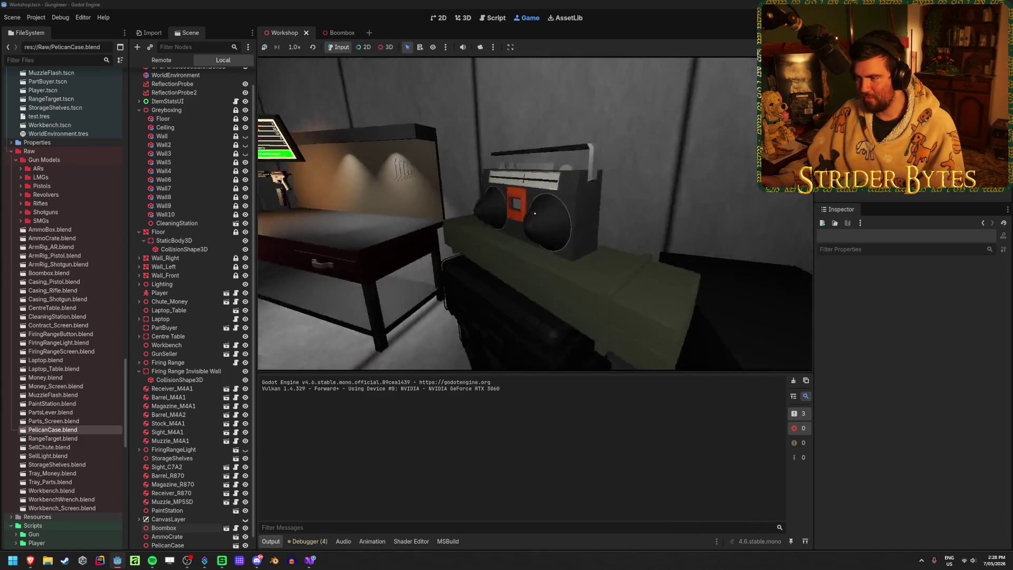
key("a")
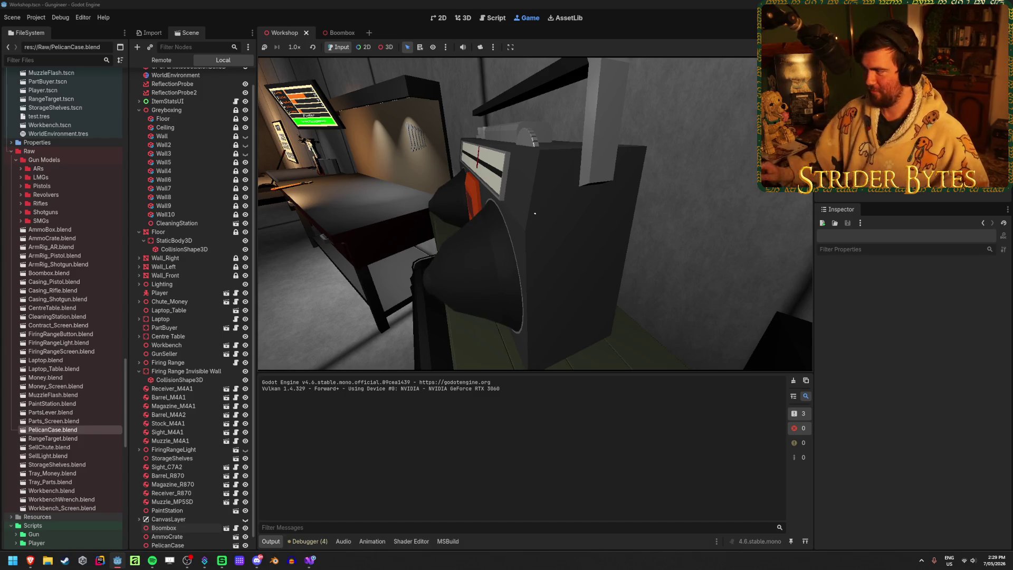
key("w")
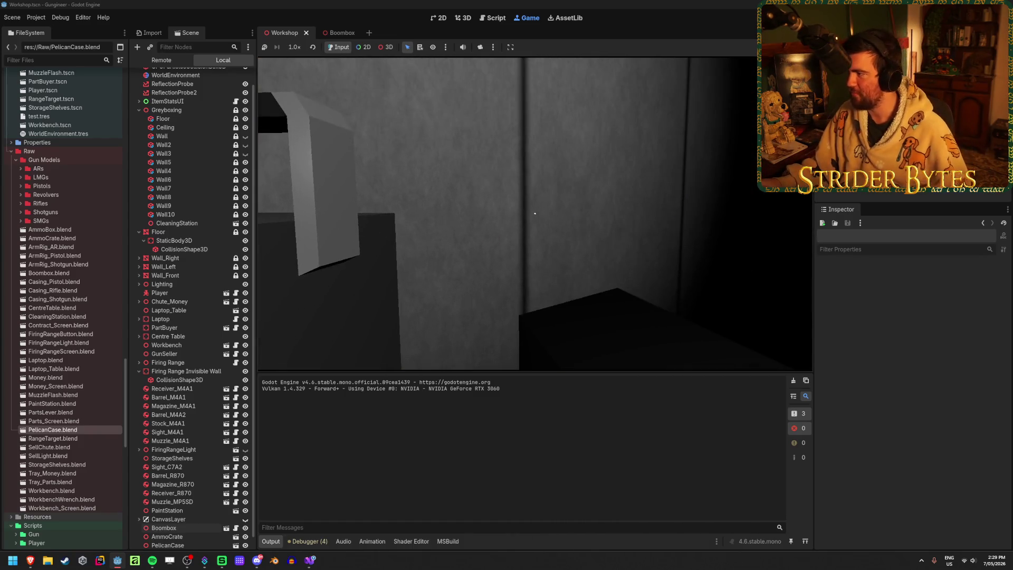
key("alt+Tab")
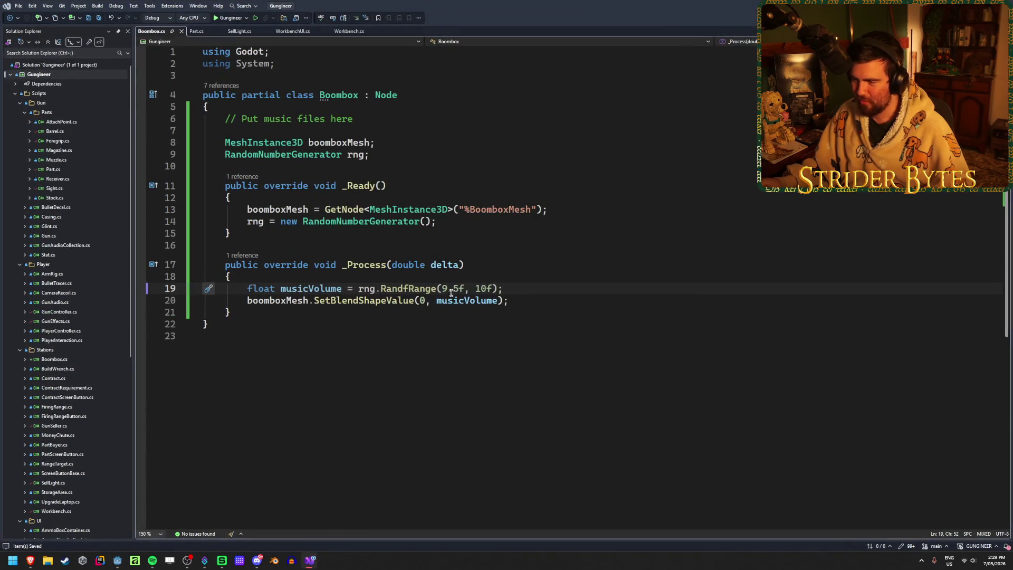
Step: Change the volume range in Boombox.cs to RandfRange(99.5f, 100f) and save it
type("9")
key("Right")
key("Right")
key("Right")
type("0")
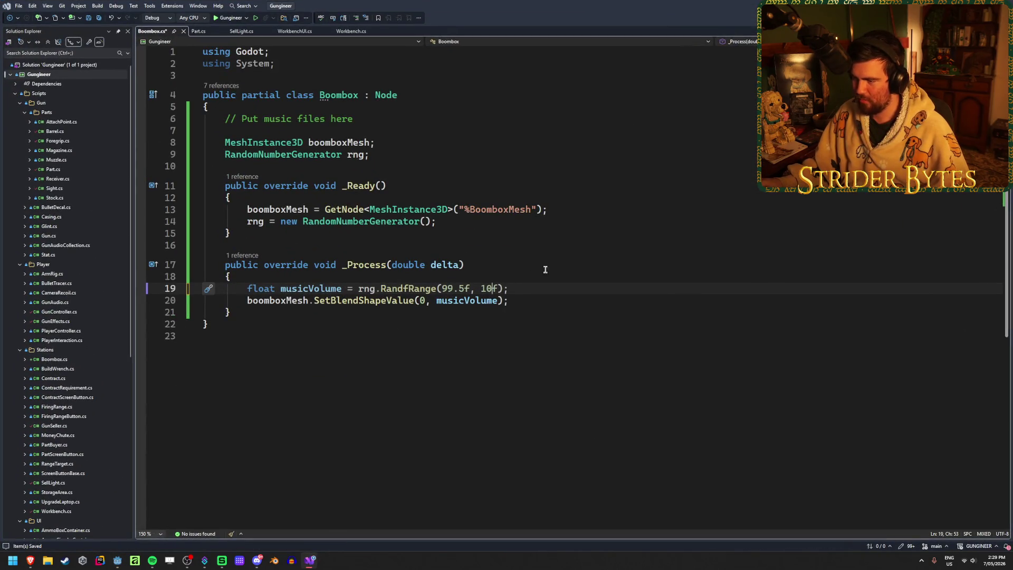
key("ctrl+s")
key("alt+Tab")
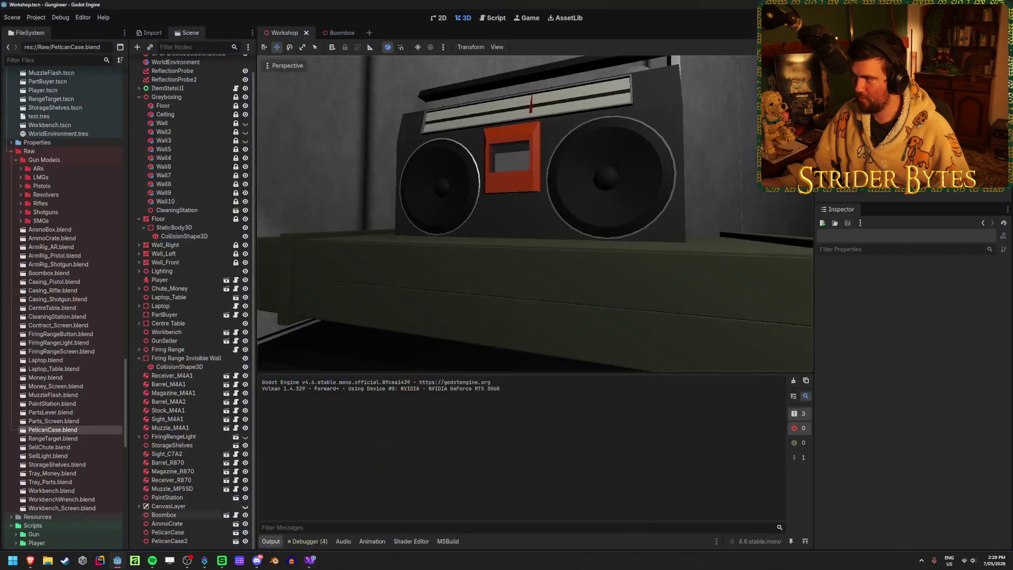
Step: Run the game, view the stretched boombox from a few angles, then stop it
key("F5")
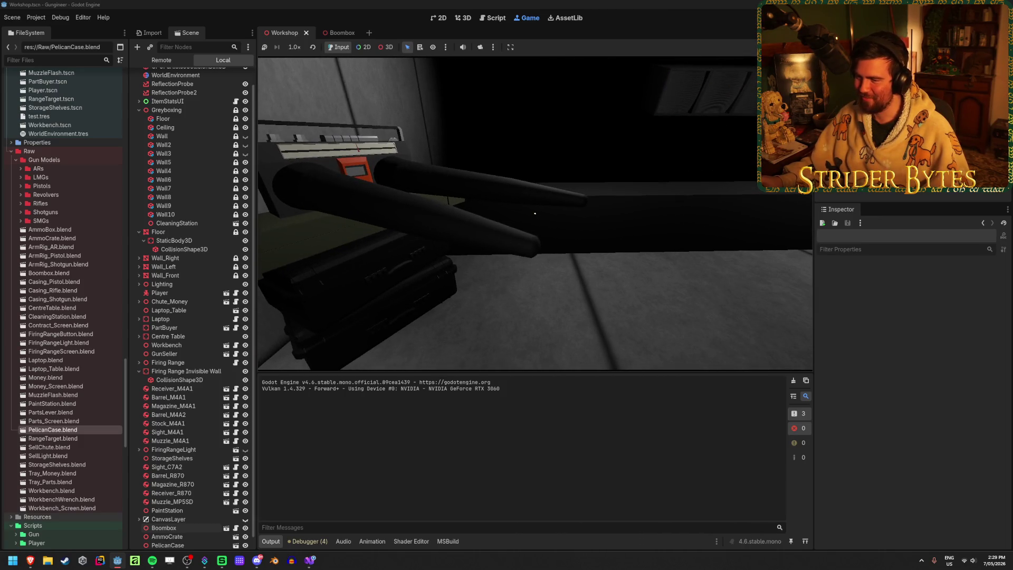
key("s")
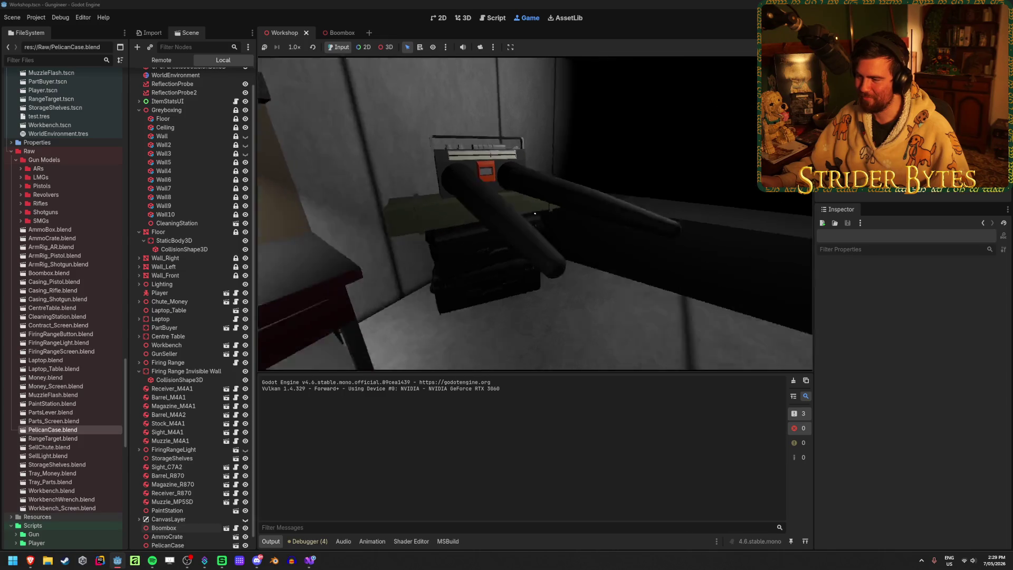
key("w")
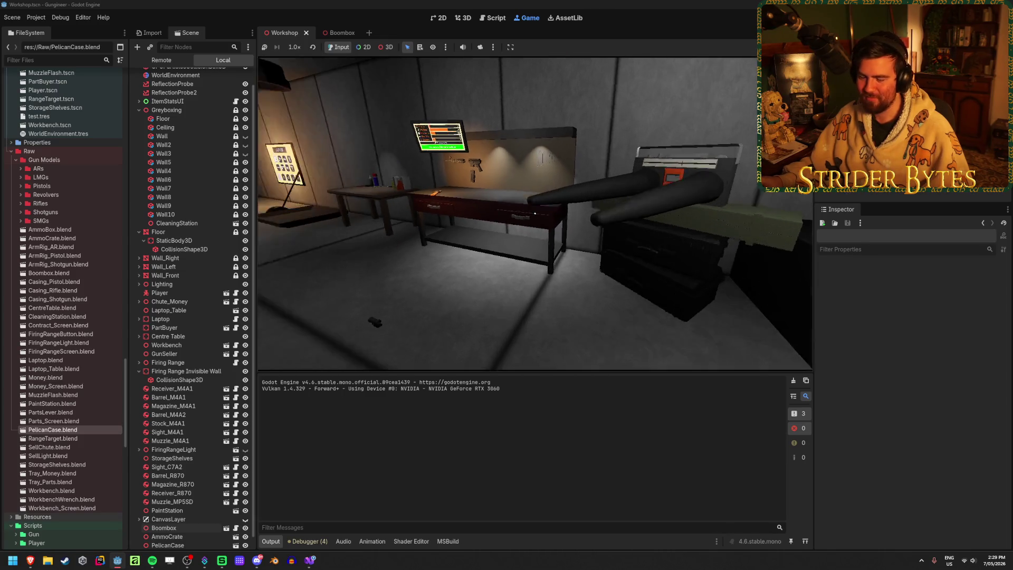
key("s")
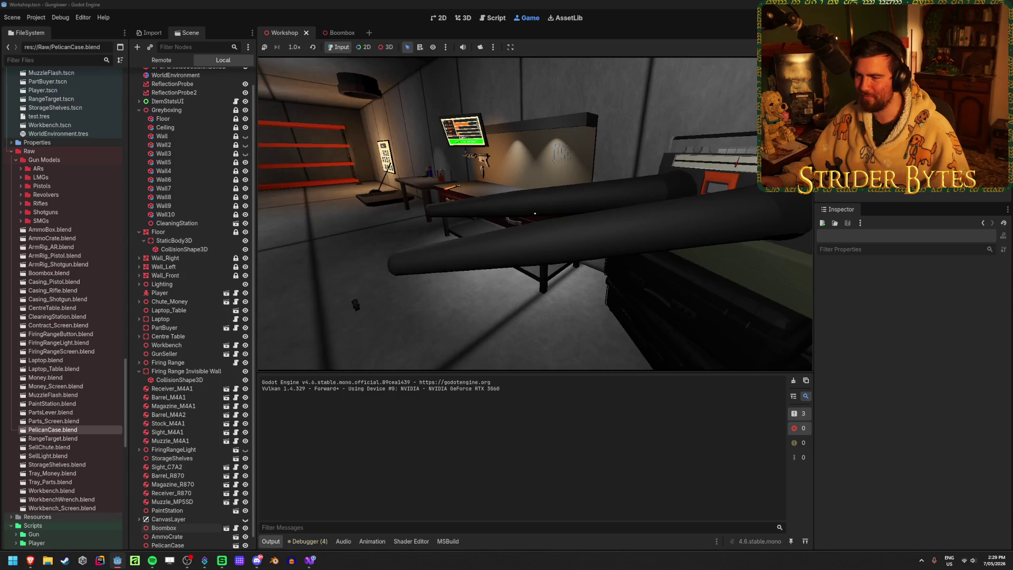
key("F8")
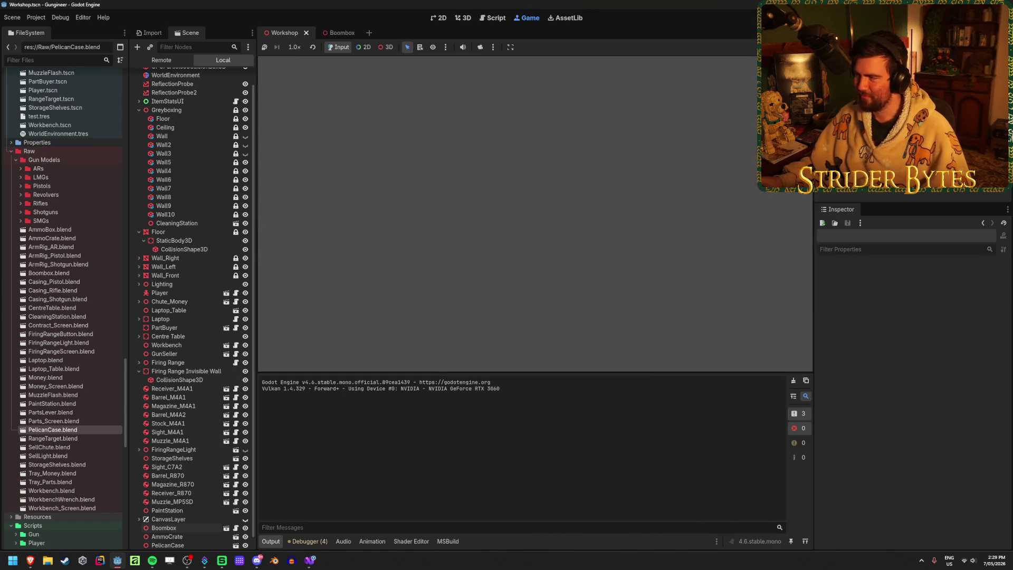
Step: Change the lower volume bound in Boombox.cs from 99.5f to 0f and save
left_click(319, 565)
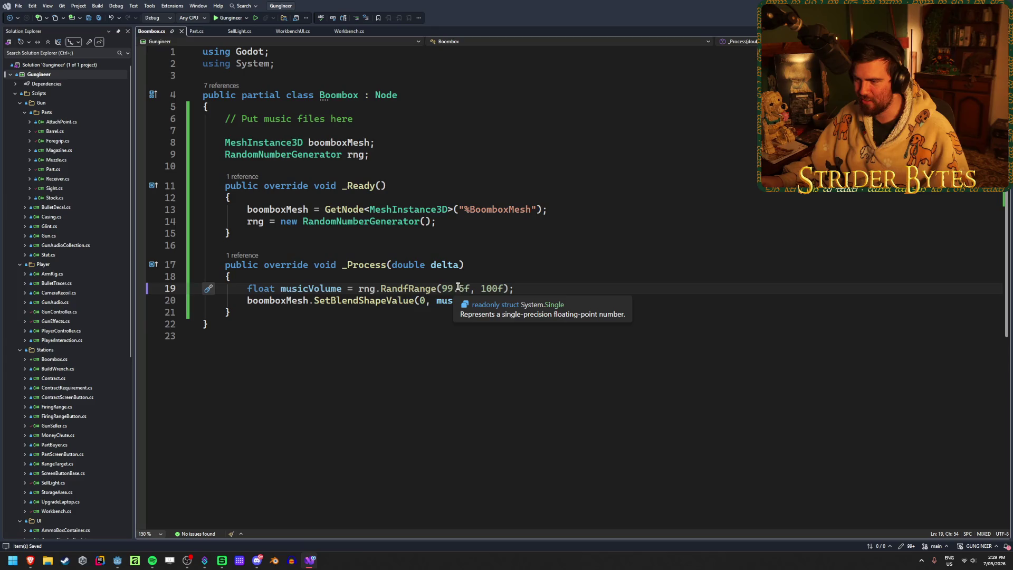
left_click_drag(453, 288, 442, 288)
type("0")
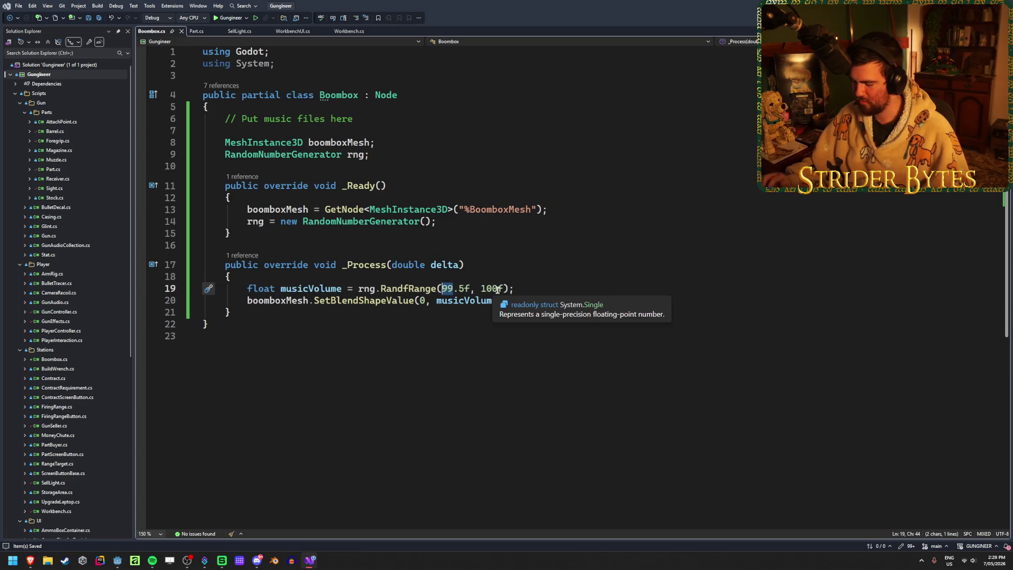
key("Delete")
key("Delete")
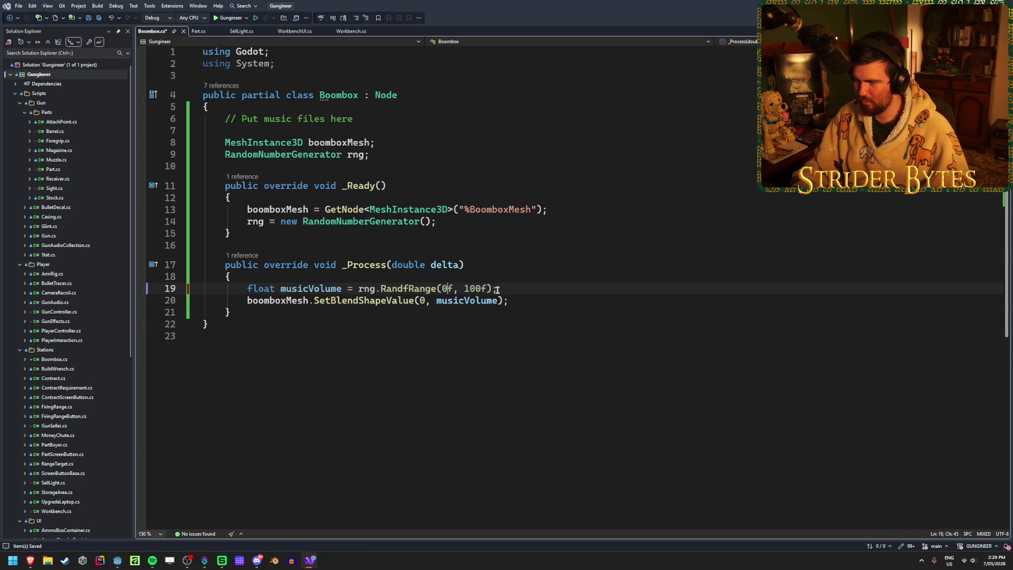
key("ctrl+s")
Step: Rebuild and run the game, walking up to the boombox with the 0–100 range
key("alt+Tab")
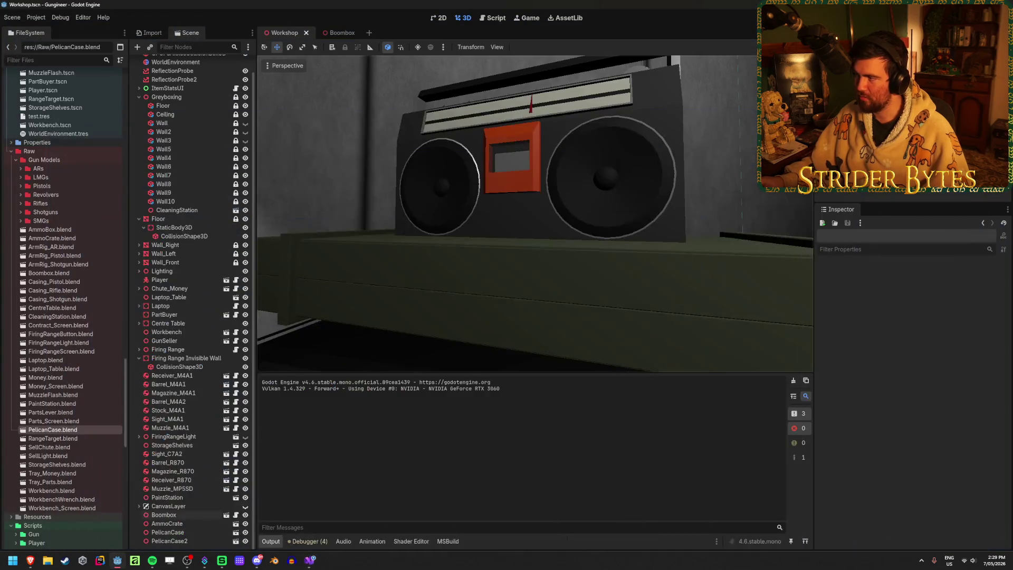
key("F5")
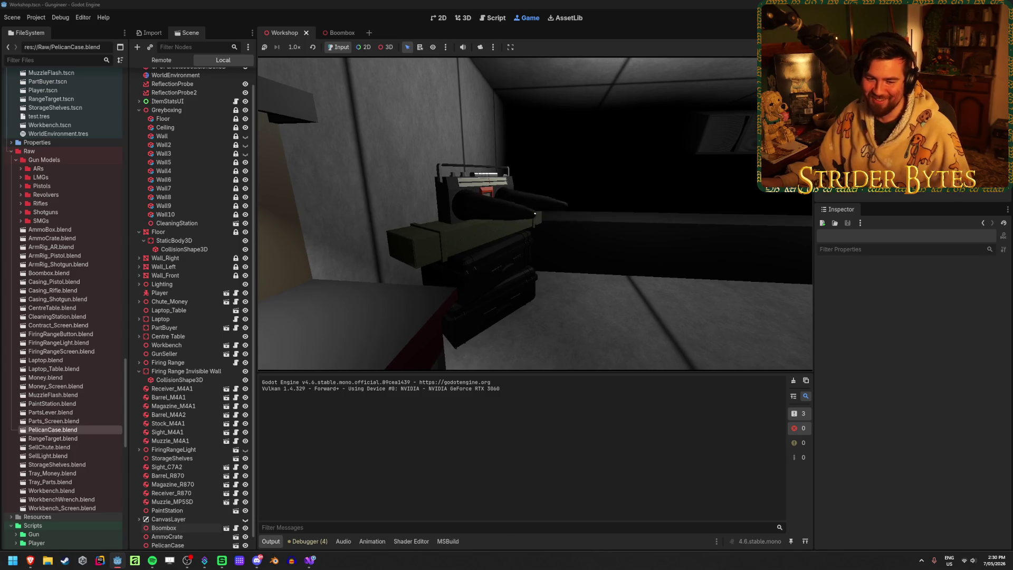
key("w")
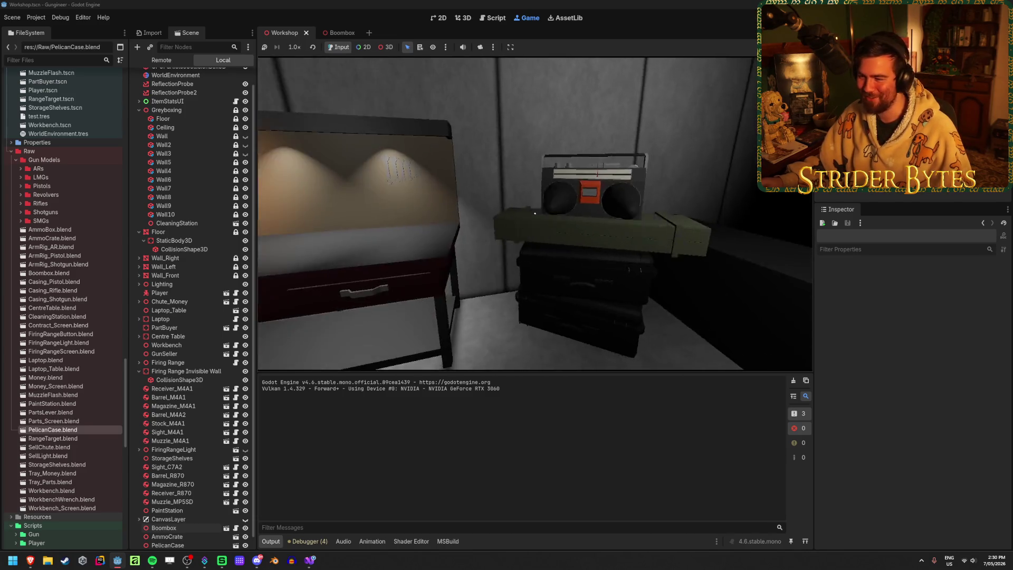
mouse_move(535, 214)
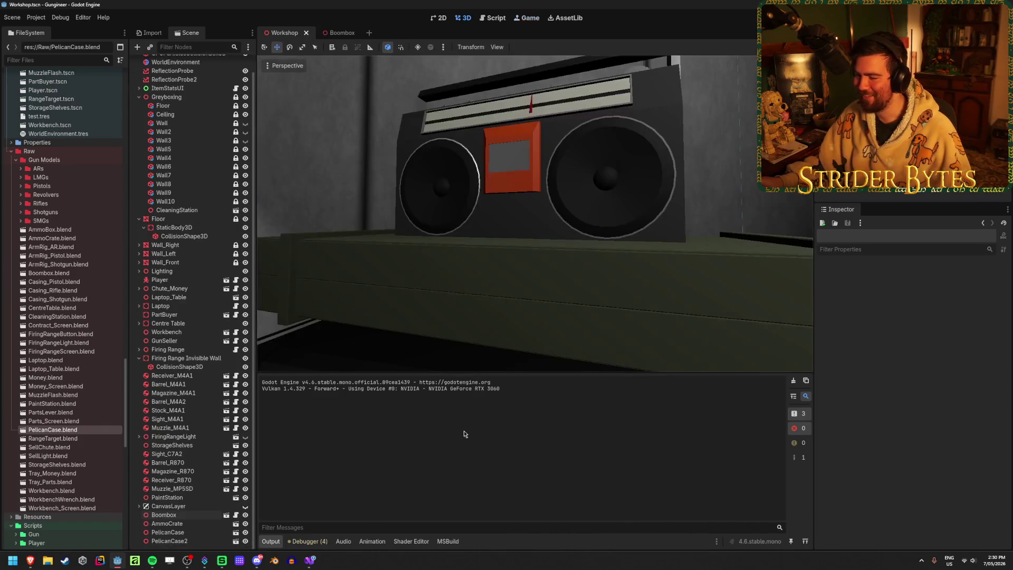
Step: Lower the upper volume bound from 100f to 1f and save Boombox.cs
left_click(310, 560)
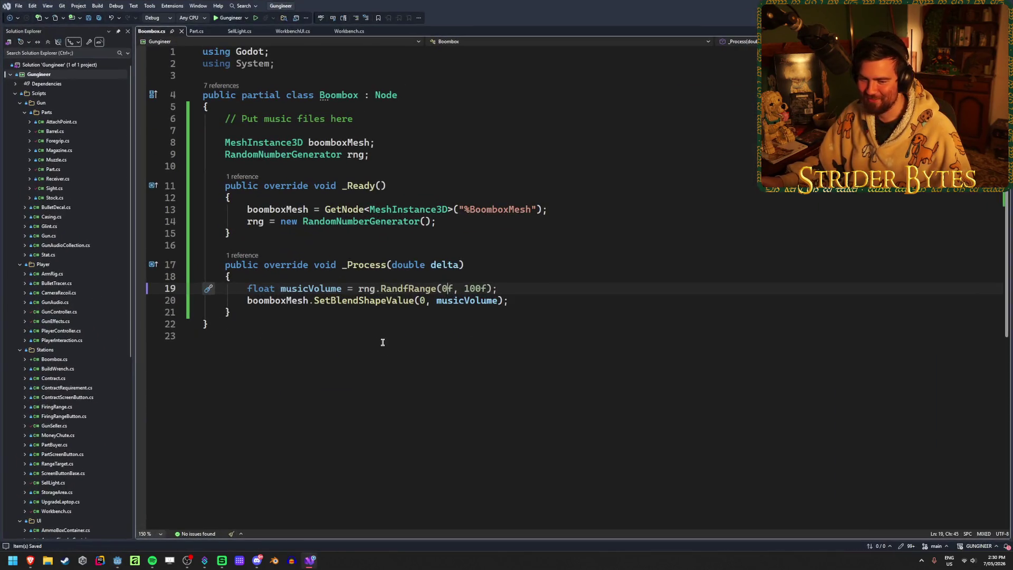
left_click(469, 288)
key("Delete")
key("Delete")
key("ctrl+s")
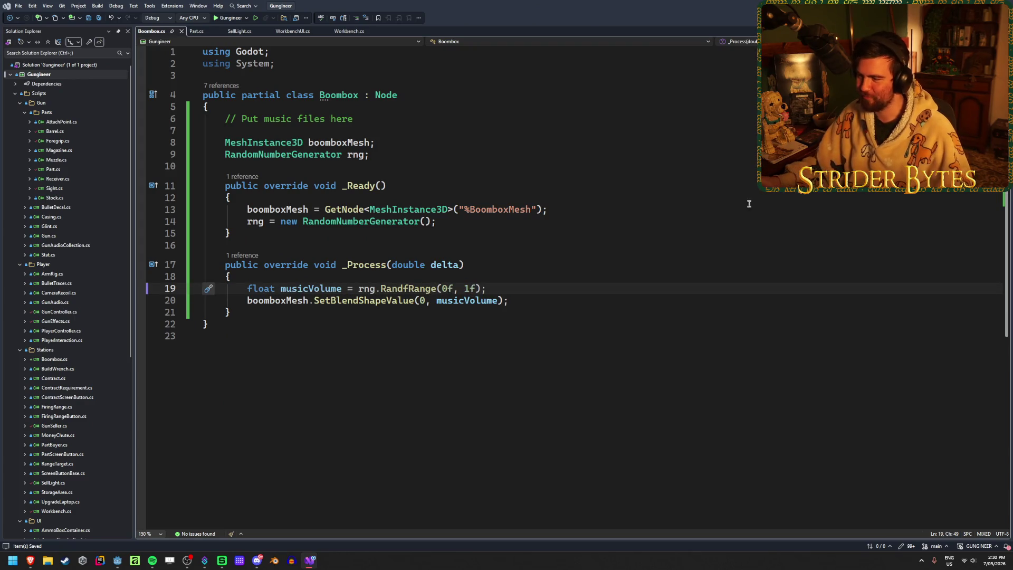
key("alt+Tab")
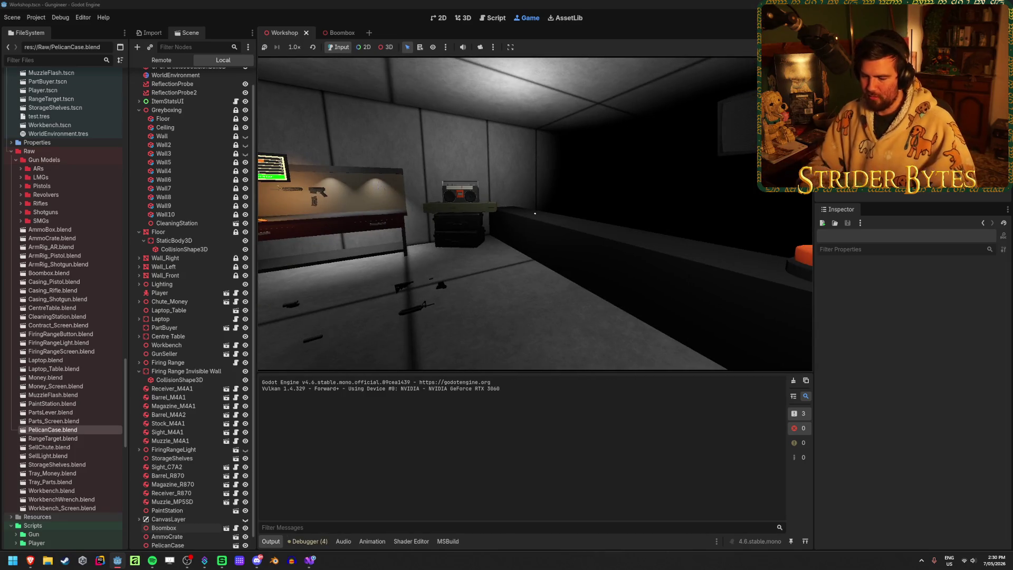
Step: View the boombox up close in the game, stop it, and save the Workshop scene
key("w")
key("w")
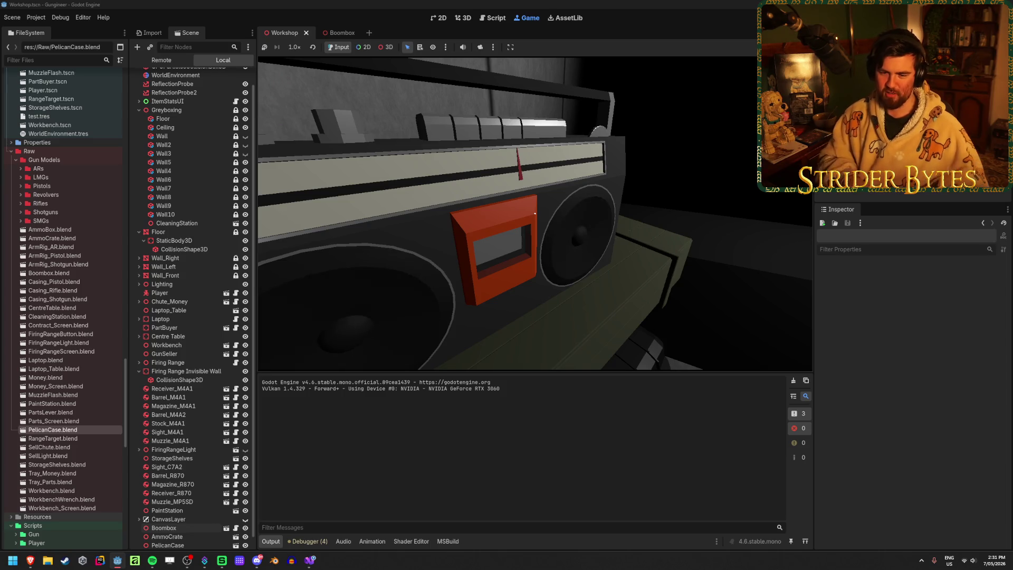
key("s")
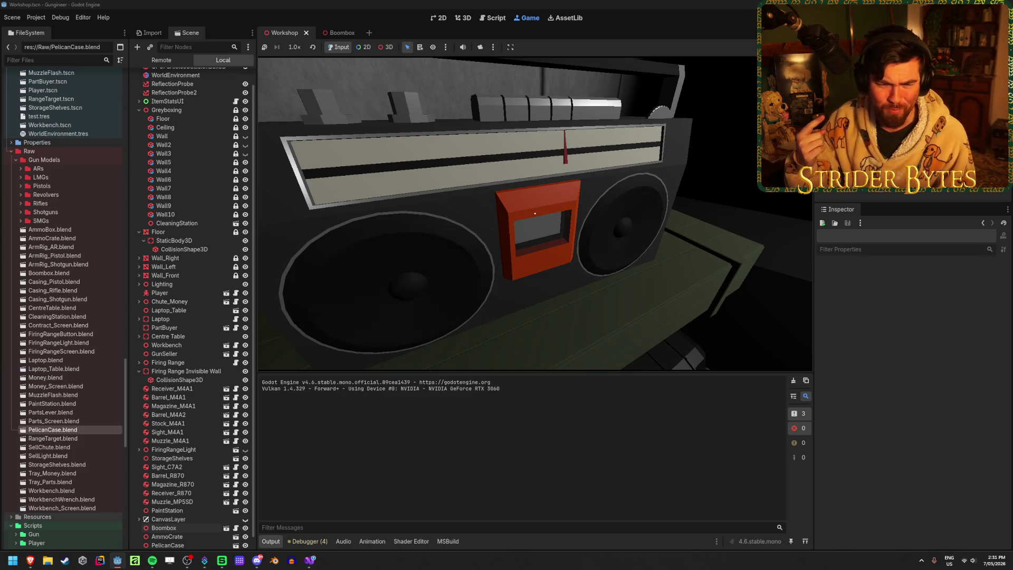
mouse_move(535, 213)
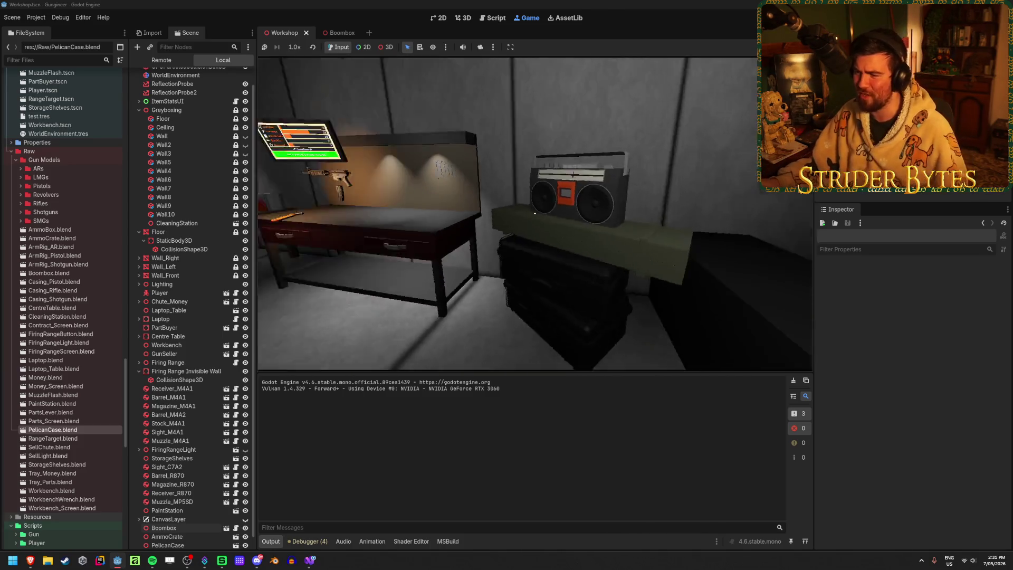
left_click(671, 173)
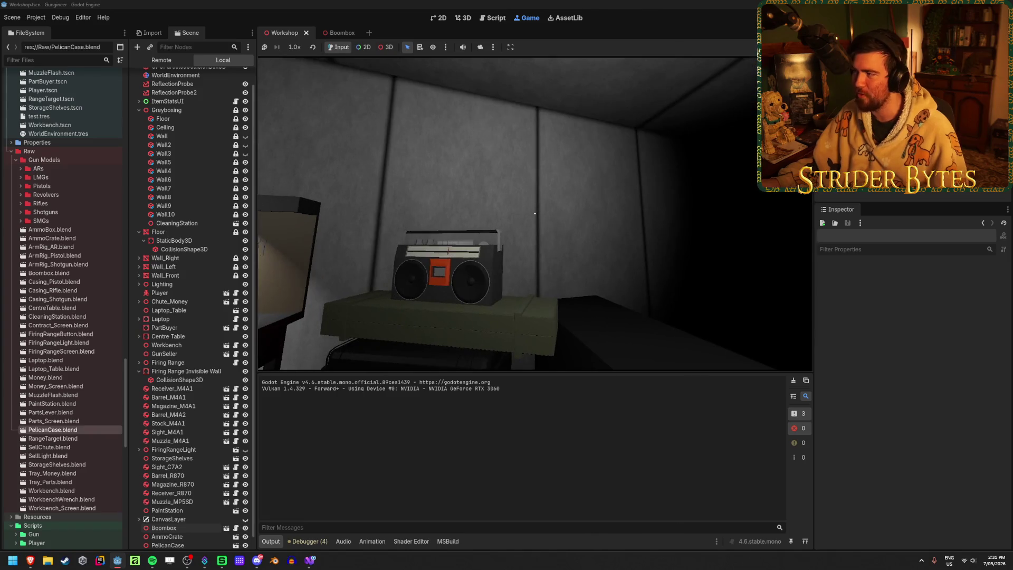
key("F8")
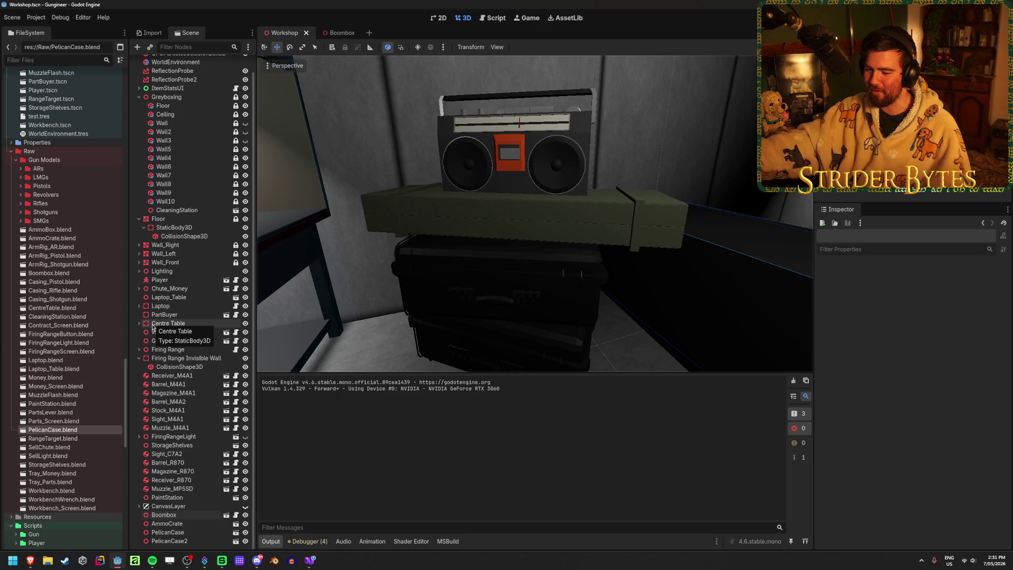
key("ctrl+s")
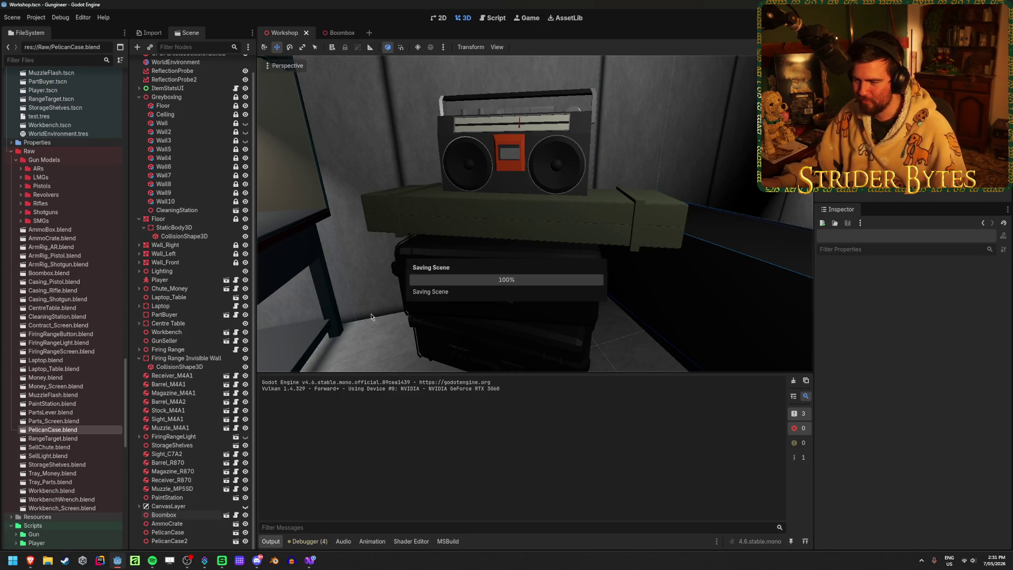
mouse_move(371, 316)
right_mouse_down()
mouse_move(356, 316)
mouse_move(283, 565)
right_mouse_up()
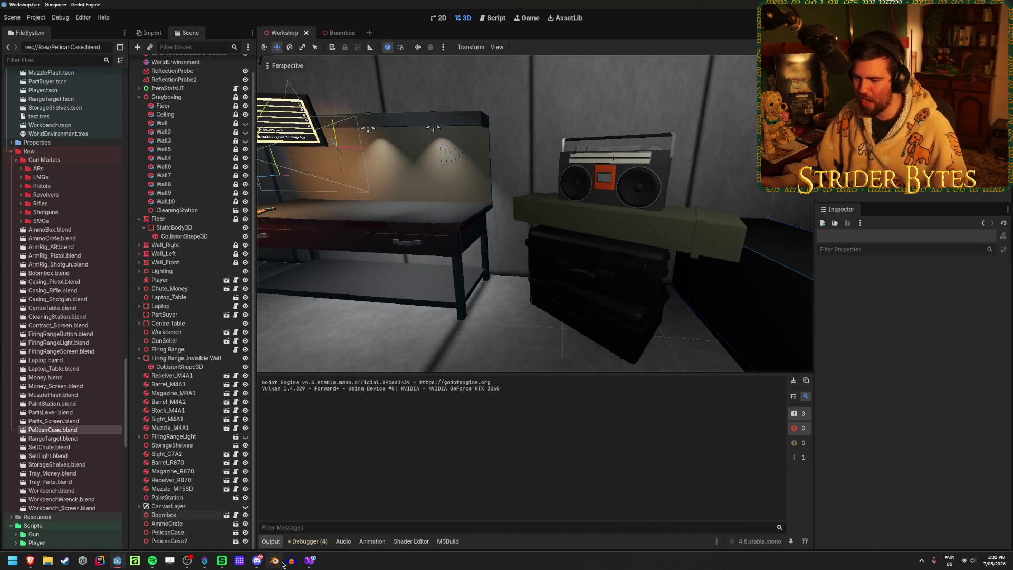
left_click(305, 564)
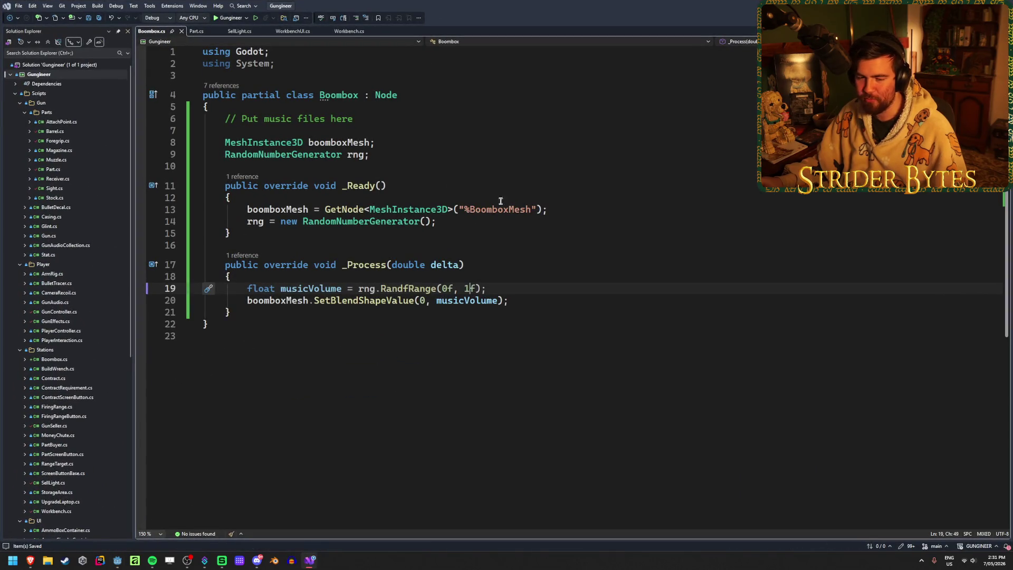
left_click(566, 210)
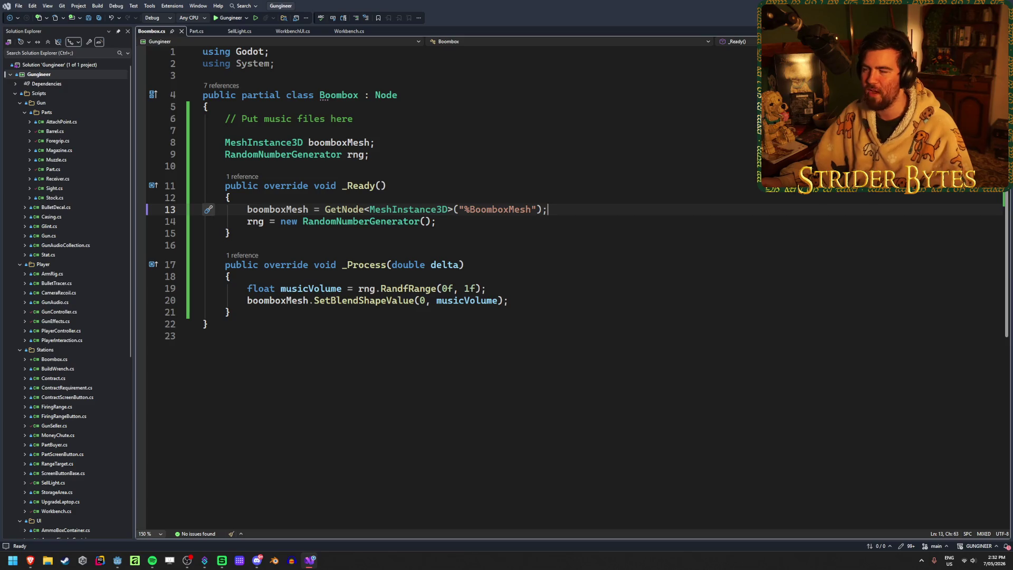
key("alt+Tab")
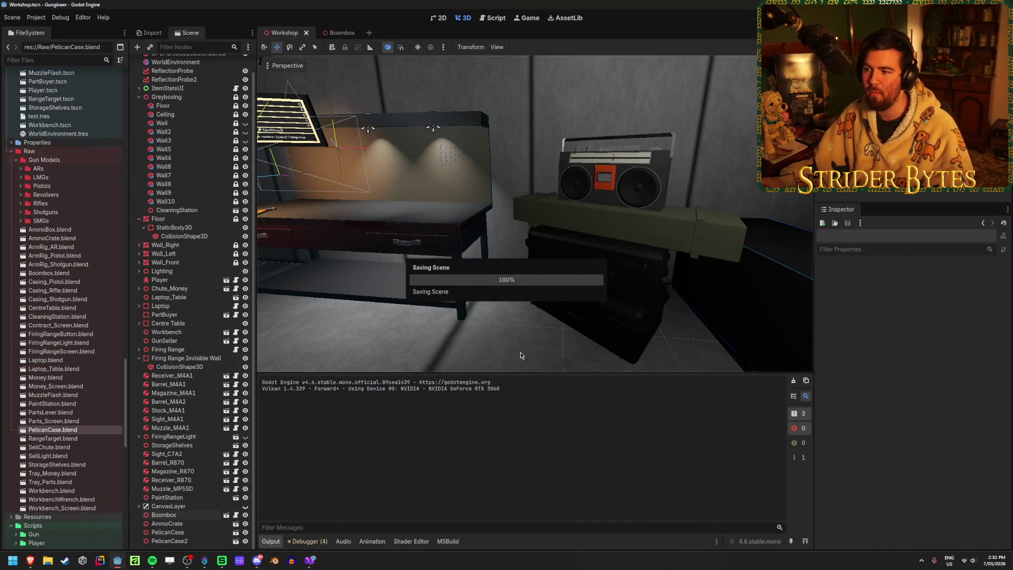
Step: Collapse the Greyboxing group and reparent AmmoCrate and the PelicanCases under the Boombox node
right_click_drag(511, 324, 446, 297)
left_click(139, 97)
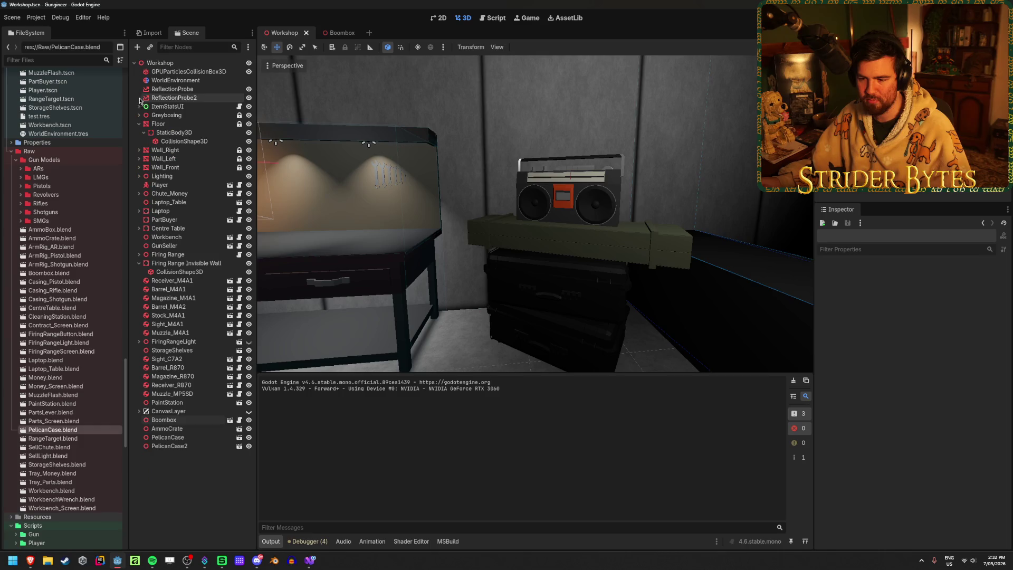
left_click(163, 419)
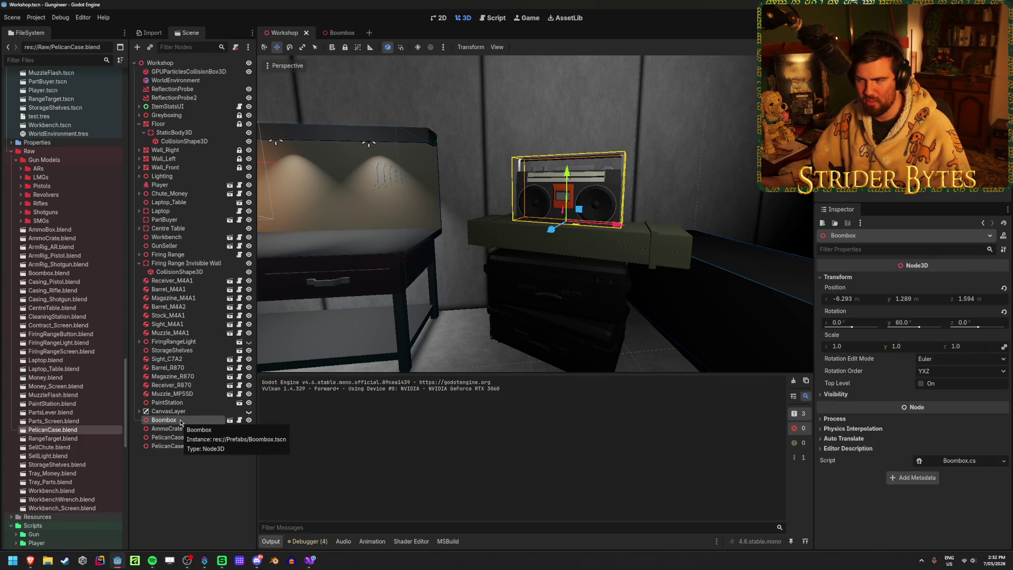
mouse_move(167, 428)
left_mouse_down()
mouse_move(180, 423)
mouse_move(168, 421)
left_mouse_up()
left_click(170, 446, "shift")
double_click(163, 419)
Step: Save the scene and rotate the boombox 60° around its vertical axis
key("ctrl+s")
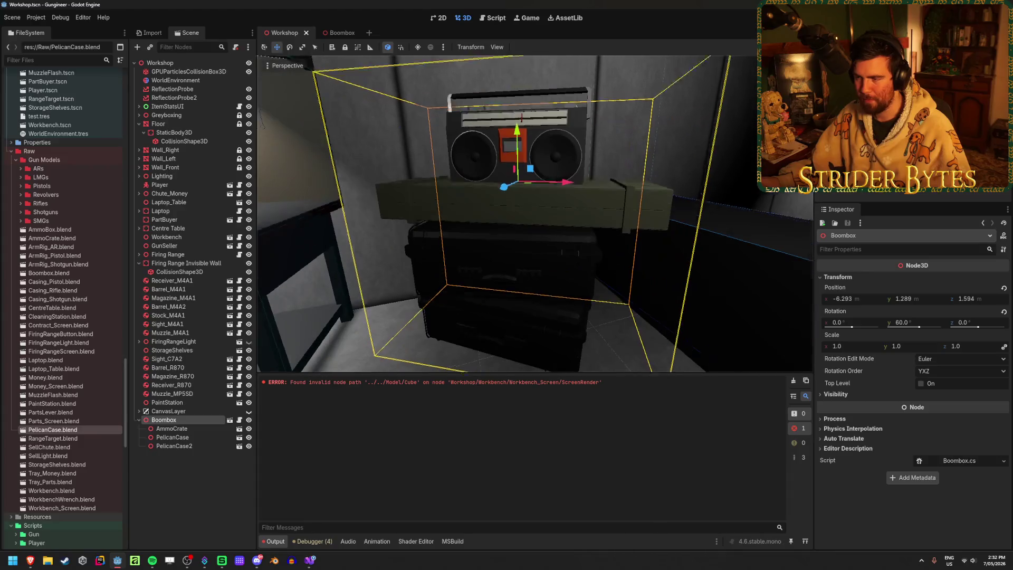
key("e")
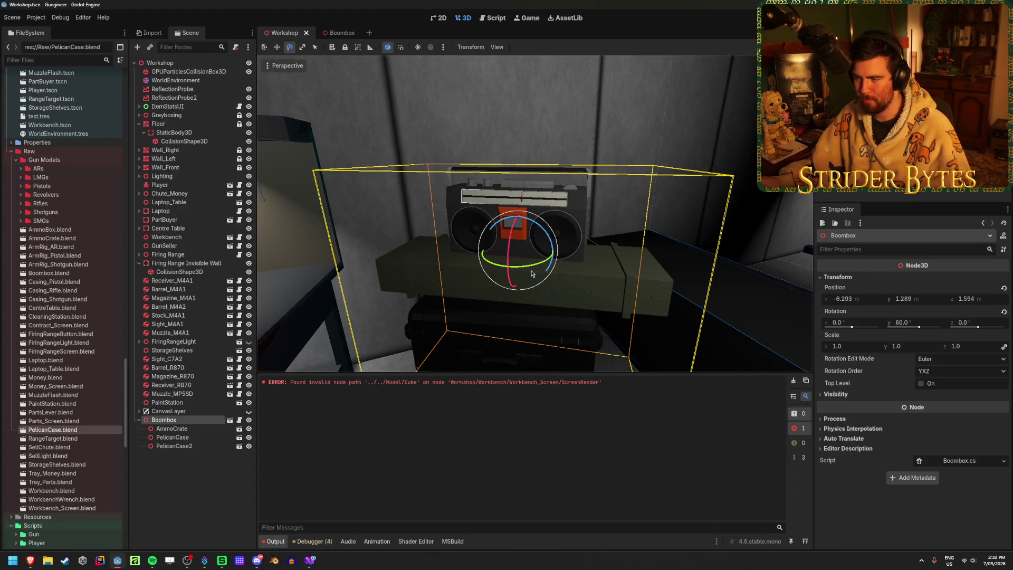
left_click_drag(493, 272, 506, 275)
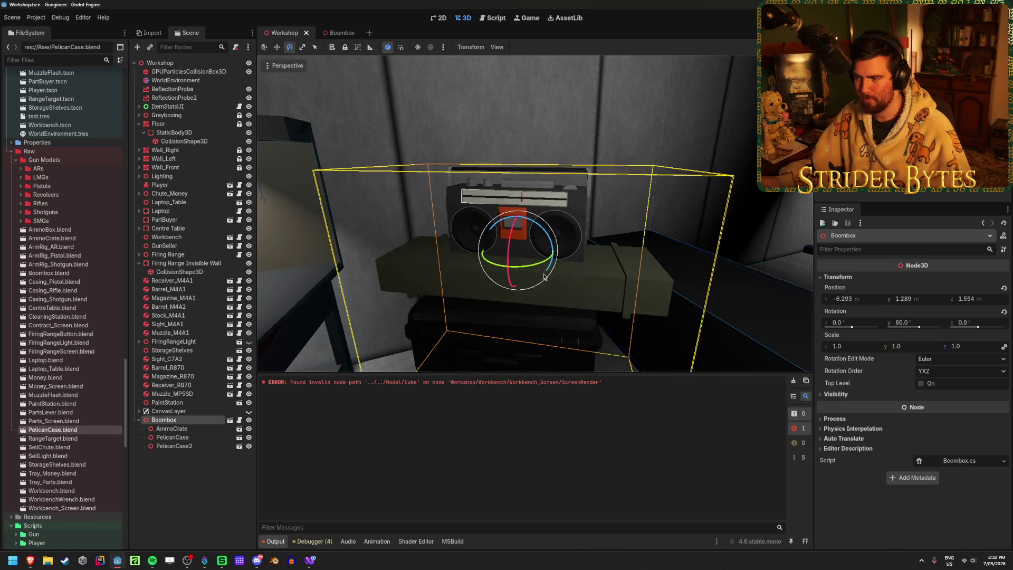
left_click(332, 105)
scroll(332, 105, "up", 3)
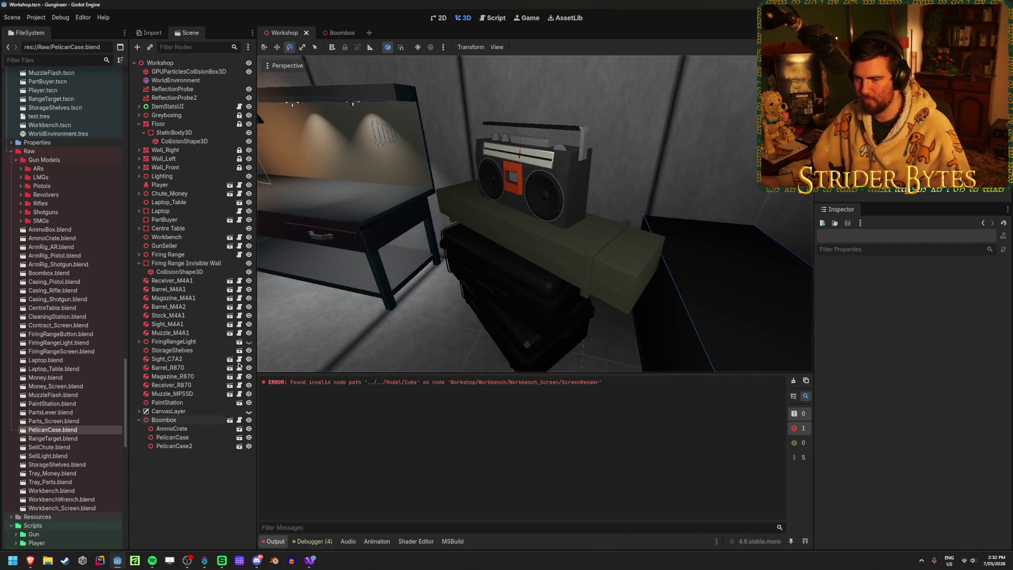
Step: Start adding a child node to Boombox, then cancel without creating one
left_click(192, 421)
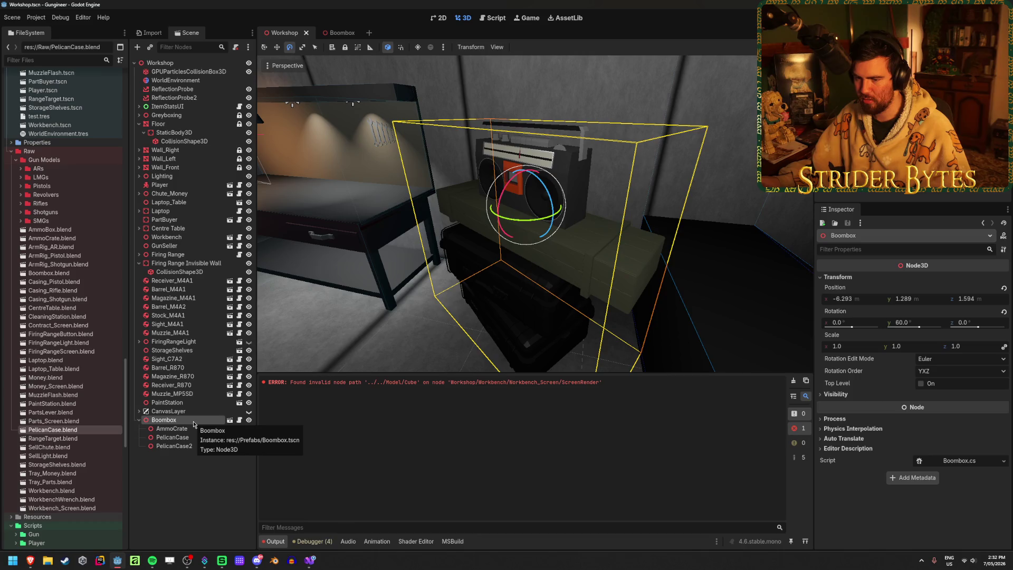
right_click(194, 424)
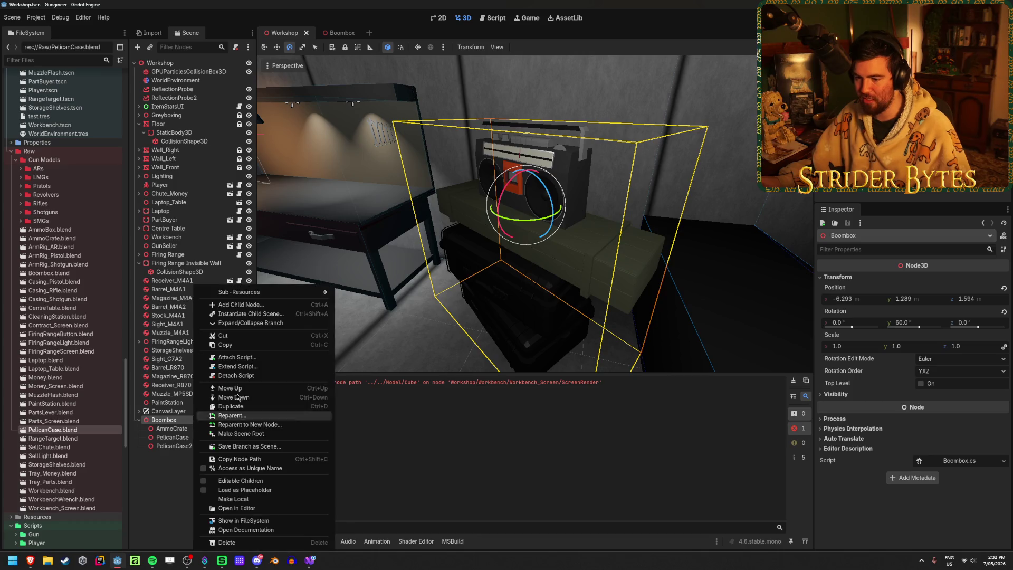
left_click(877, 528)
right_click(188, 420)
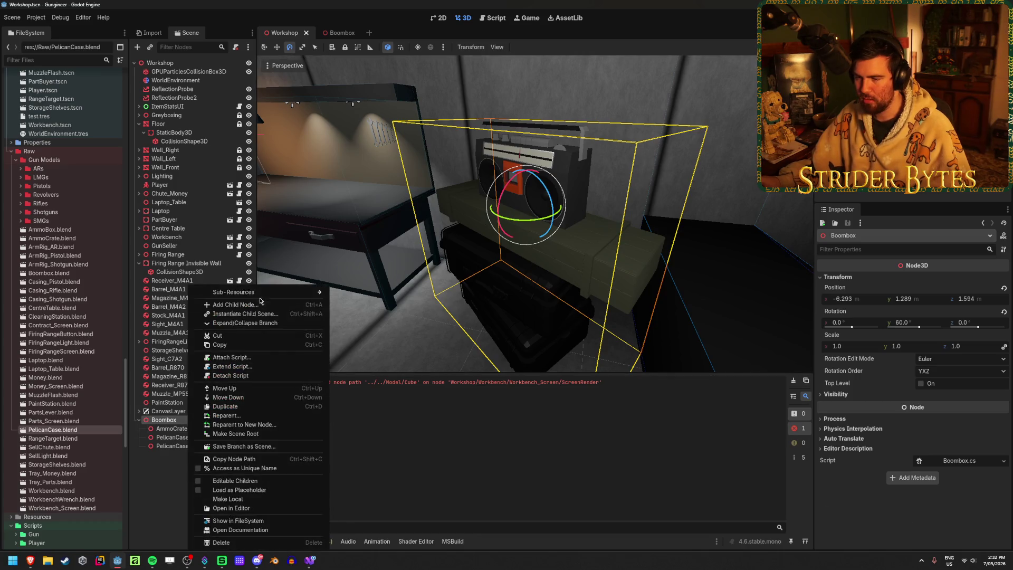
left_click(256, 298)
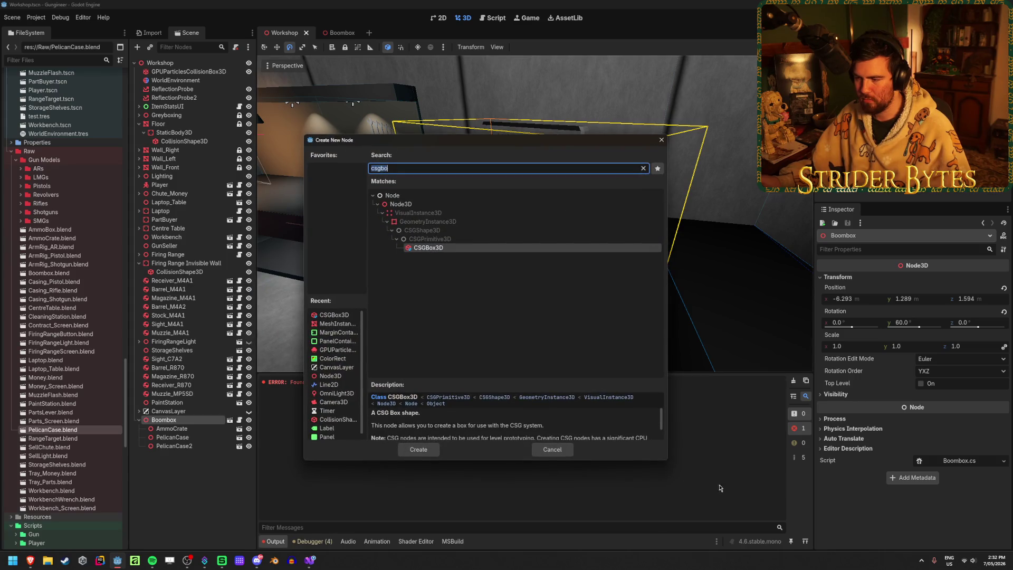
left_click(551, 449)
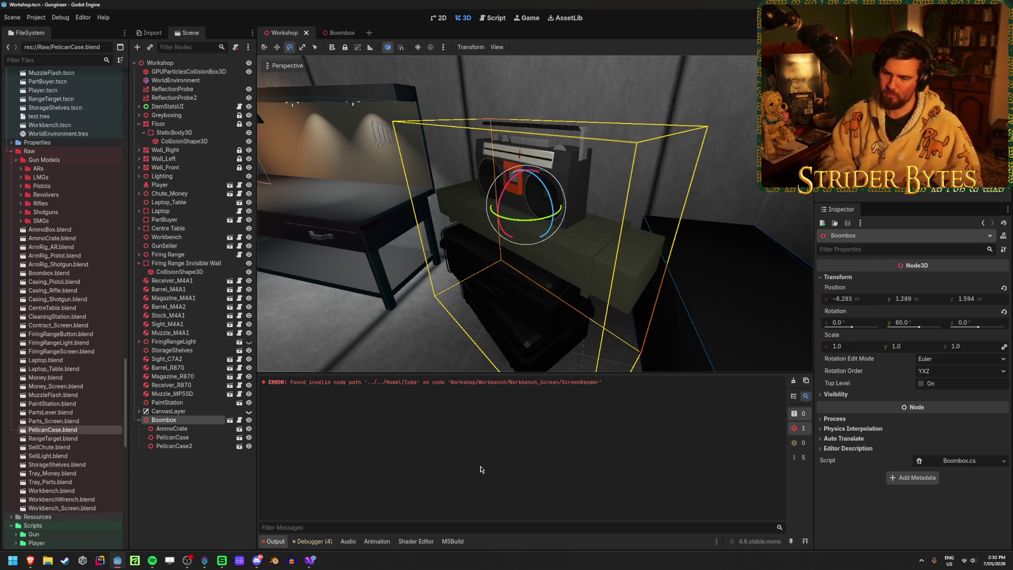
Step: Change Boombox.cs to derive from Interactable instead of Node
left_click(966, 461)
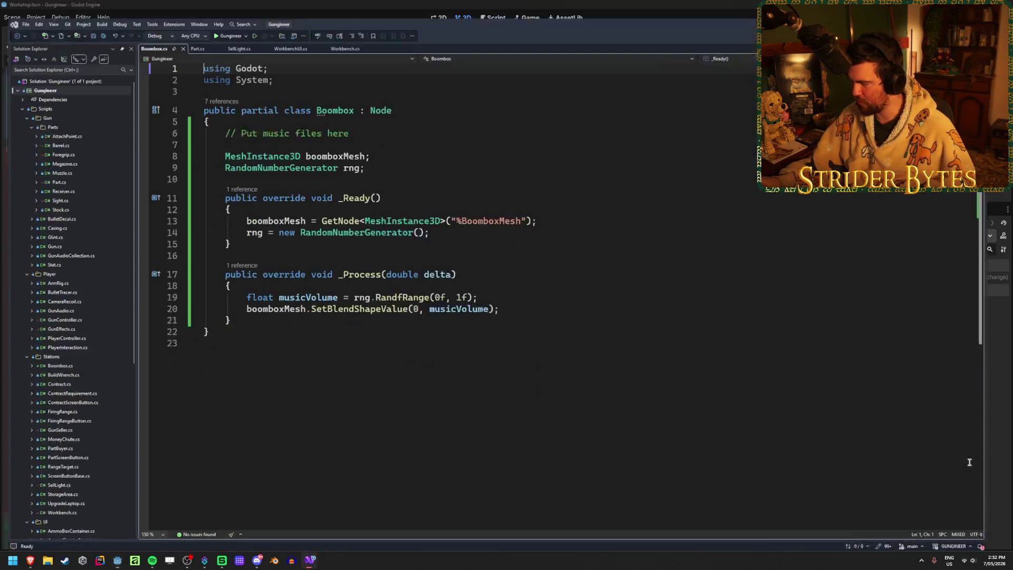
double_click(386, 96)
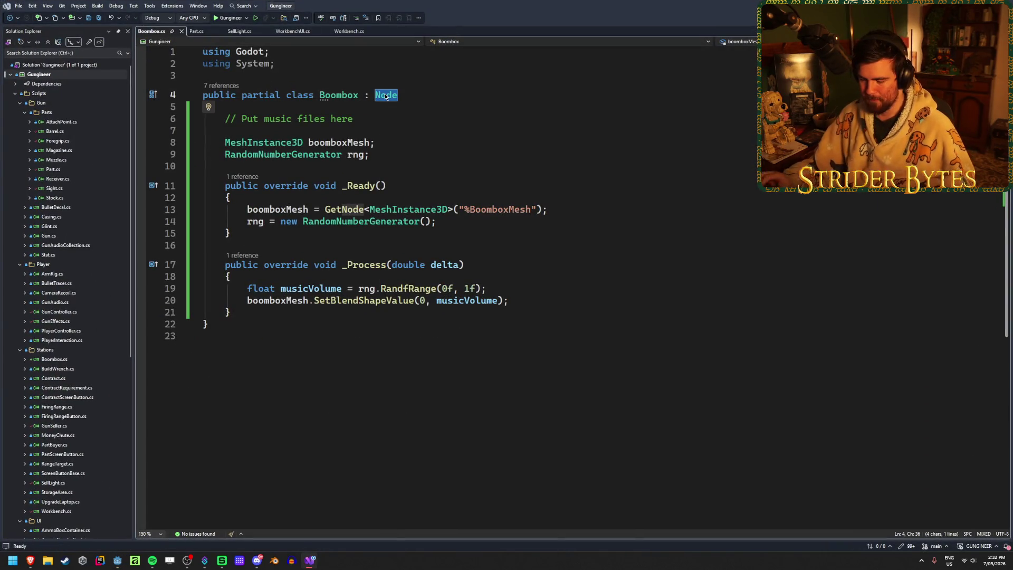
type("Interac")
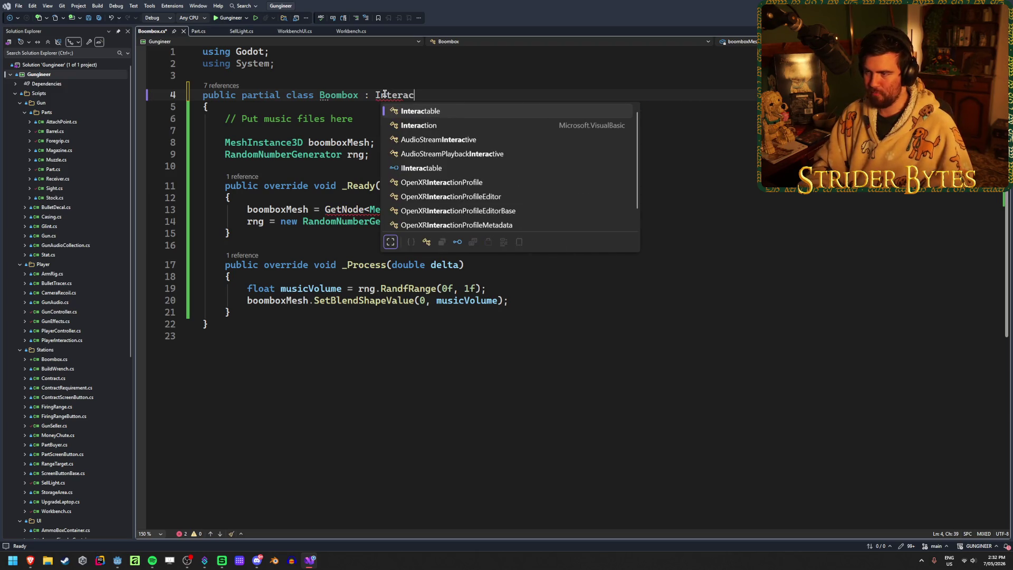
key("Tab")
Step: Inspect the Interactable class definition, then return to Boombox.cs and the Godot editor
double_click(389, 97)
key("F12")
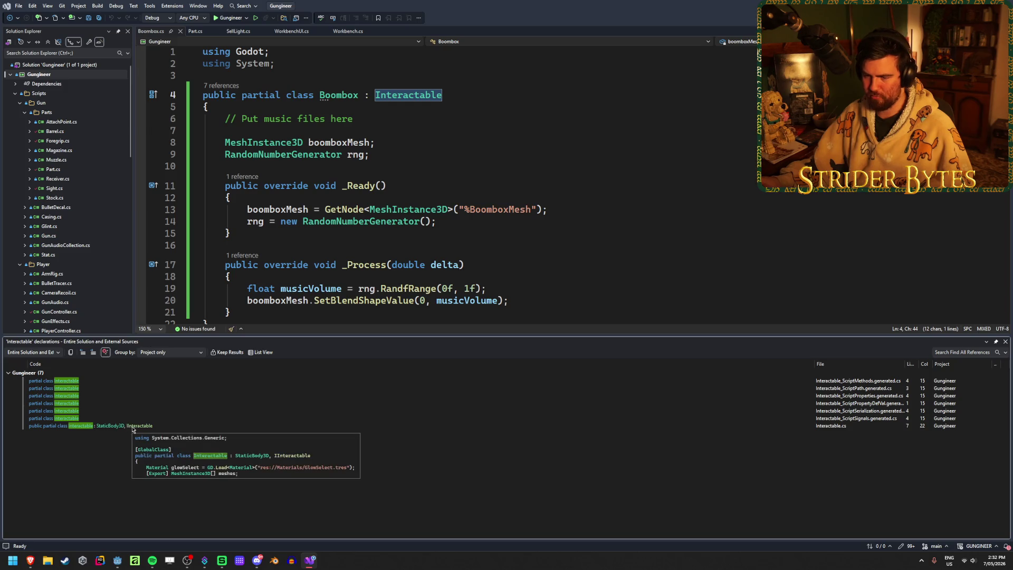
double_click(132, 427)
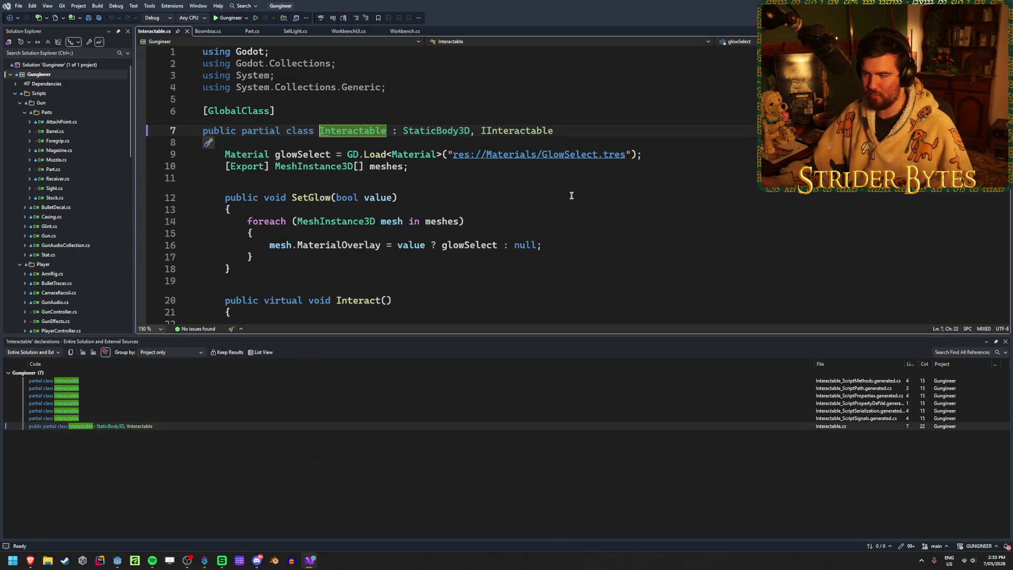
left_click(1006, 343)
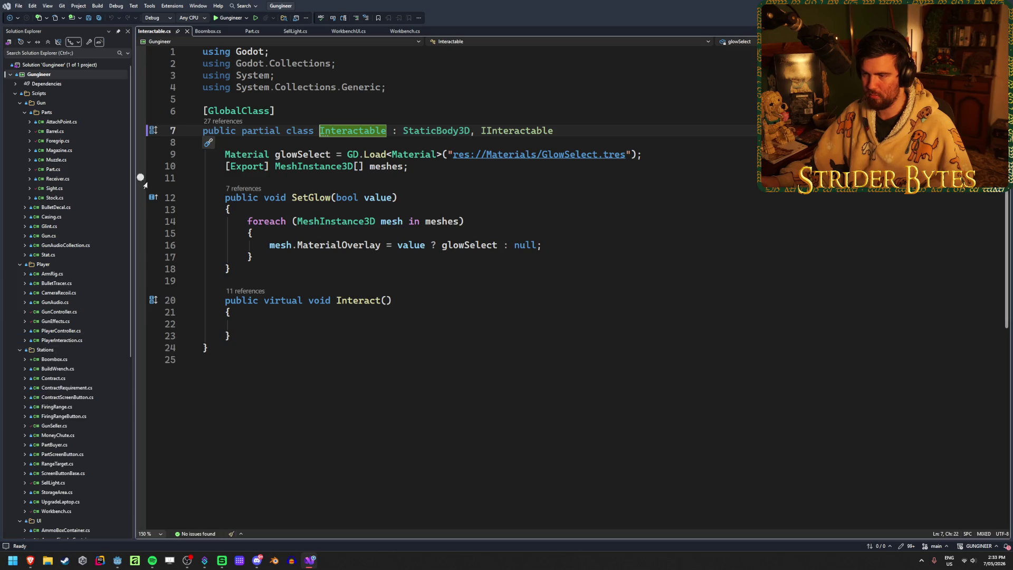
left_click(9, 20)
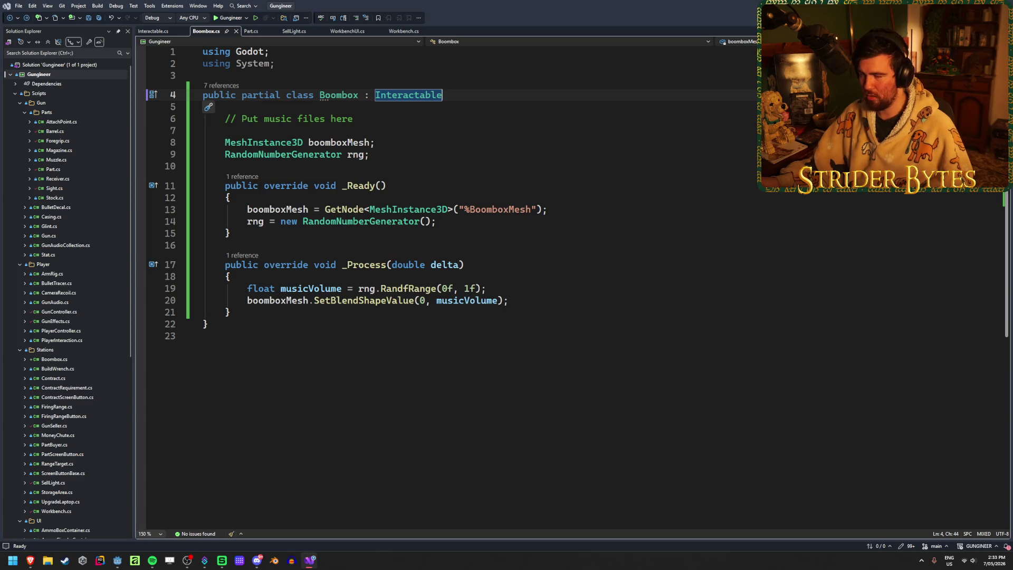
key("alt+Tab")
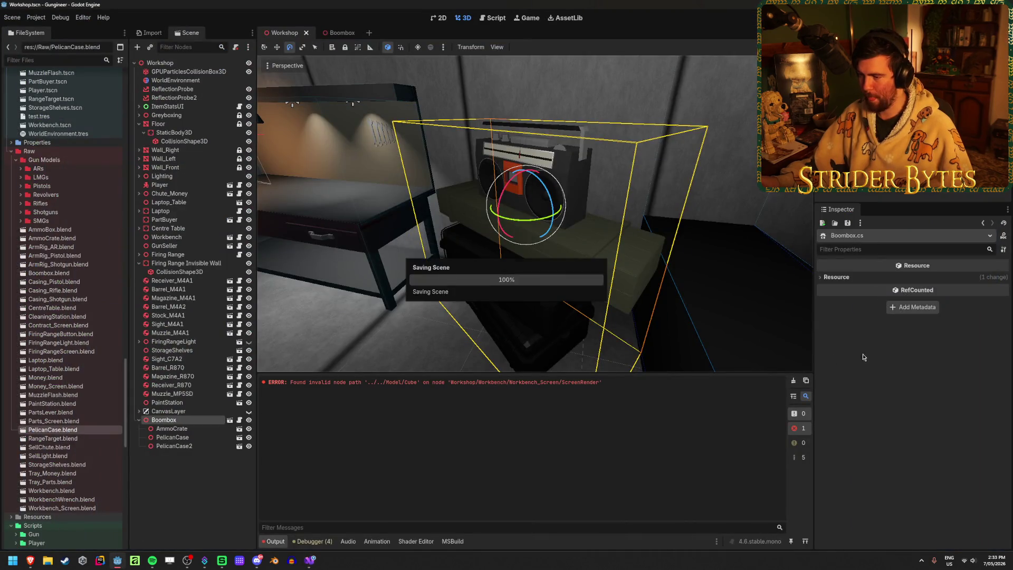
Step: Add a CollisionShape3D child under Boombox and assign it a new BoxShape3D
right_click(194, 420)
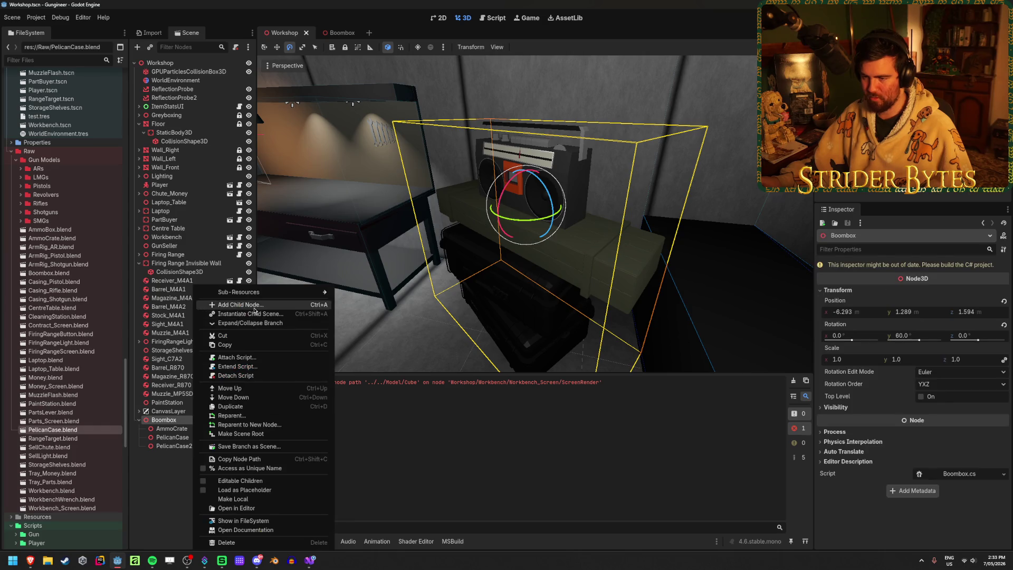
left_click(241, 306)
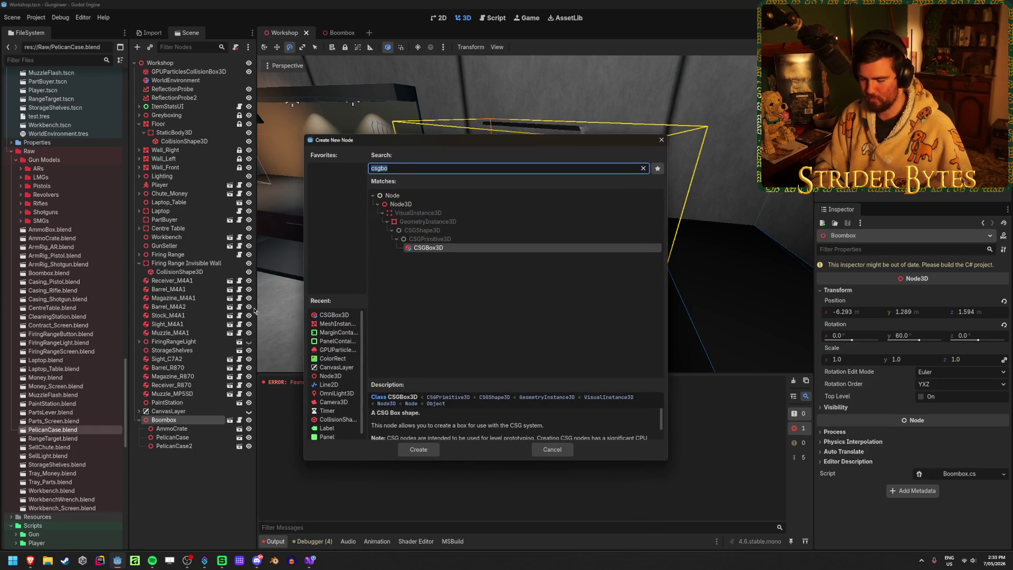
type("collid")
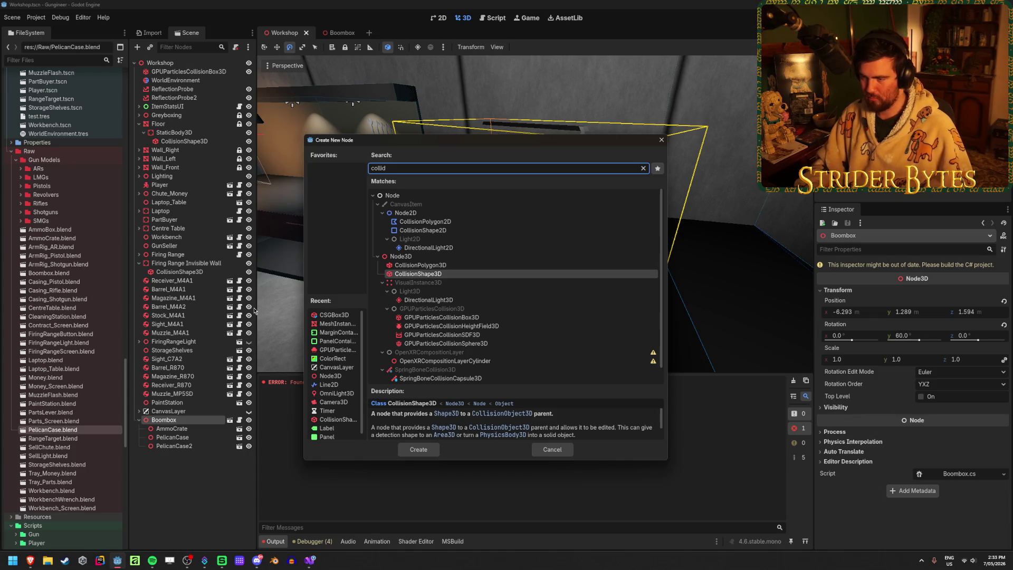
key("Return")
key("w")
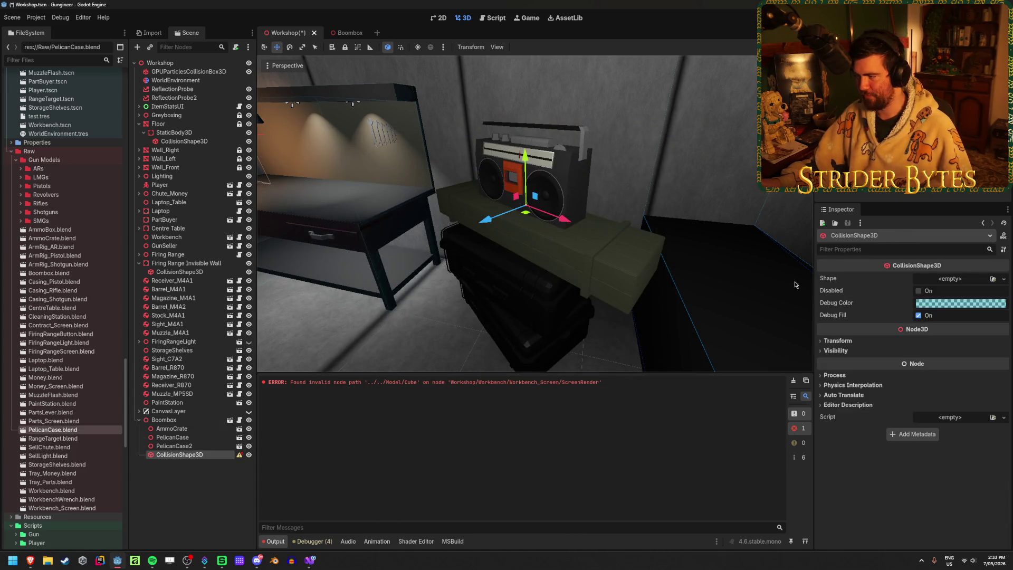
left_click(1002, 282)
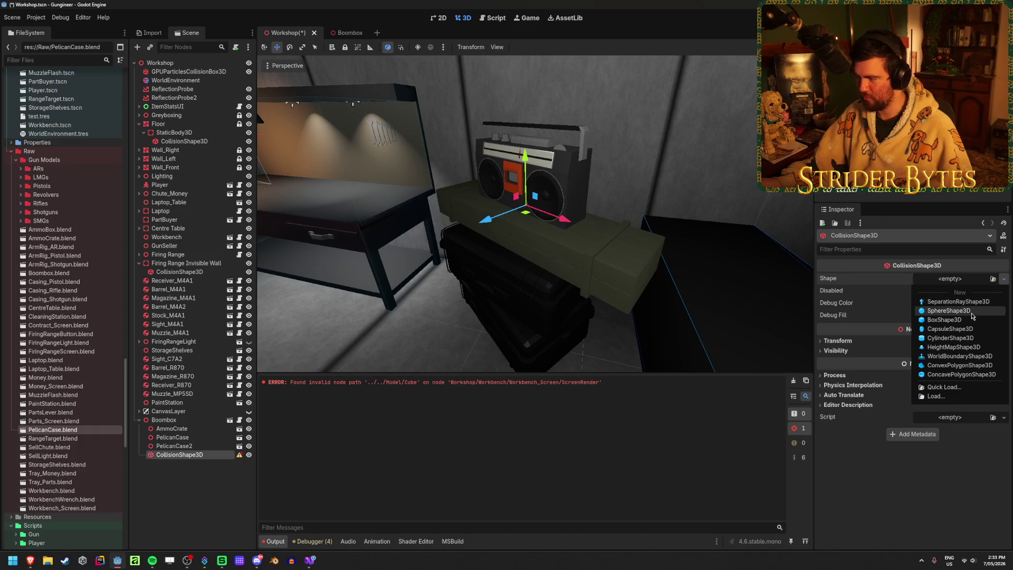
left_click(950, 302)
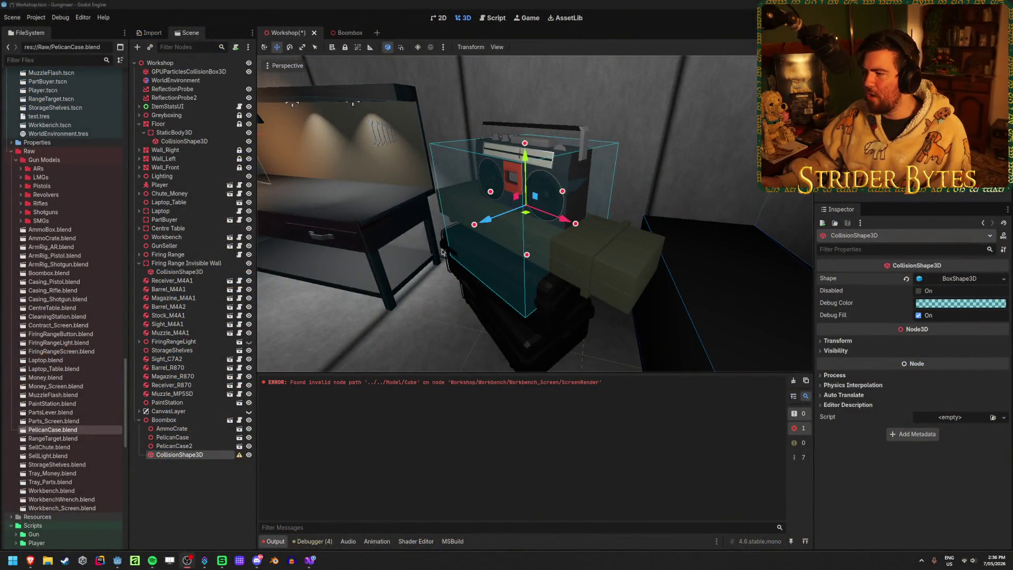
Step: Resize the collision box around the boombox to 1.0 × 0.637 × 0.268
mouse_move(290, 297)
middle_mouse_down()
mouse_move(444, 265)
mouse_move(420, 302)
middle_mouse_up()
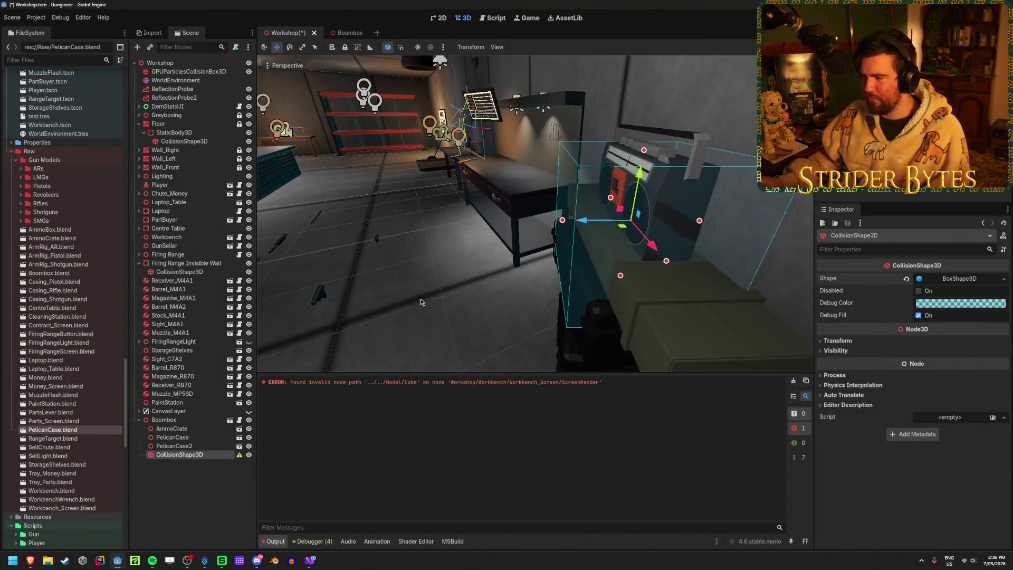
scroll(421, 300, "down", 2)
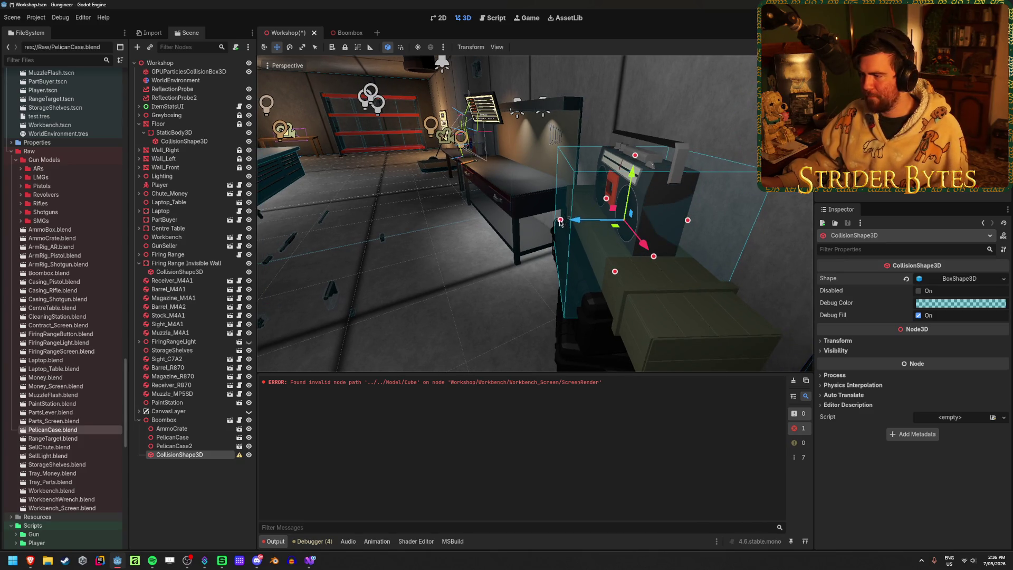
left_click_drag(561, 219, 607, 220)
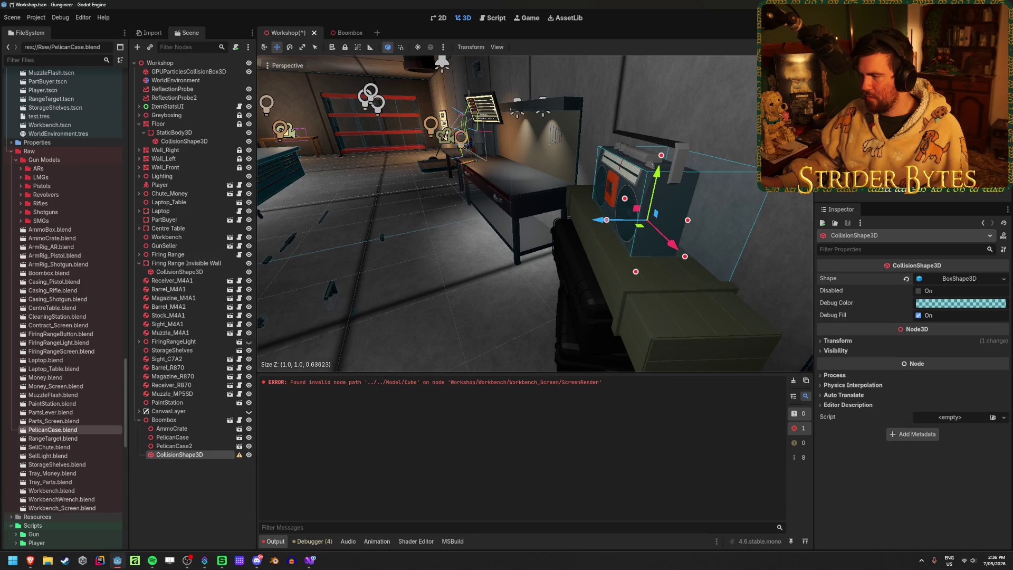
middle_click_drag(607, 219, 601, 262)
left_click_drag(580, 259, 521, 260)
left_click_drag(496, 179, 495, 154)
left_click_drag(504, 324, 506, 260)
Step: Frame the collision box and save the Workshop scene
key("f")
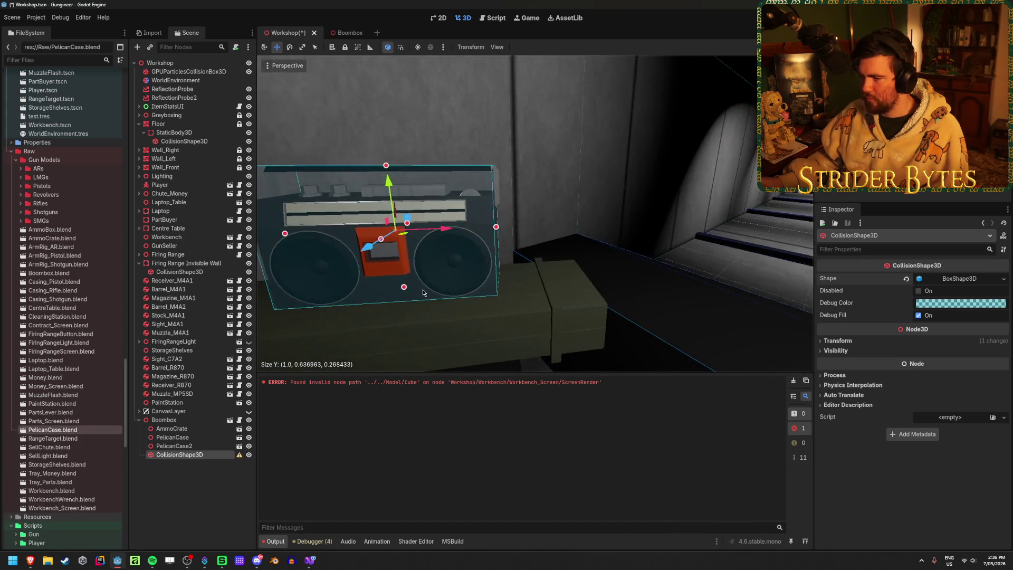
key("ctrl+s")
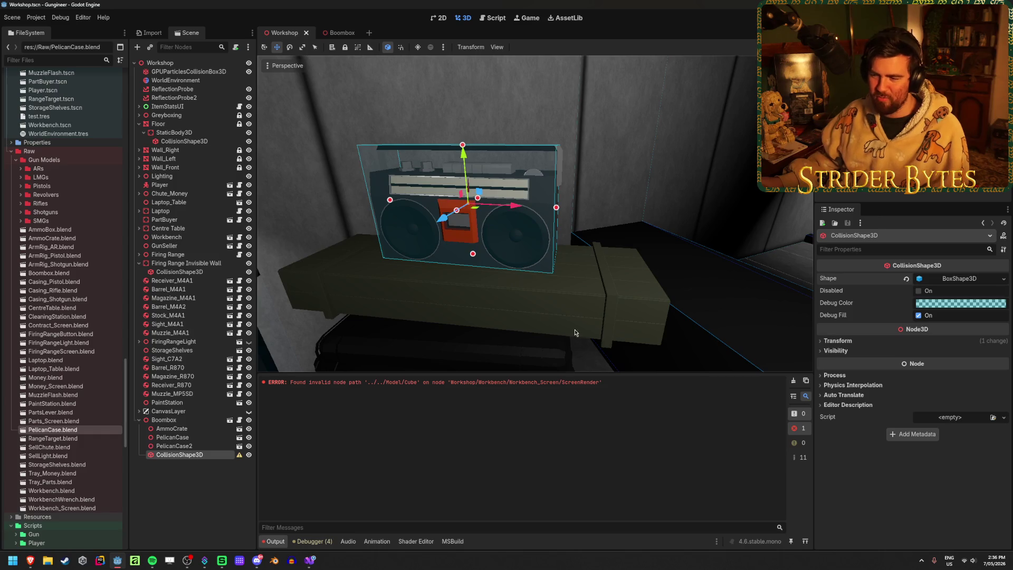
left_click(608, 310)
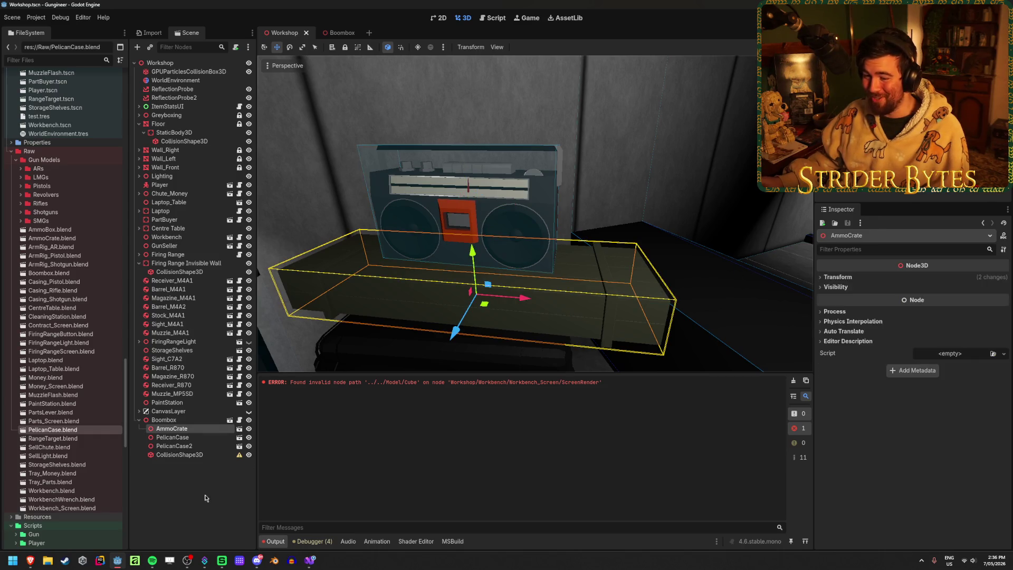
Step: Check the CollisionShape3D warning, then open Boombox with Open in Editor
left_click(227, 455)
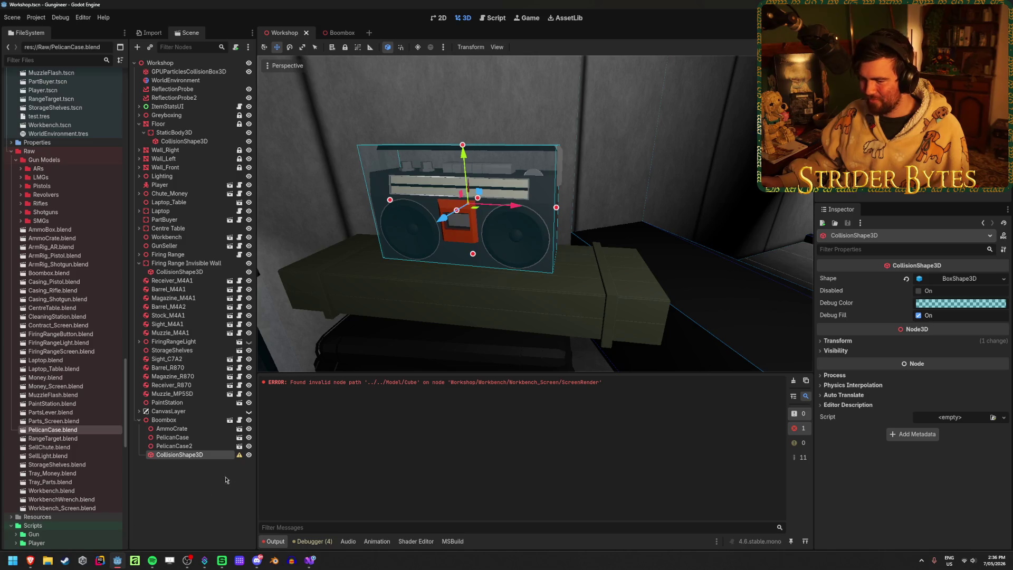
mouse_move(241, 458)
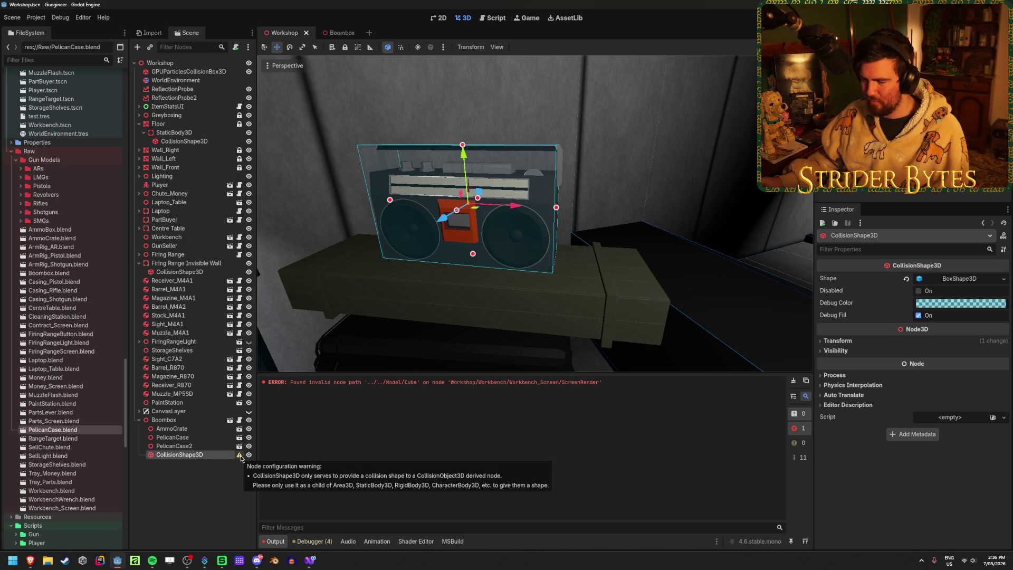
right_click(193, 420)
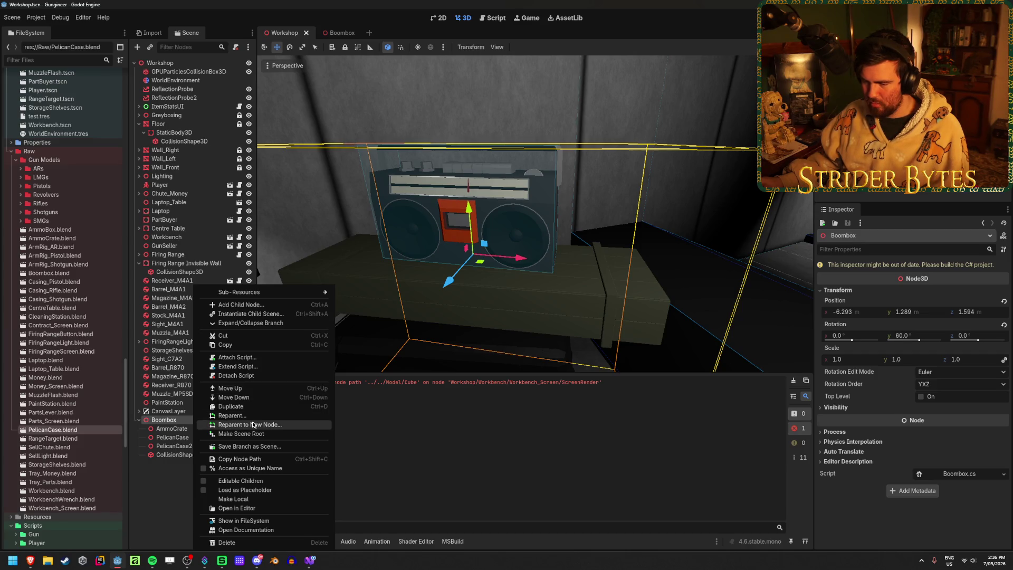
left_click(229, 421)
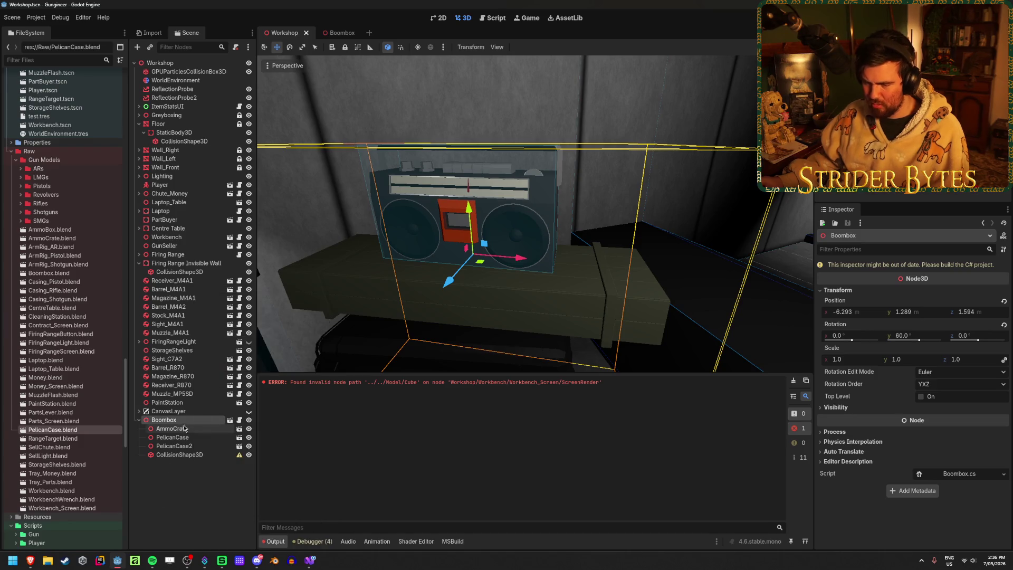
left_click(229, 421)
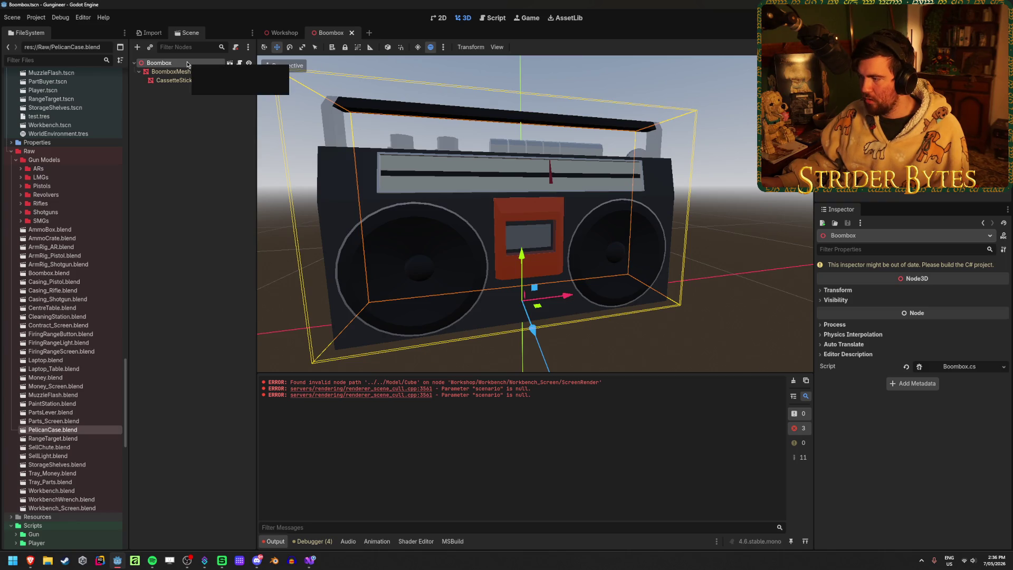
Step: Rebuild the C# project with Alt+B
key("alt+b")
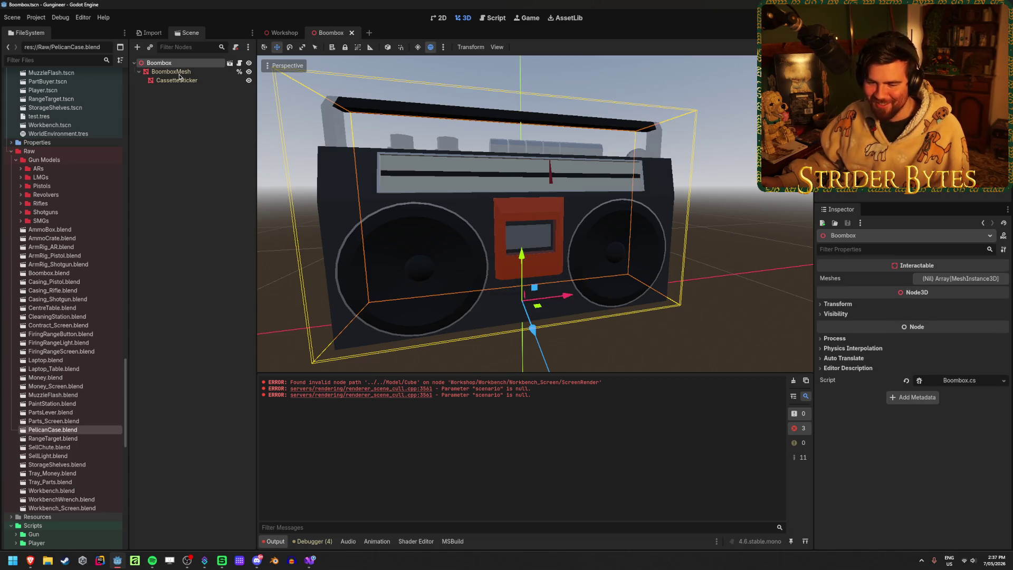
right_click(194, 66)
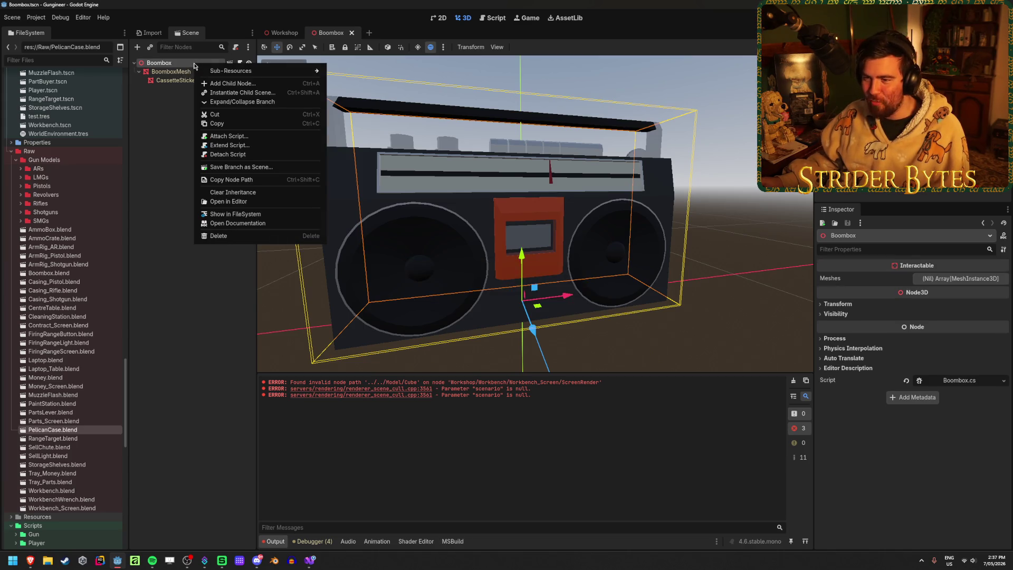
left_click(141, 128)
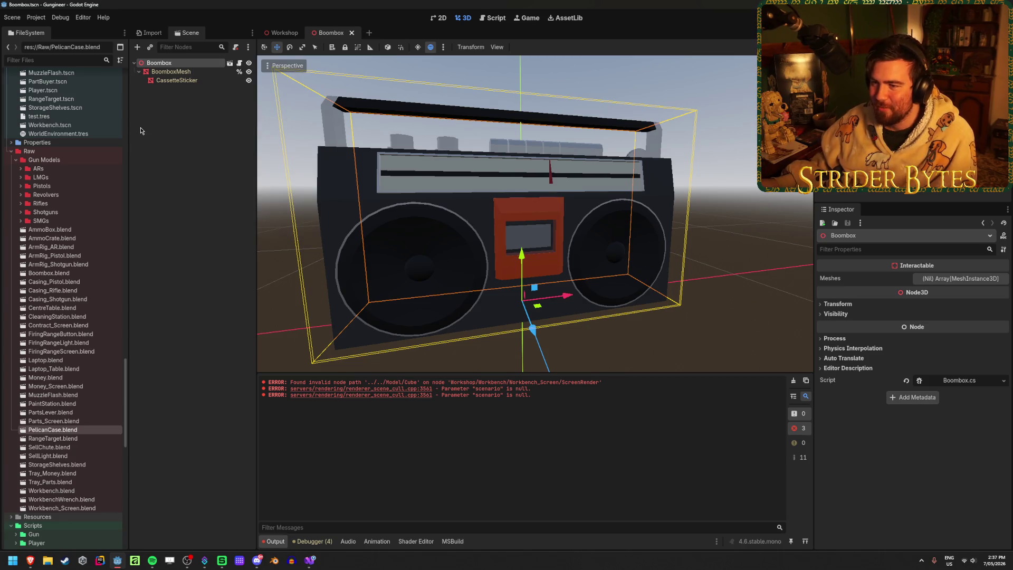
right_click(180, 66)
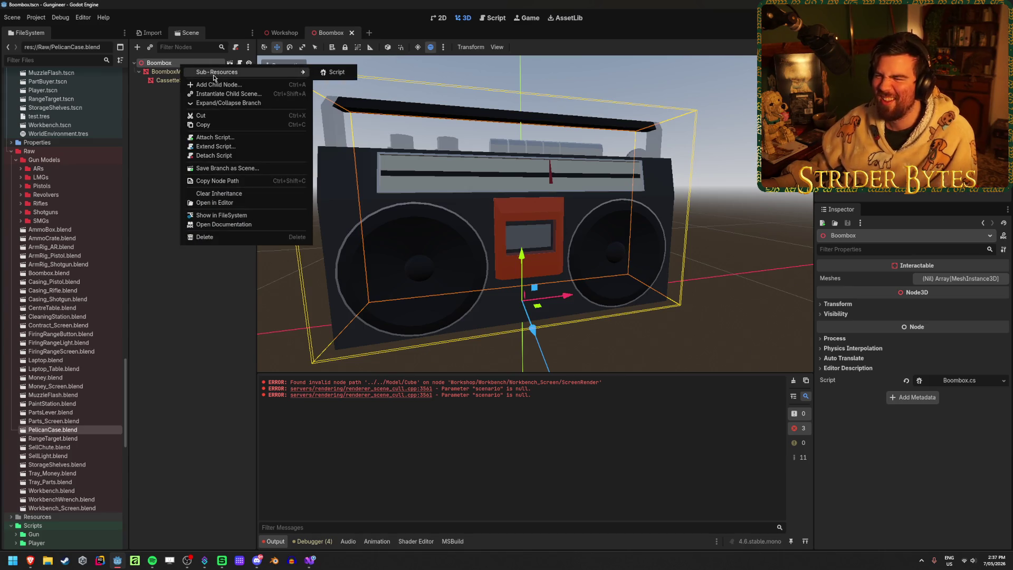
left_click(209, 103)
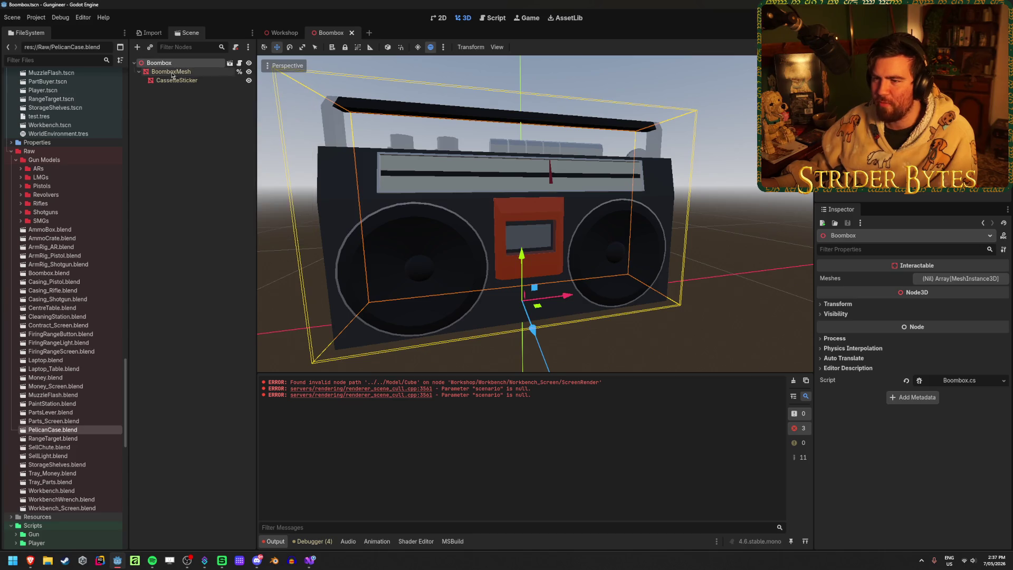
Step: Create a new inherited scene from the Boombox model, then close it without saving
left_click(231, 66)
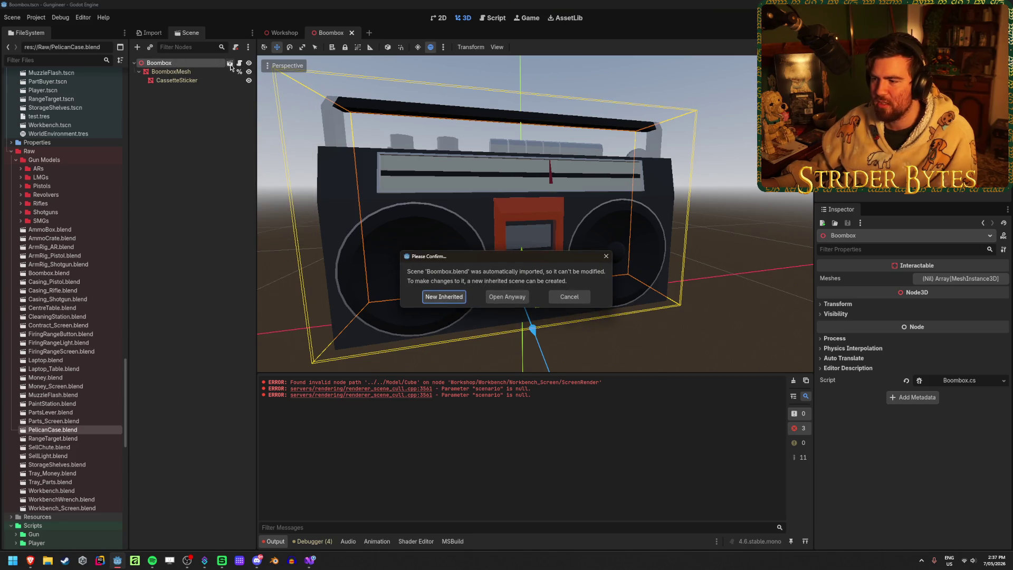
left_click(446, 297)
left_click(406, 33)
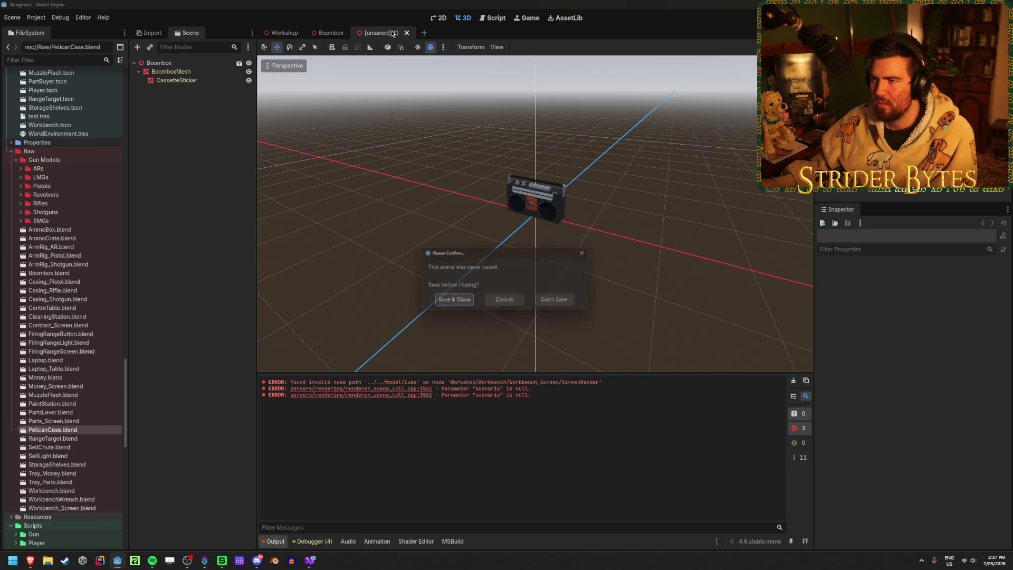
left_click(560, 306)
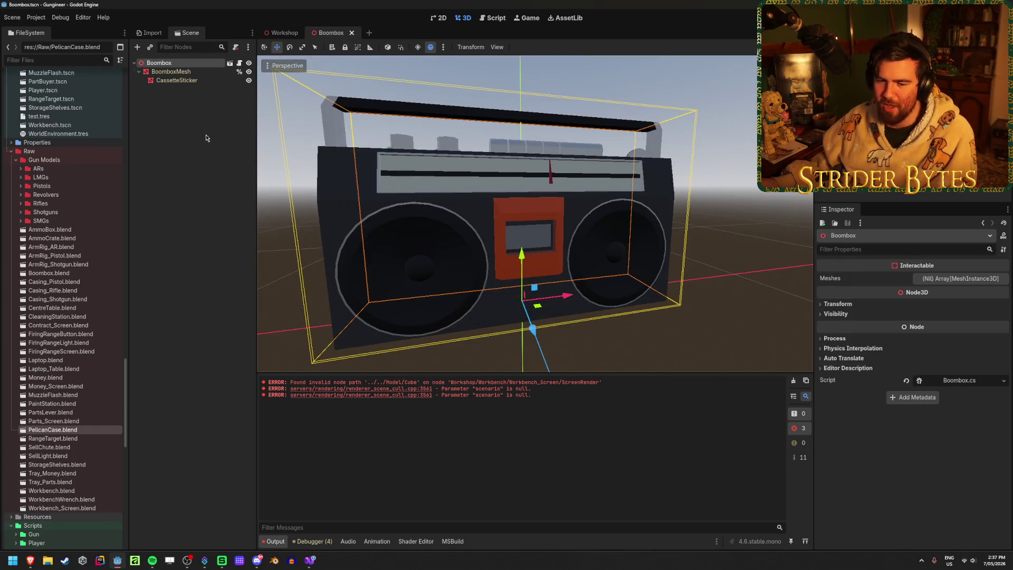
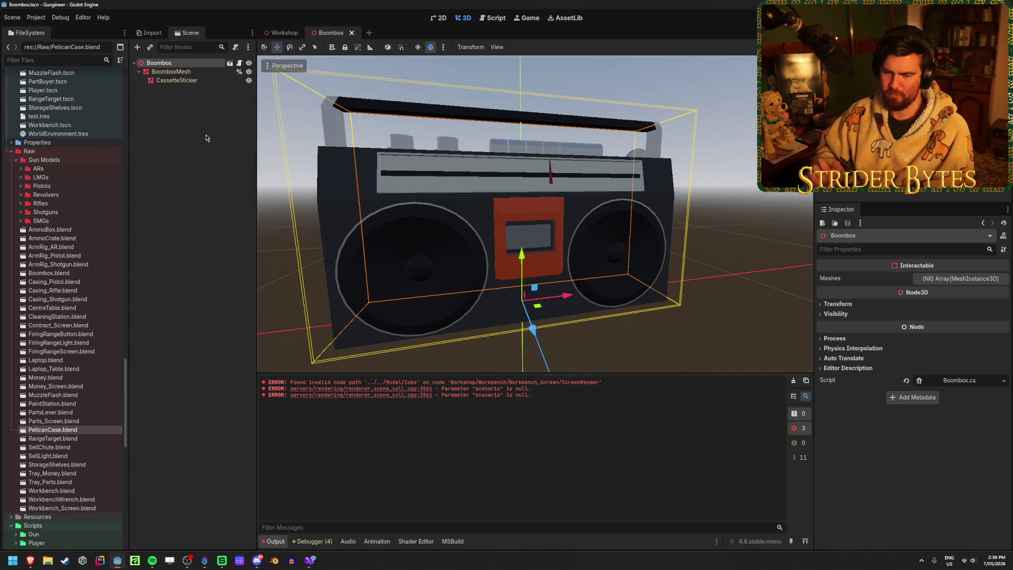
Step: Close the Boombox scene tab and return to the Workshop scene
left_click(207, 138)
mouse_move(273, 34)
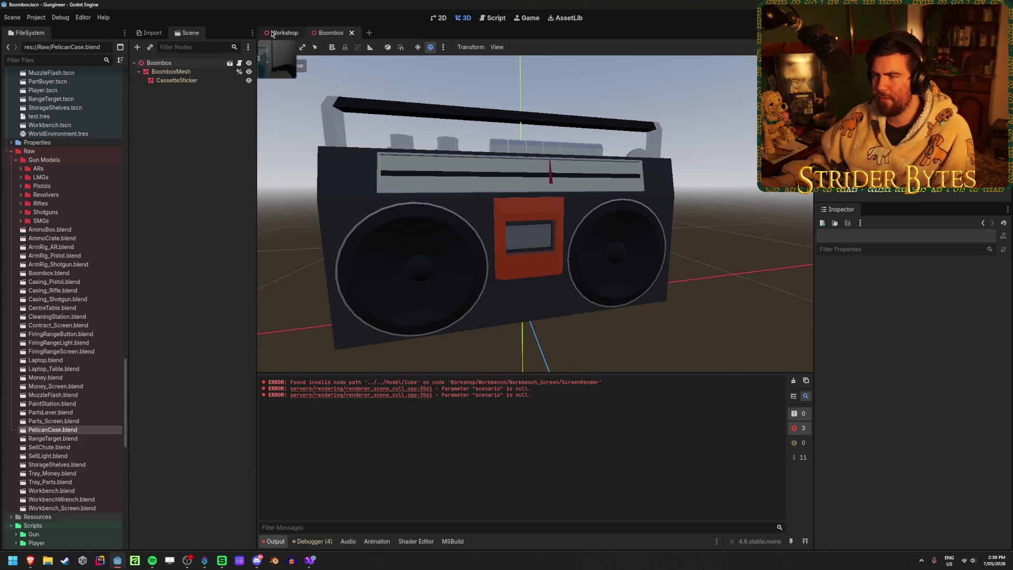
left_click(352, 33)
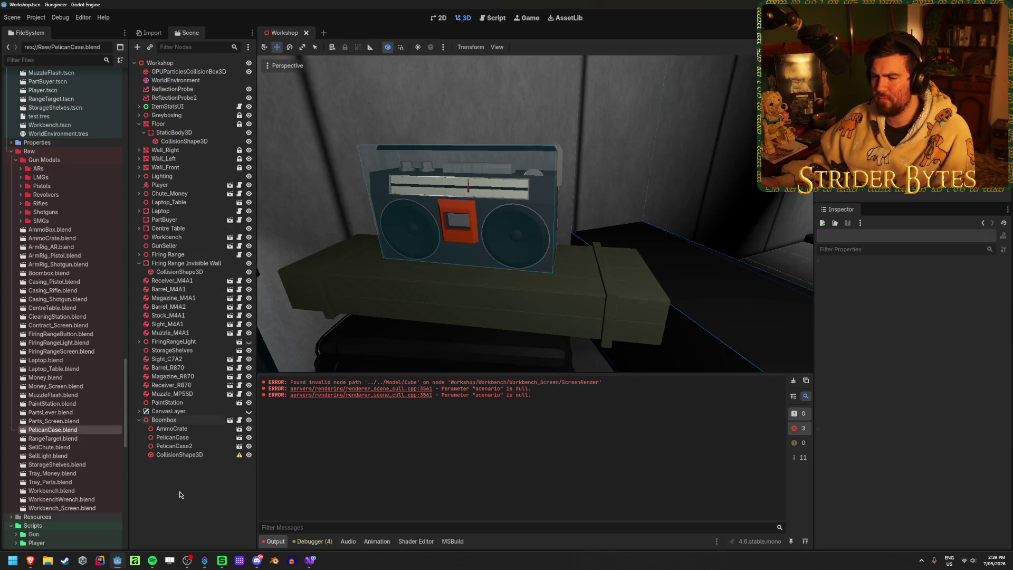
Step: Delete the Boombox's CollisionShape3D from the Workshop scene
left_click(181, 421)
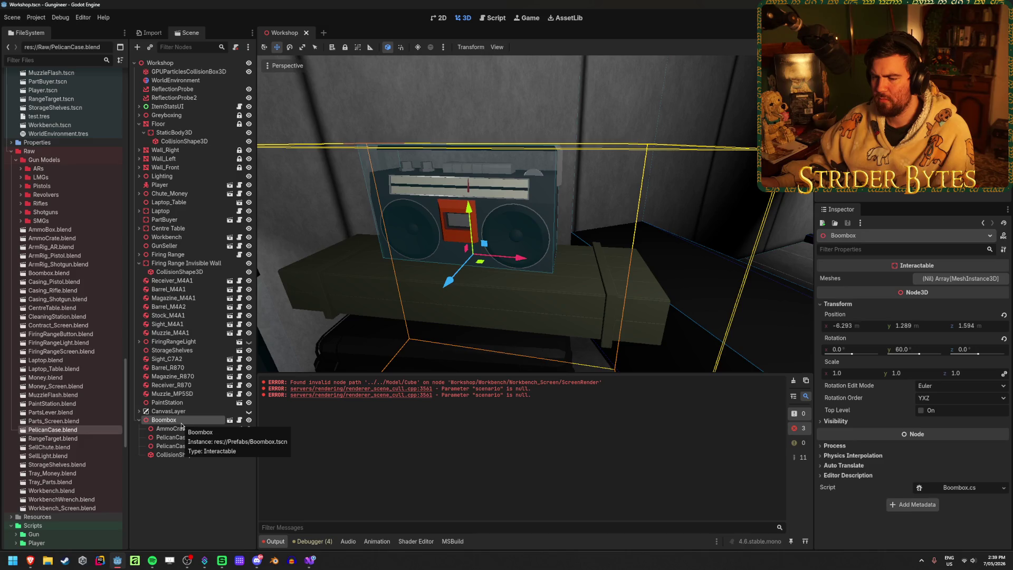
left_click(187, 490)
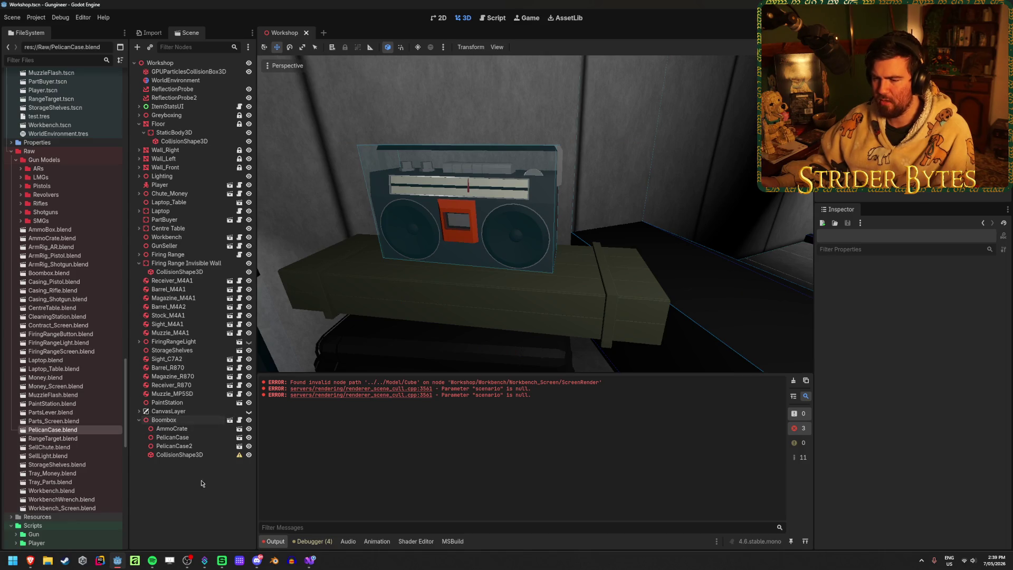
left_click(208, 457)
key("Delete")
key("Return")
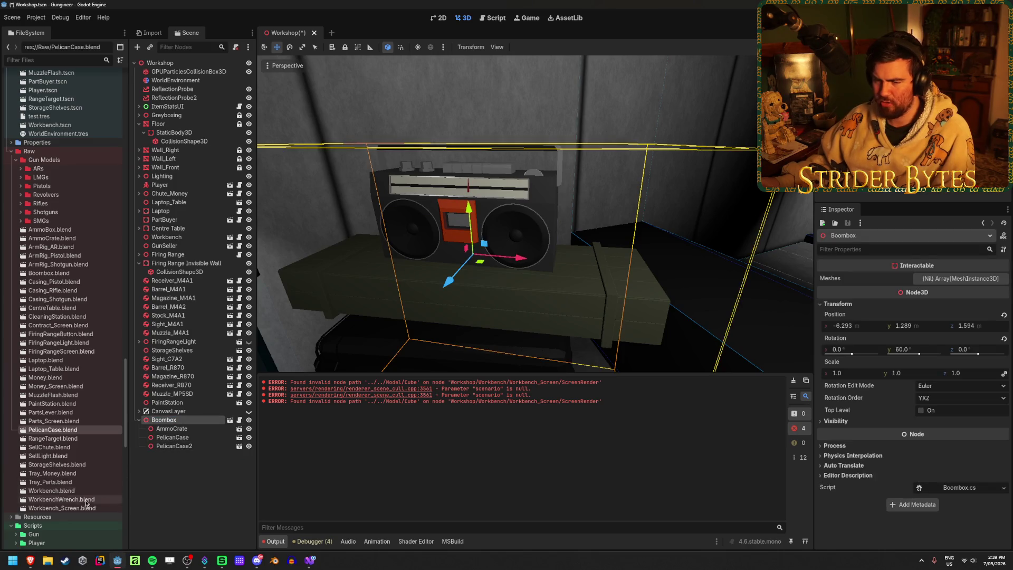
scroll(68, 403, "down", 10)
Step: Open the Boombox scene and add an Interactable child node
left_click(230, 420)
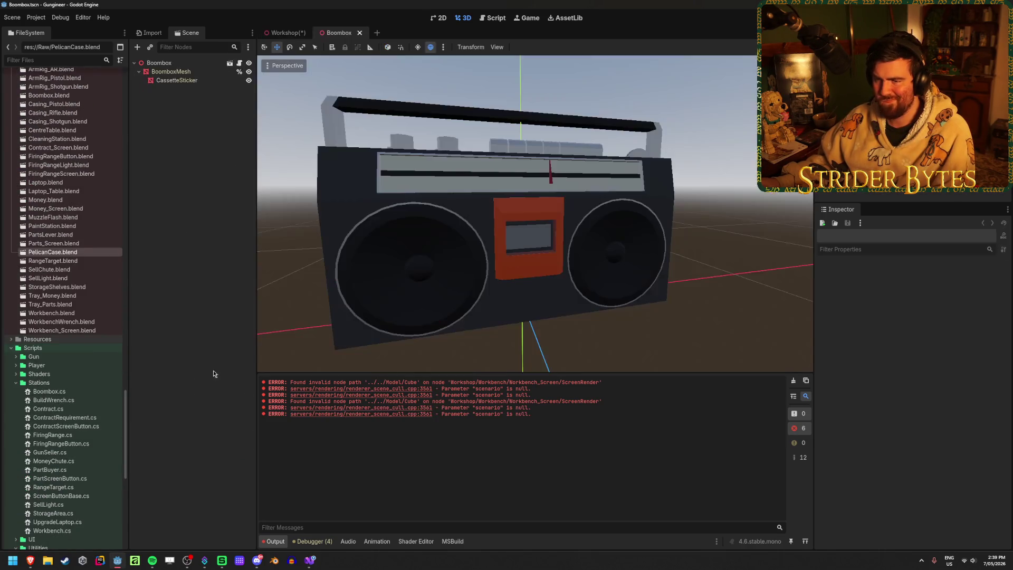
right_click(188, 118)
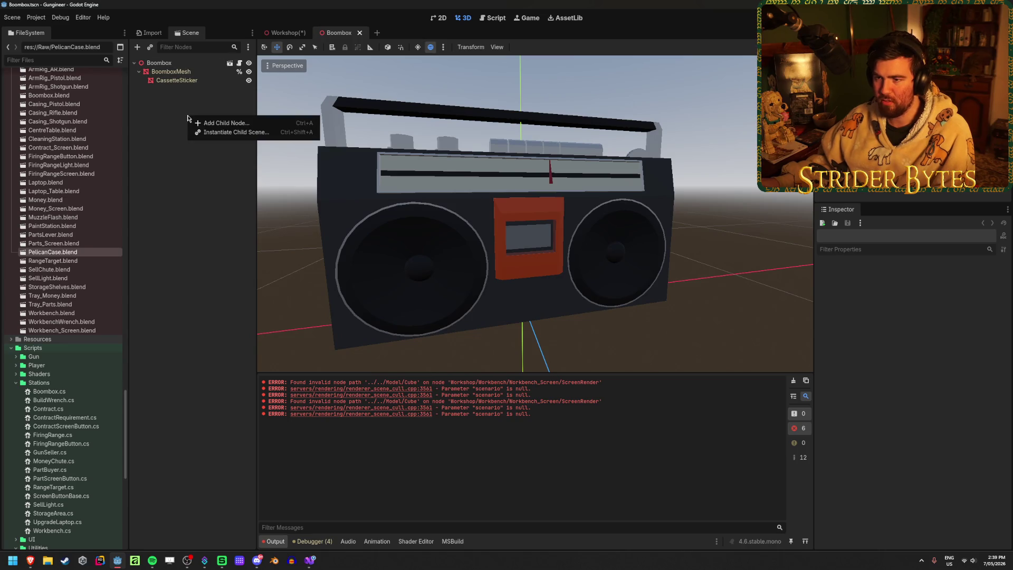
left_click(213, 124)
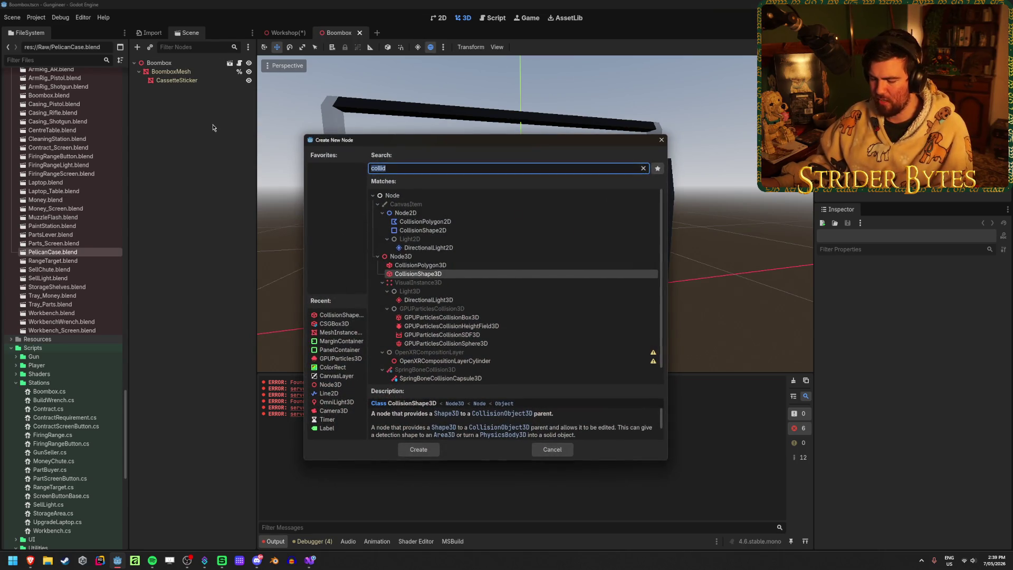
type("inter")
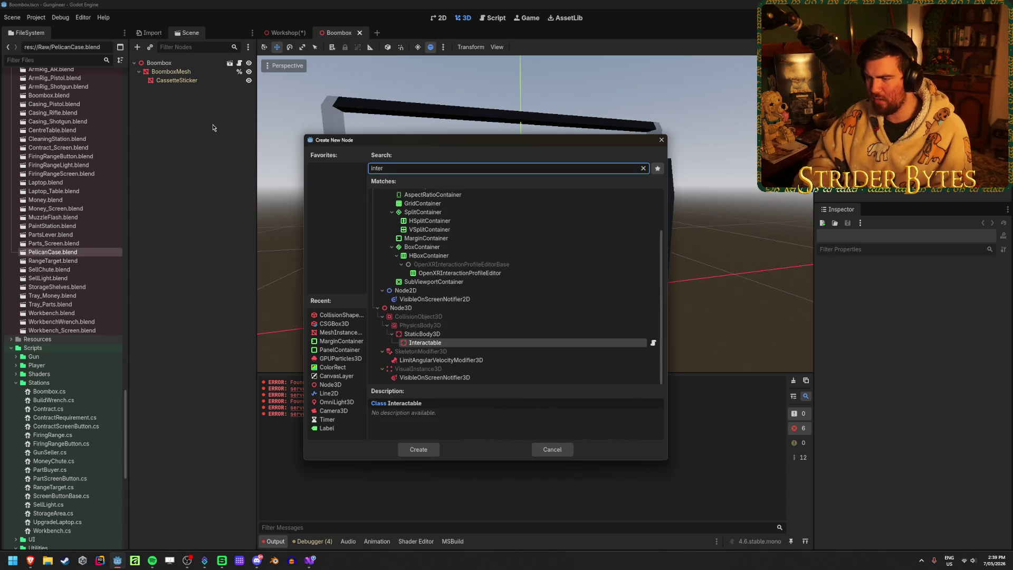
key("Return")
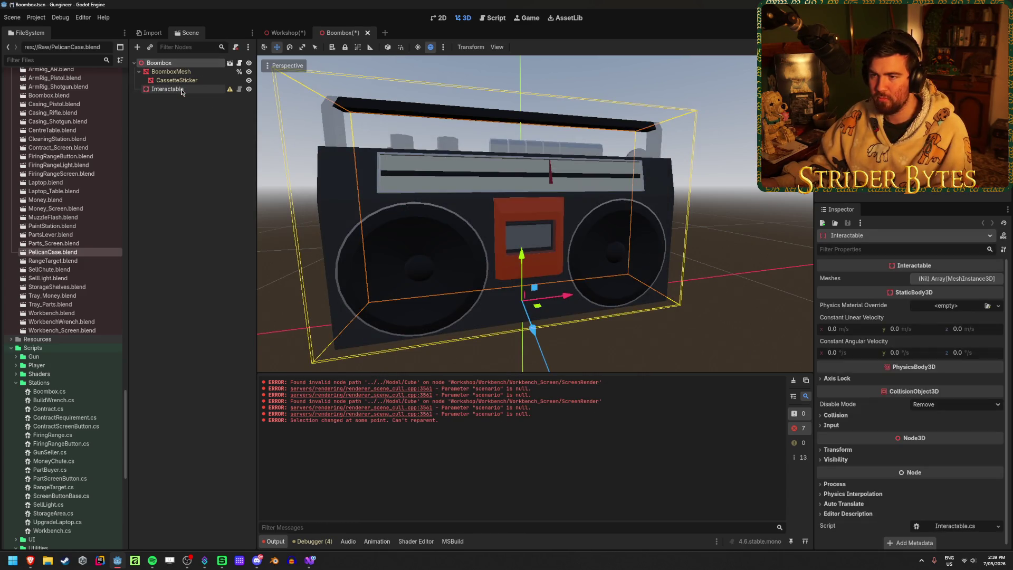
Step: Try making Interactable the scene root, dismiss the refusal, delete it, and close Boombox
right_click(180, 91)
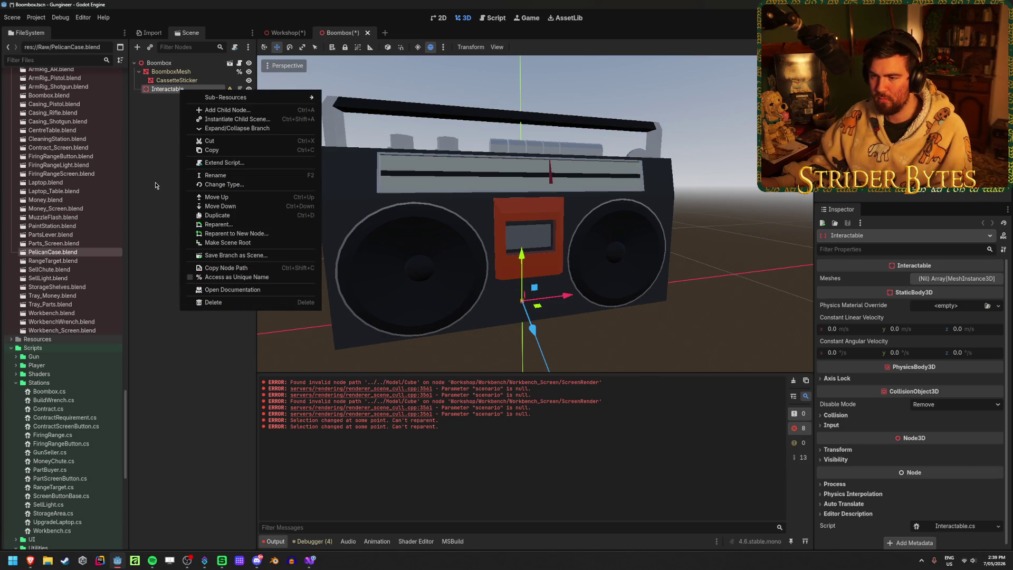
left_click(274, 243)
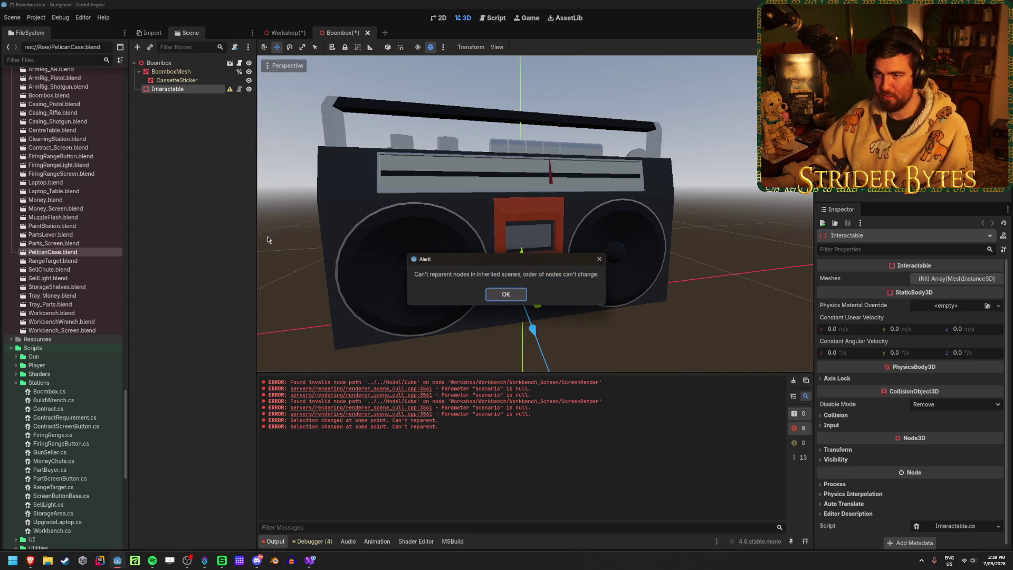
left_click(509, 294)
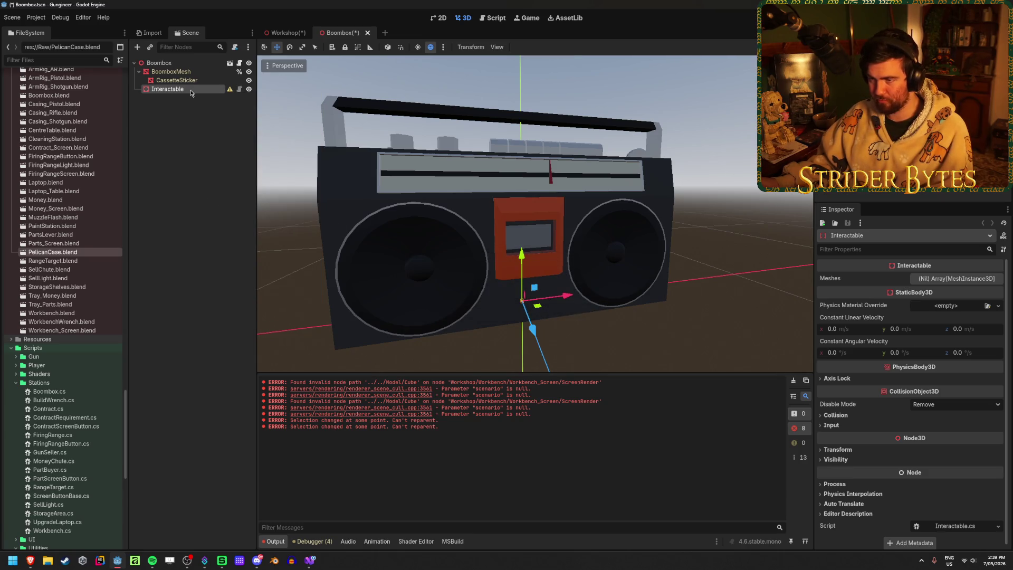
key("Delete")
key("Return")
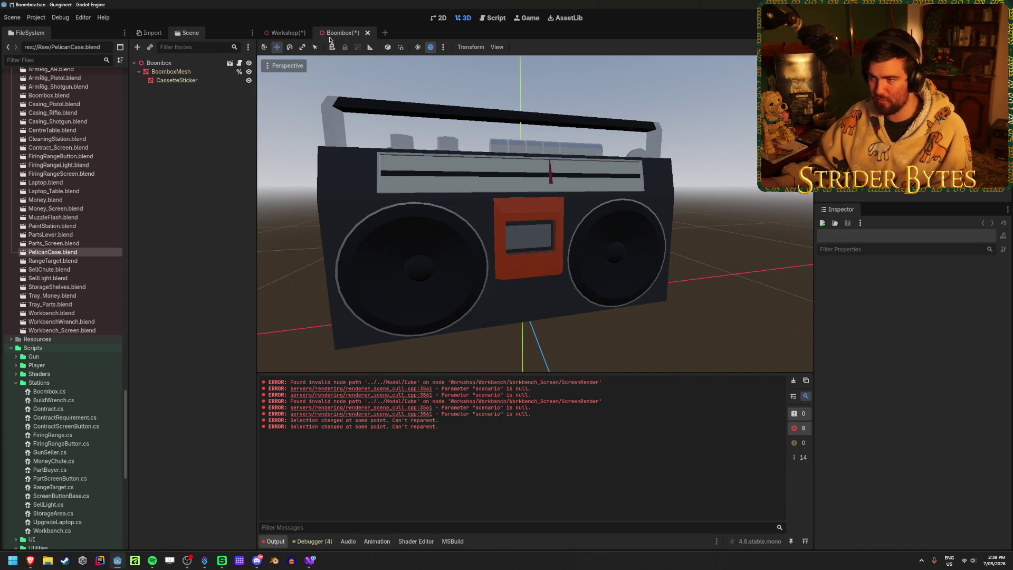
left_click(368, 33)
Step: Discard the Boombox scene changes and delete Boombox.tscn from the Prefabs folder
left_click(559, 367)
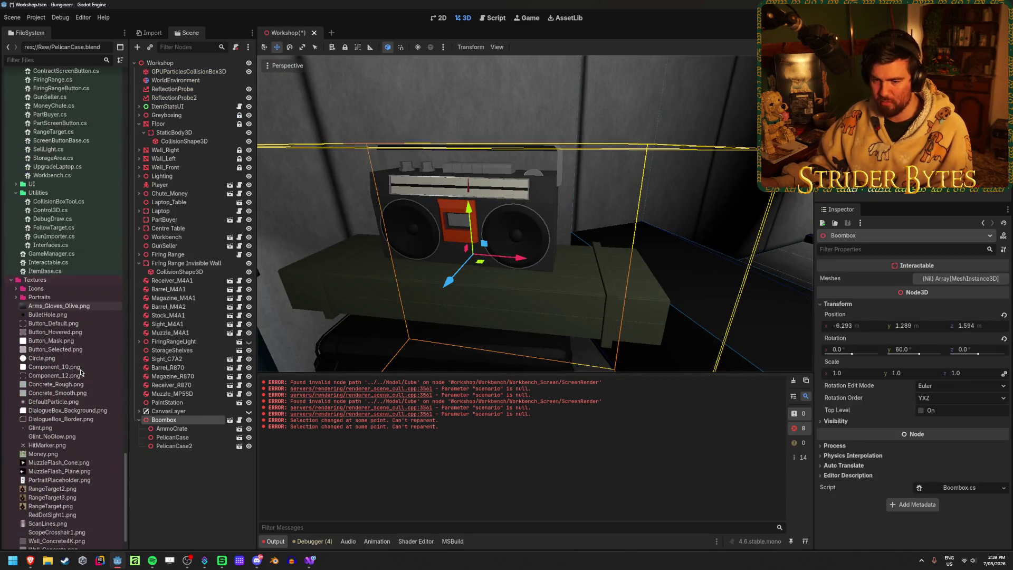
scroll(68, 343, "up", 15)
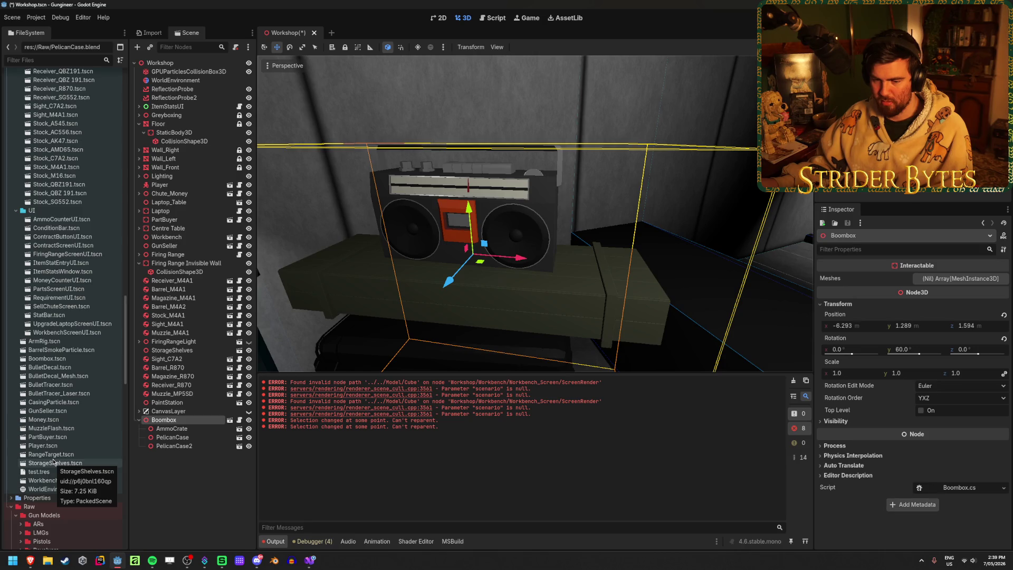
left_click(63, 361)
key("Delete")
key("Return")
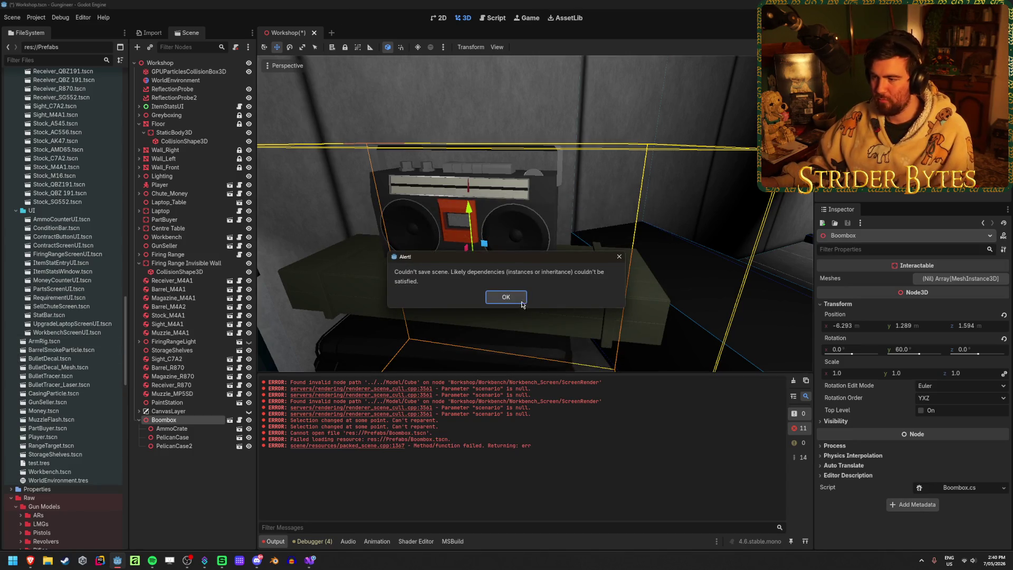
Step: Save the Workshop scene, copy the Boombox node, and open a new empty scene
key("Return")
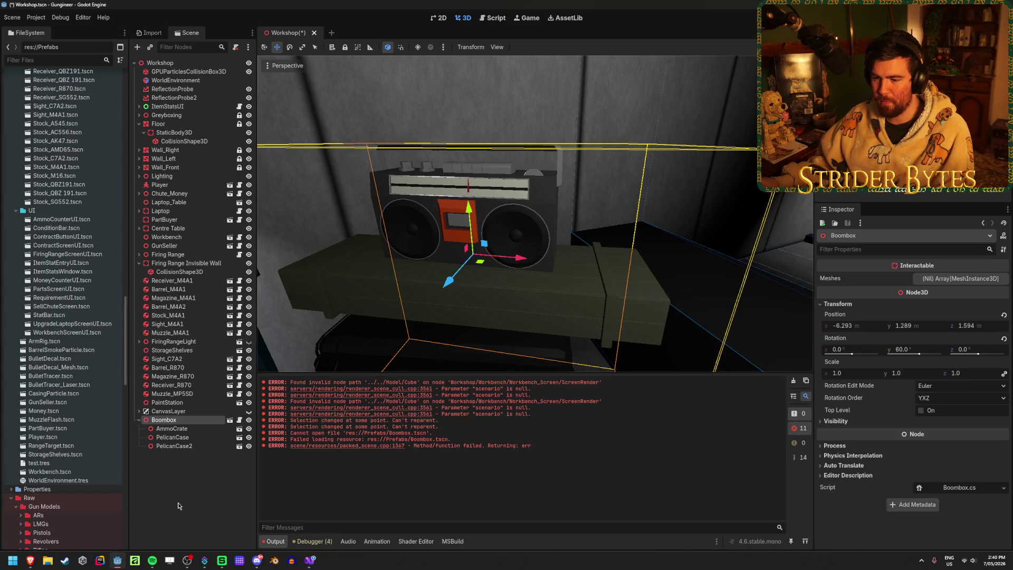
left_click(178, 505)
left_click(210, 419)
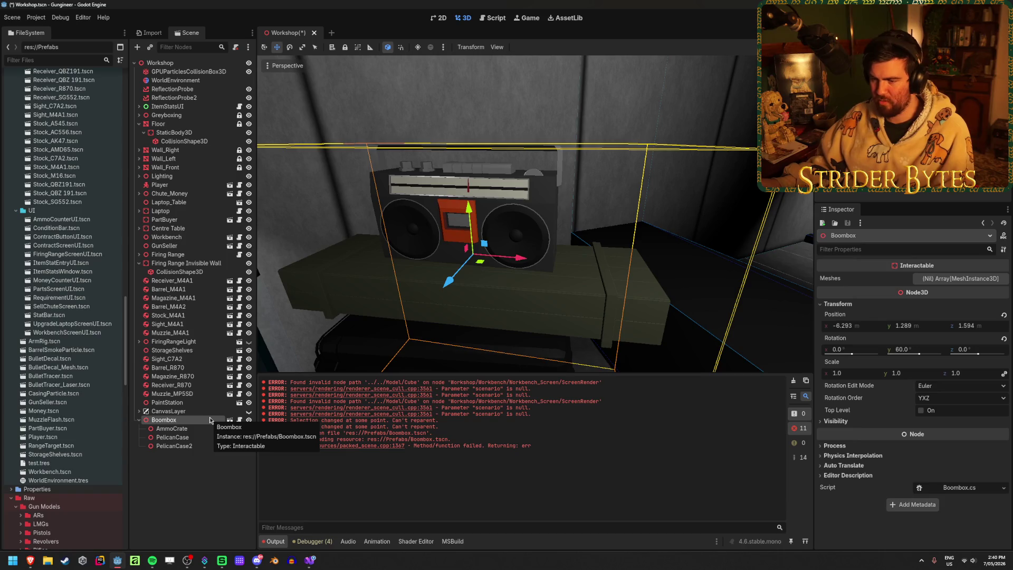
key("ctrl+c")
left_click(332, 32)
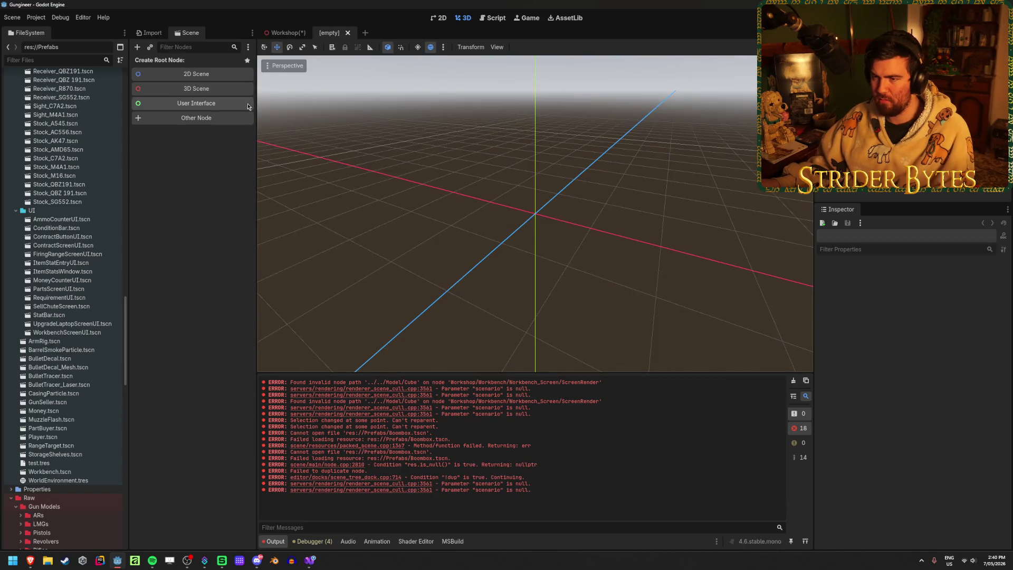
Step: Create a 3D root, change its type to Interactable, and return to the Workshop tab
left_click(236, 92)
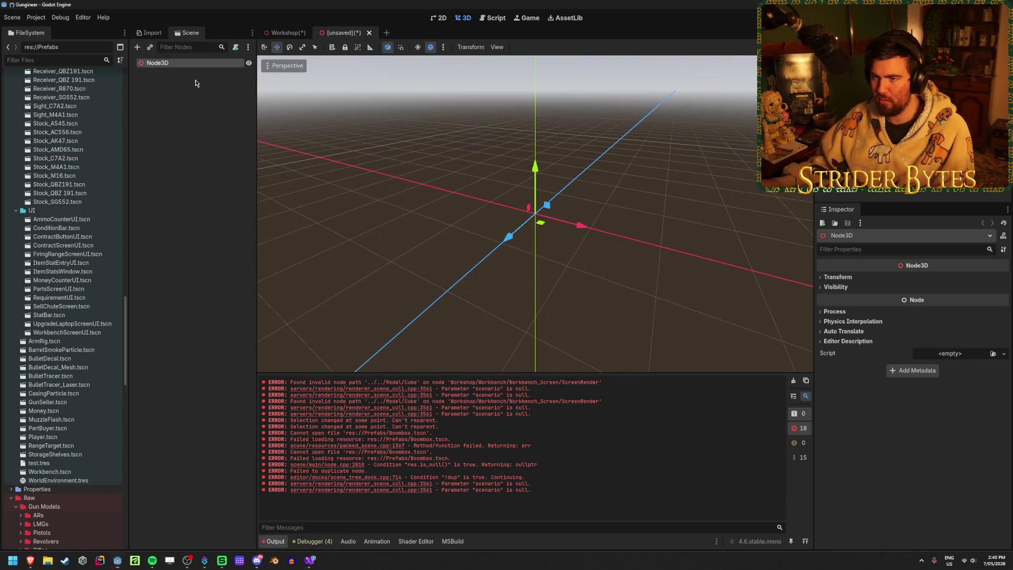
right_click(189, 64)
left_click(207, 148)
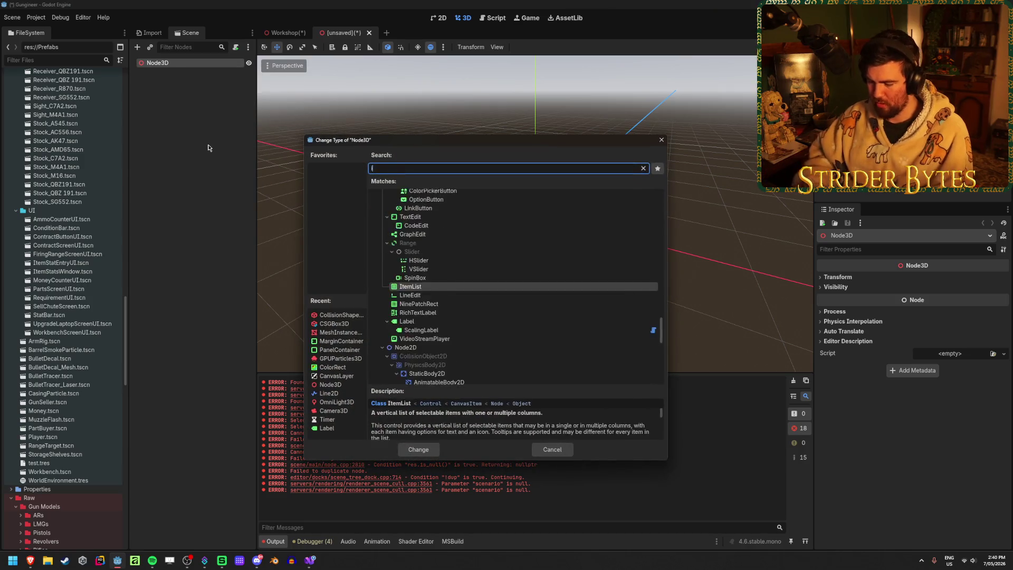
type("inter")
key("Return")
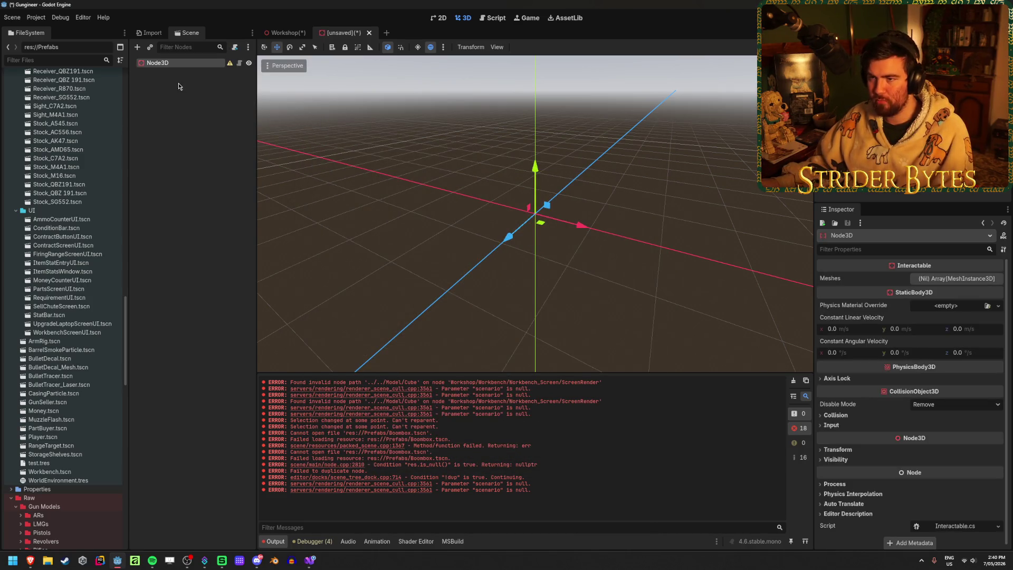
left_click(205, 153)
left_click(290, 33)
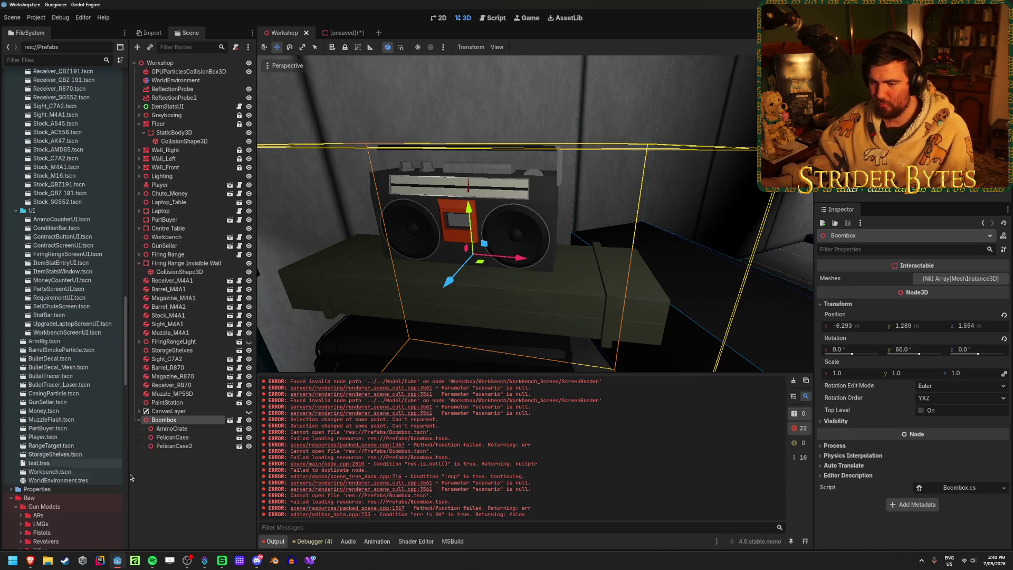
Step: Delete the Boombox node from the Workshop scene
left_click(175, 422)
key("Delete")
left_click(482, 293)
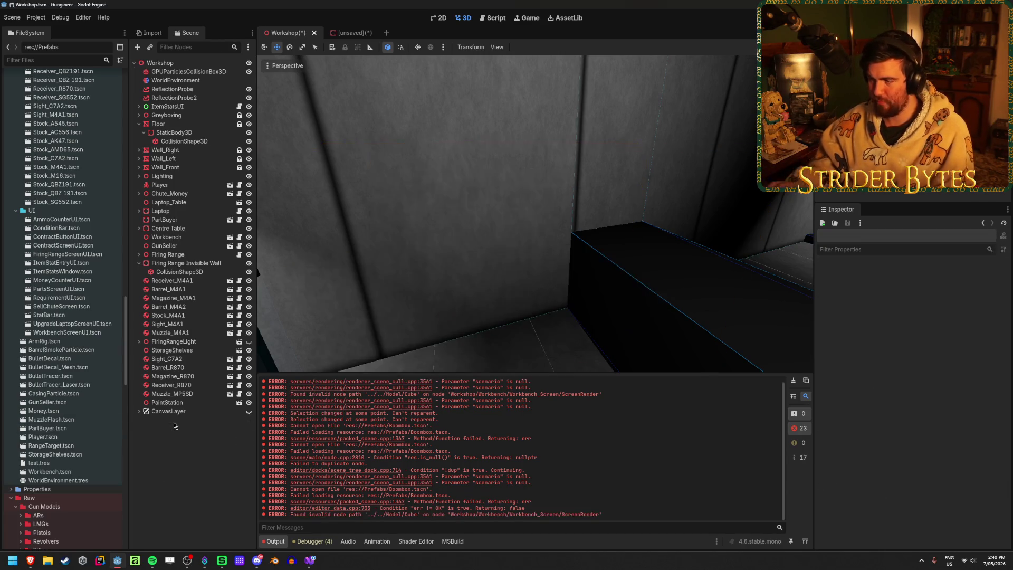
Step: Save the new unsaved scene as Boombox.tscn in res://Prefabs
left_click(354, 33)
key("ctrl+s")
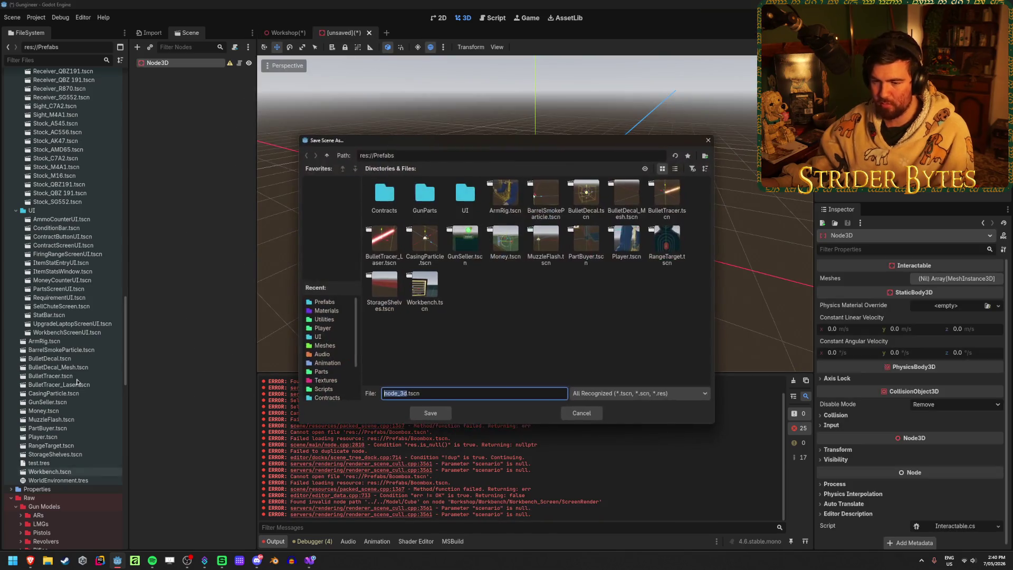
type("Boo")
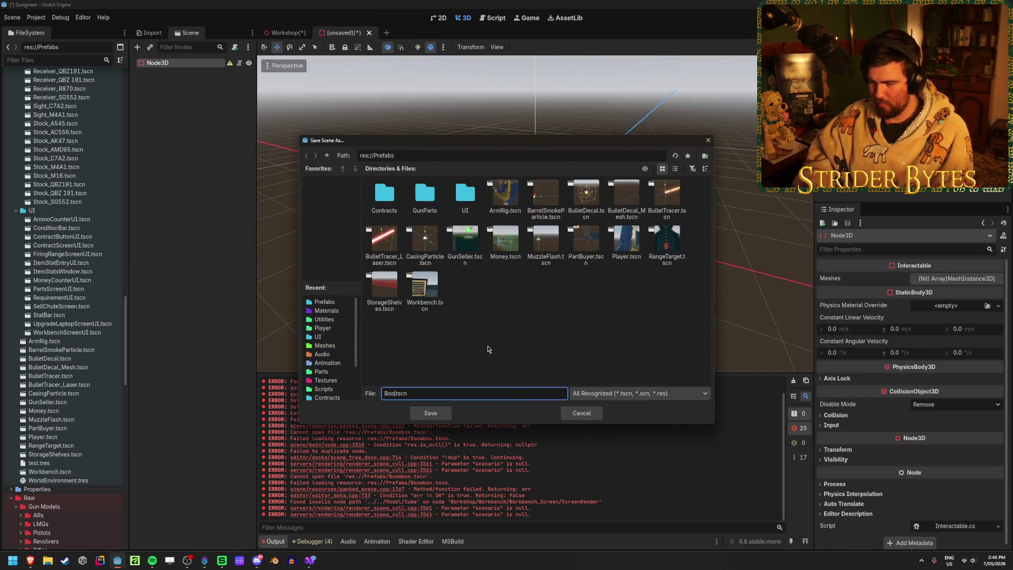
type("x")
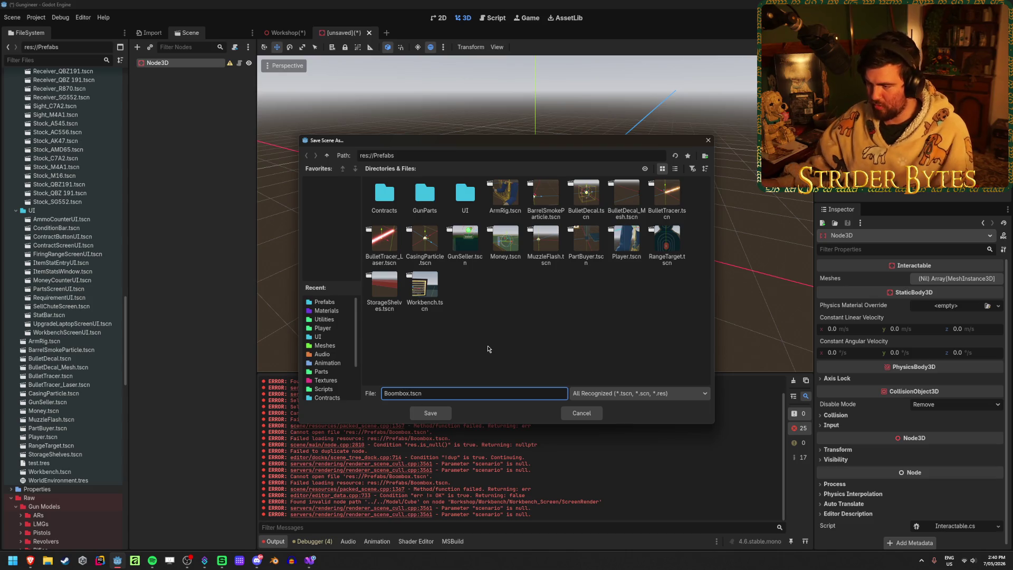
left_click(437, 412)
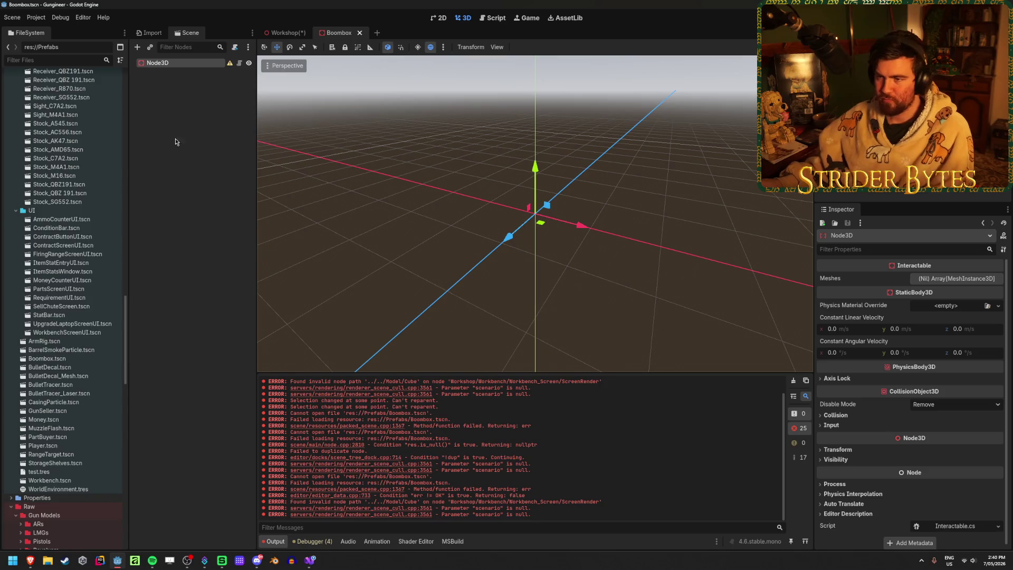
Step: Add the Boombox model under Node3D at Position Y 1.2 and save
right_click(170, 64)
left_click(163, 158)
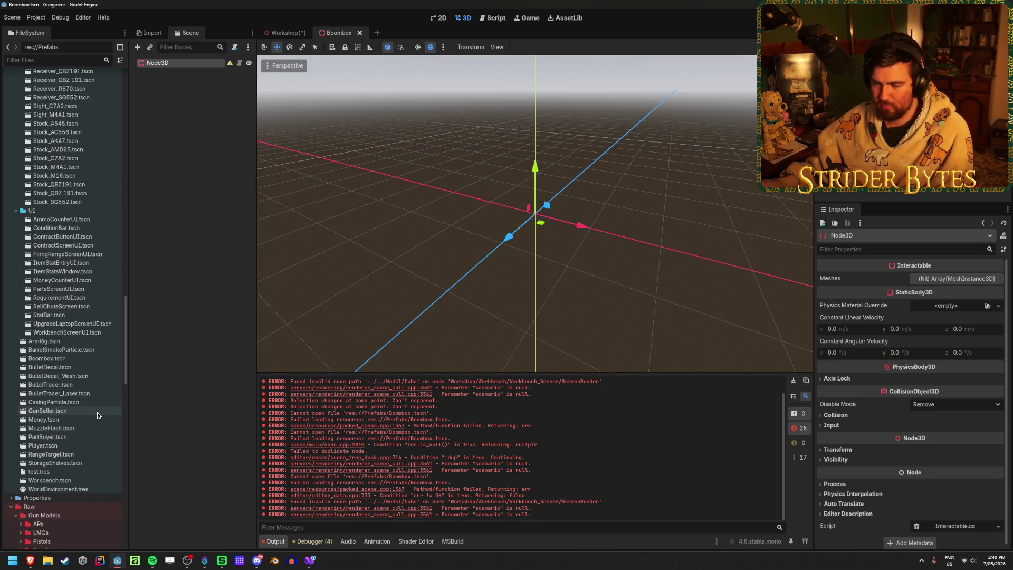
scroll(70, 346, "down", 10)
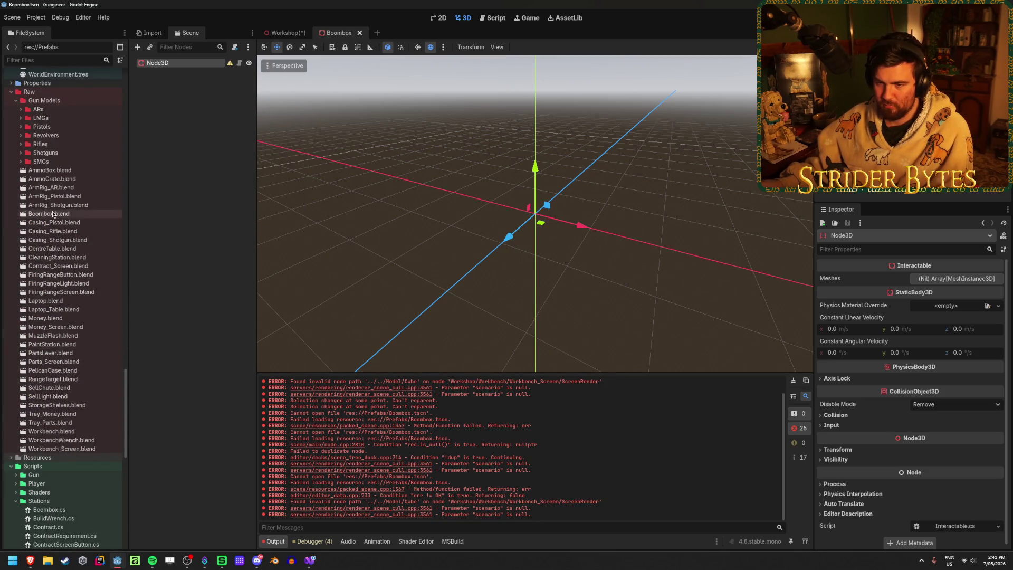
mouse_move(65, 213)
left_mouse_down()
mouse_move(160, 159)
mouse_move(170, 64)
left_mouse_up()
scroll(477, 249, "up", 5)
mouse_move(477, 249)
middle_mouse_down()
mouse_move(430, 208)
mouse_move(457, 204)
middle_mouse_up()
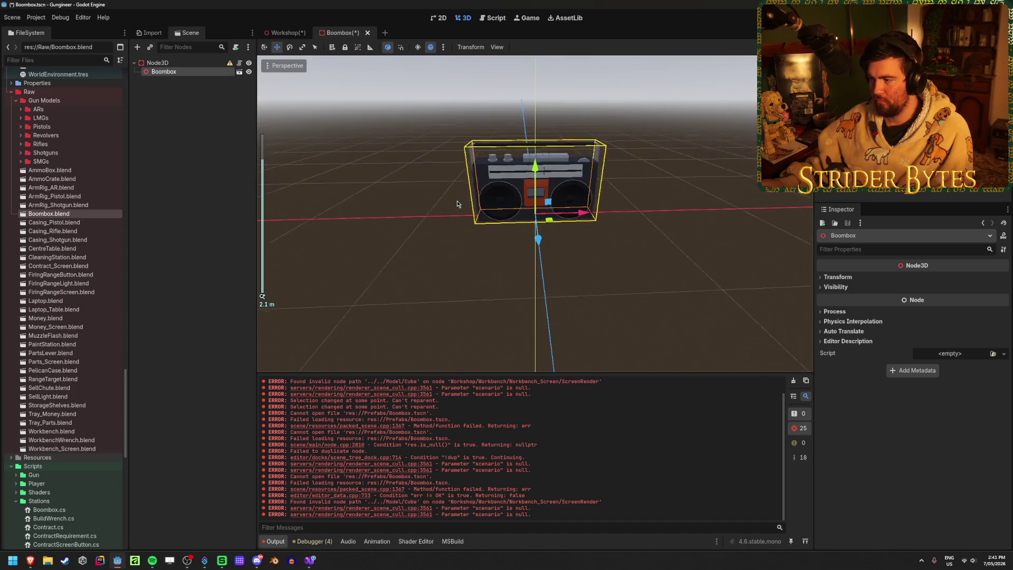
left_click(852, 279)
left_click(918, 301)
type("1.2")
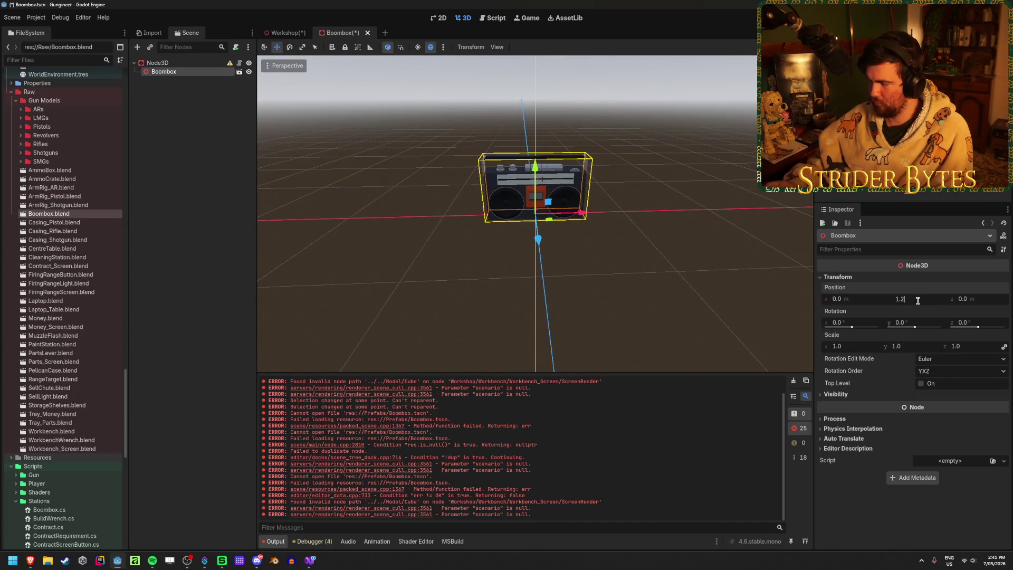
key("Return")
left_click(166, 142)
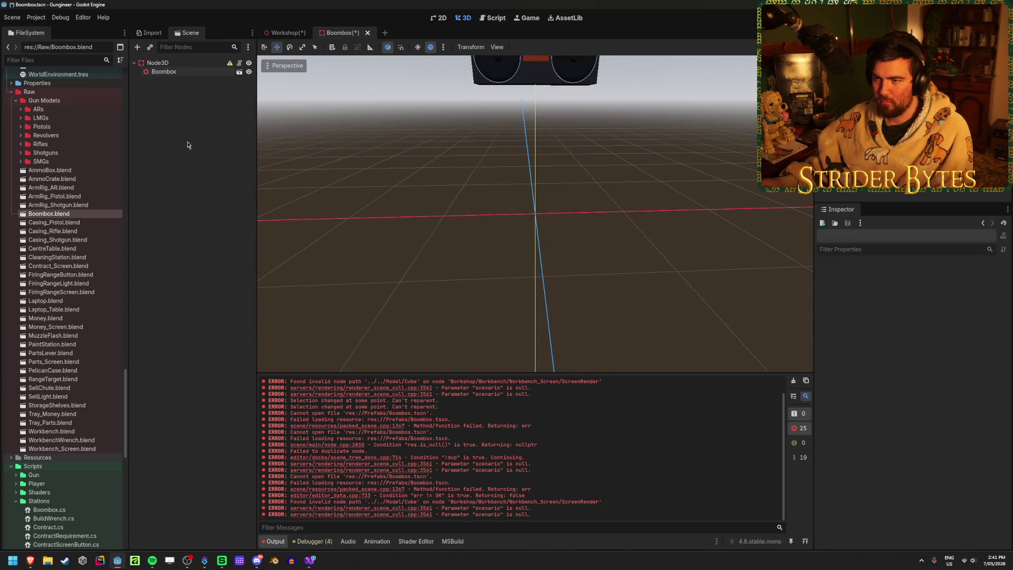
key("ctrl+s")
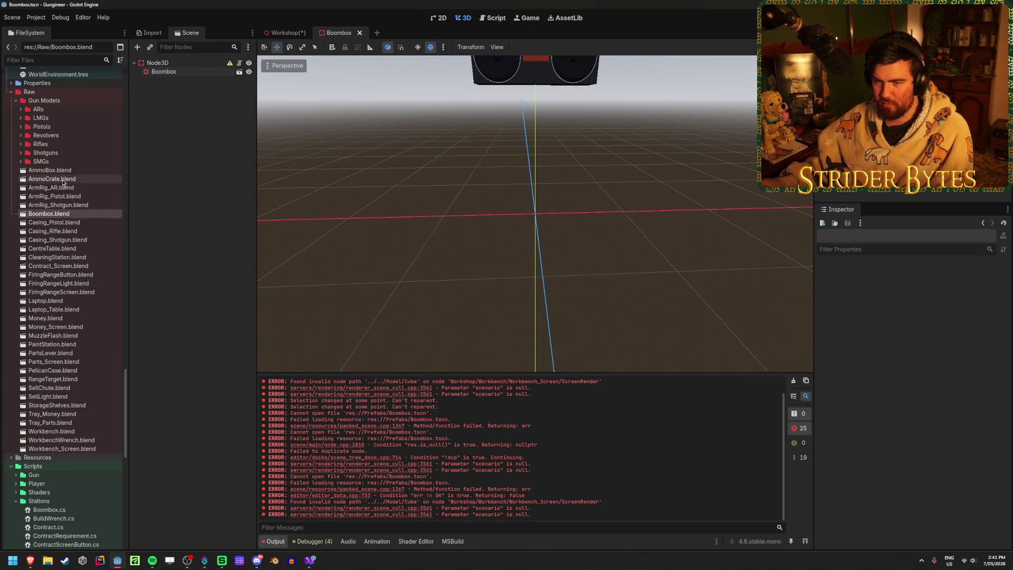
Step: Add the AmmoCrate model at Position Y 1.0 and save the scene
mouse_move(51, 179)
left_mouse_down()
mouse_move(182, 146)
mouse_move(176, 79)
left_mouse_up()
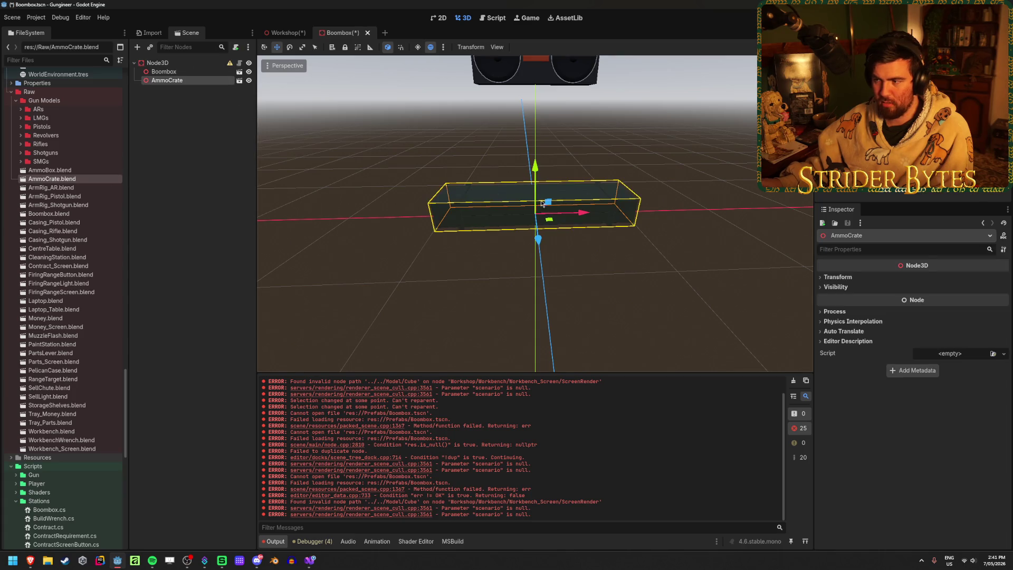
left_click(929, 299)
type("1")
key("Return")
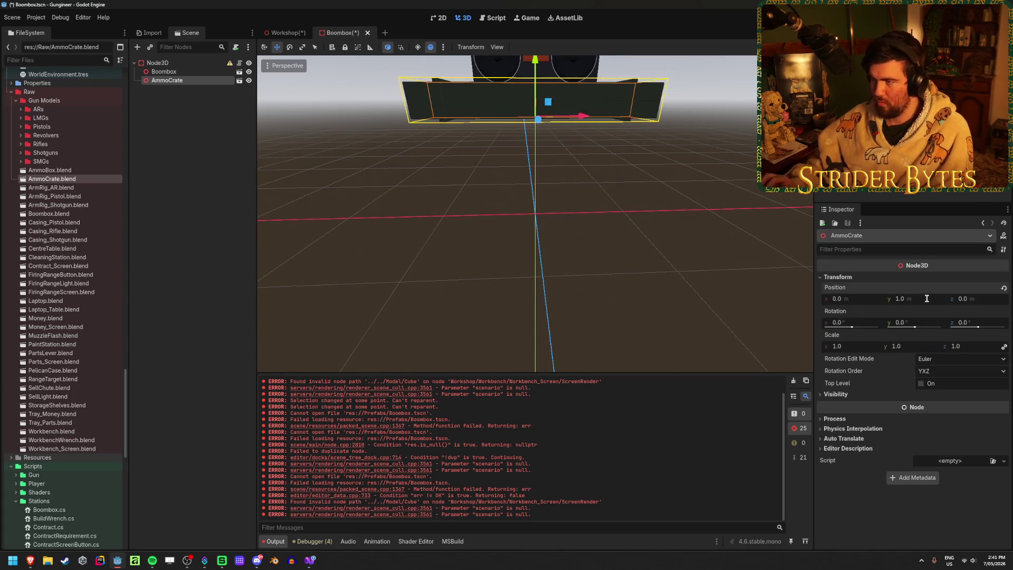
key("ctrl+s")
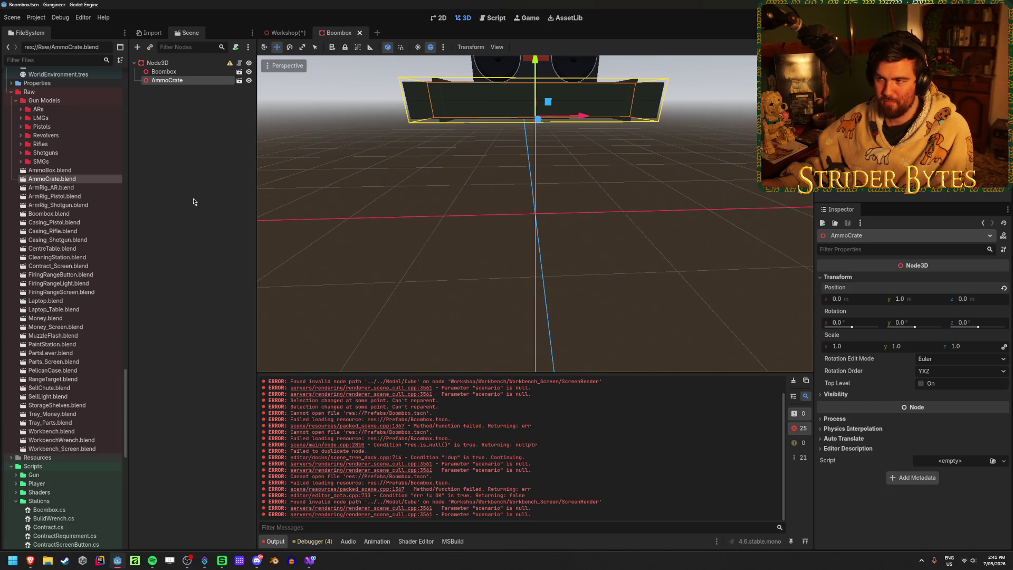
scroll(491, 201, "up", 5)
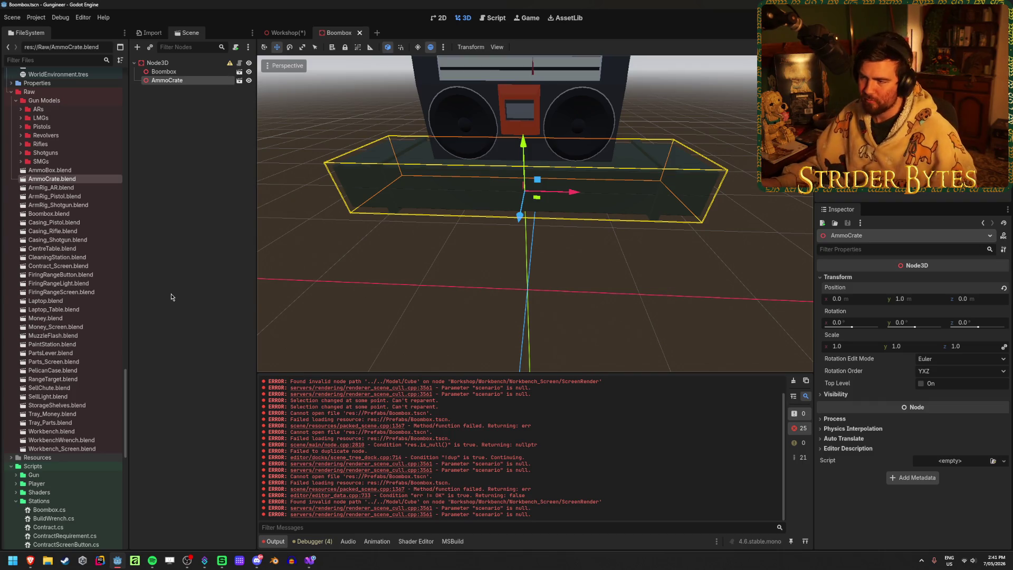
scroll(470, 280, "down", 5)
scroll(468, 283, "up", 3)
mouse_move(468, 283)
middle_mouse_down()
mouse_move(480, 268)
mouse_move(606, 255)
mouse_move(502, 233)
mouse_move(220, 226)
middle_mouse_up()
left_click(486, 240)
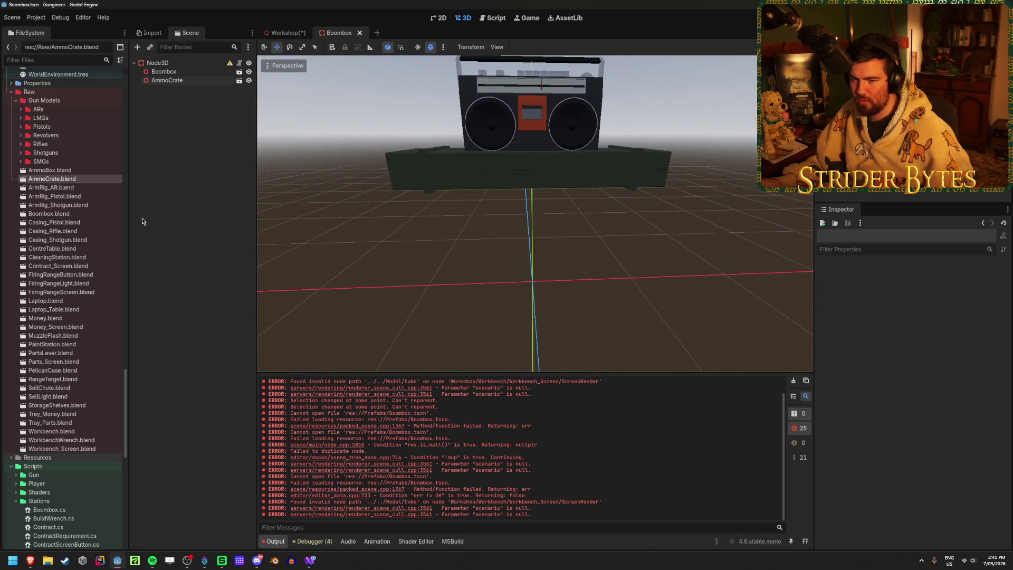
Step: Add a PelicanCase model under Node3D at Position Y 0.5
mouse_move(53, 370)
left_mouse_down()
mouse_move(209, 198)
mouse_move(202, 151)
left_mouse_up()
left_click_drag(68, 370, 171, 65)
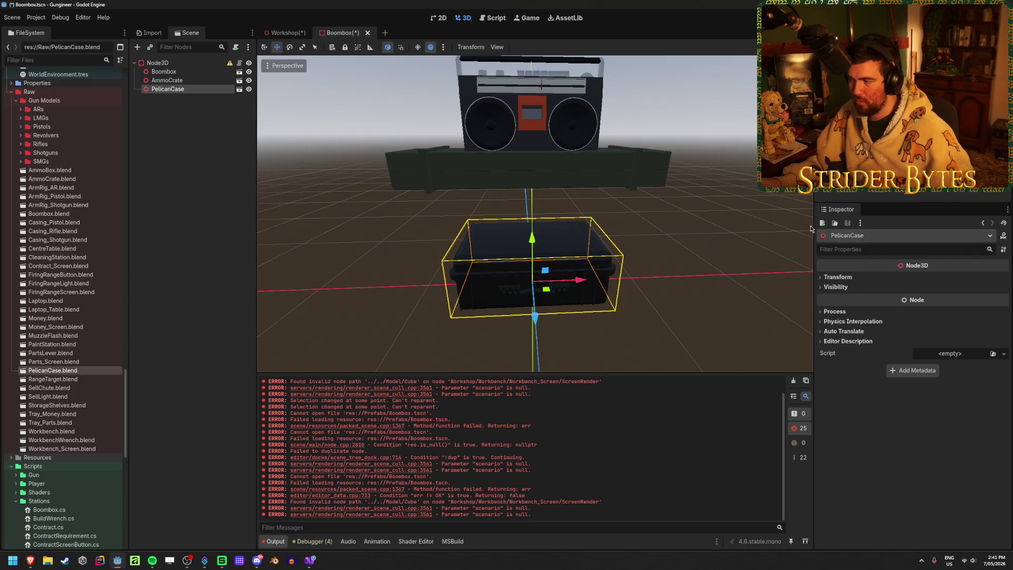
left_click(837, 277)
left_click(908, 299)
type("0.5")
key("Return")
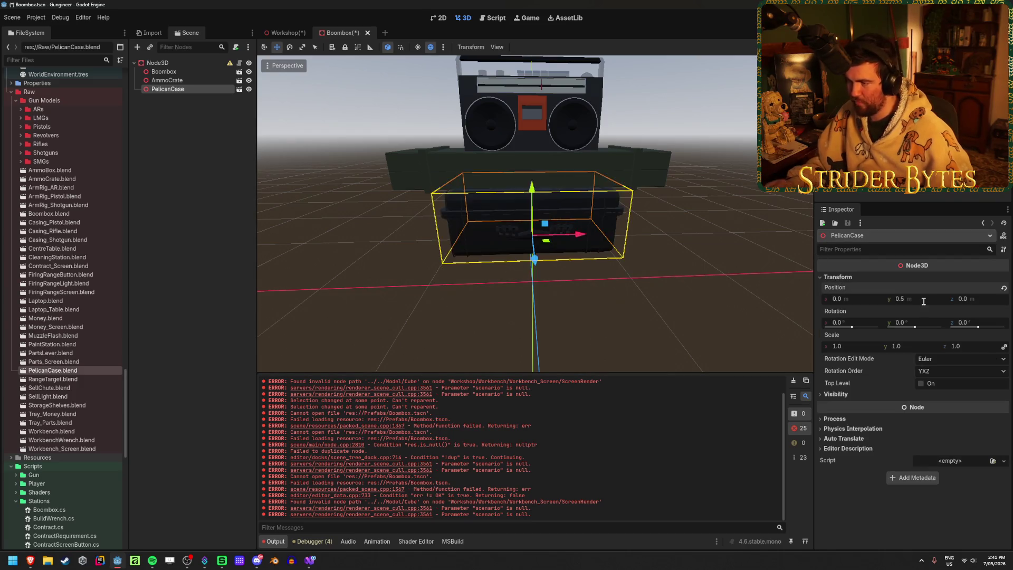
Step: Duplicate the Pelican case and set the copy's Position Y to 0
key("ctrl+d")
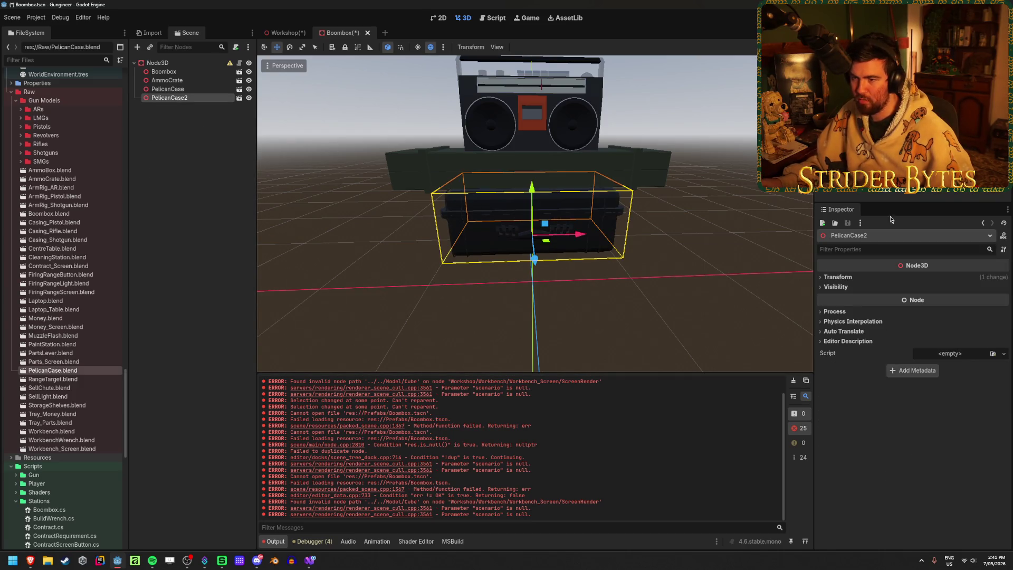
left_click(846, 277)
left_click(924, 298)
type("0")
key("Return")
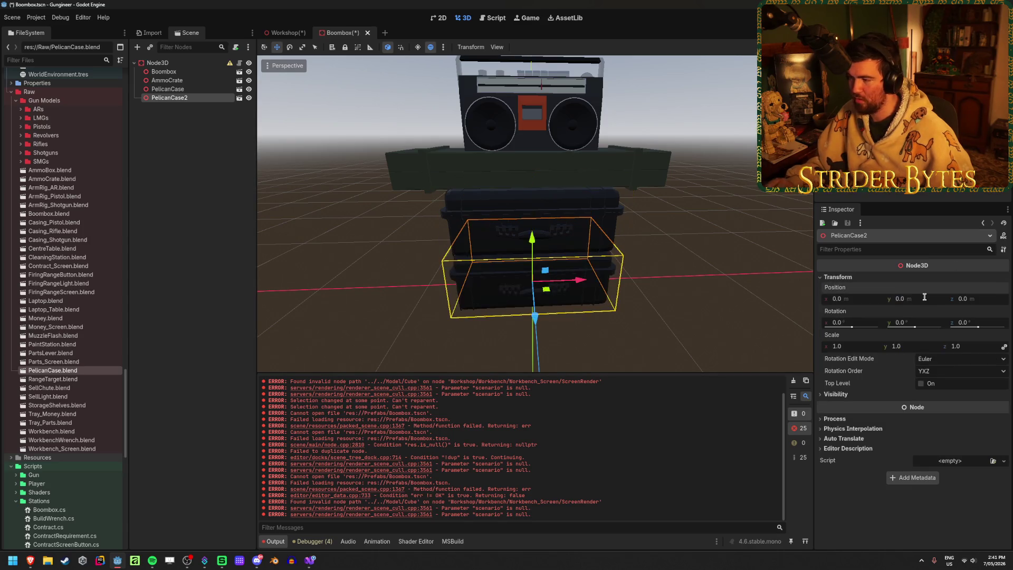
left_click(185, 185)
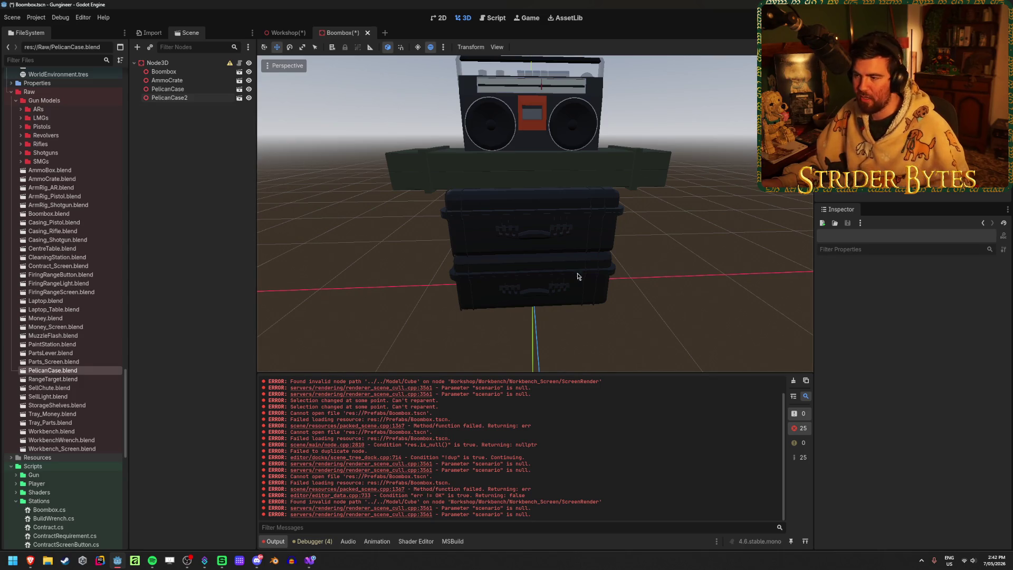
Step: Save the scene and orbit closer to the stacked Pelican cases
left_click(591, 302)
key("e")
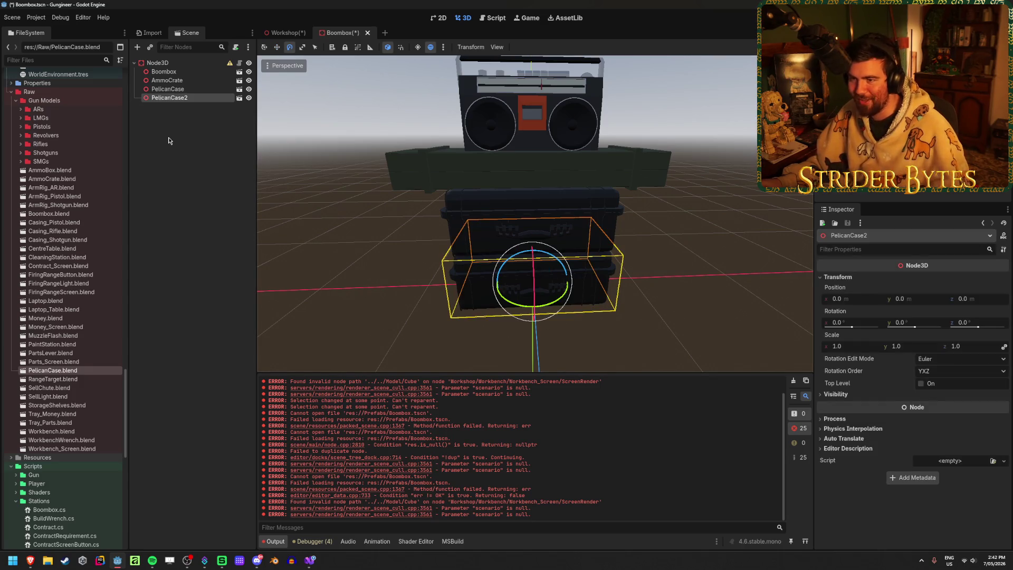
left_click(178, 146)
key("ctrl+s")
mouse_move(495, 276)
middle_mouse_down()
mouse_move(561, 280)
mouse_move(625, 262)
middle_mouse_up()
scroll(625, 261, "up", 5)
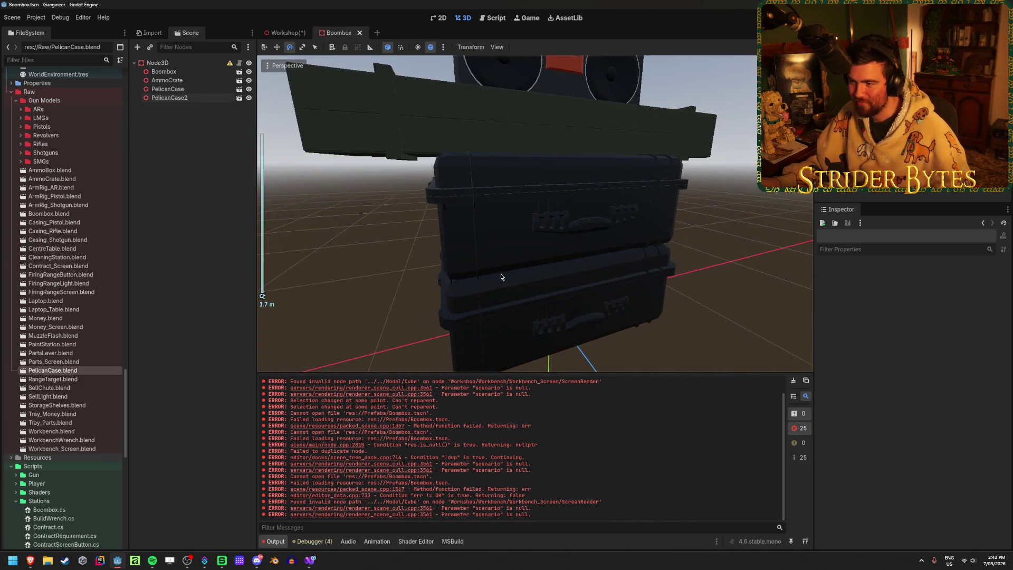
mouse_move(502, 273)
middle_mouse_down()
mouse_move(539, 285)
mouse_move(507, 253)
mouse_move(545, 262)
middle_mouse_up()
scroll(507, 254, "up", 5)
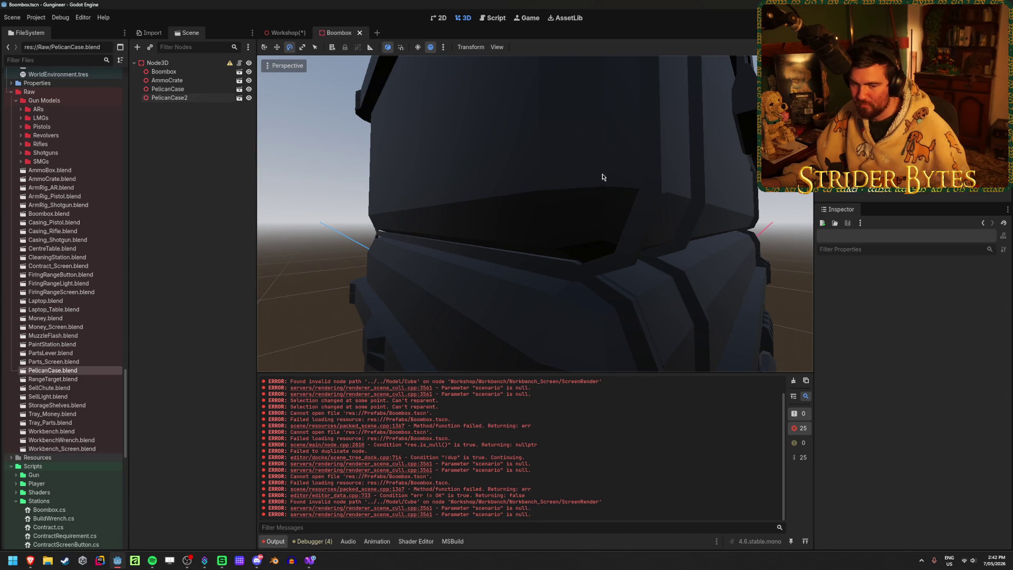
Step: Set the upper Pelican case's height to 0.51
left_click(603, 177)
scroll(538, 276, "down", 5)
key("w")
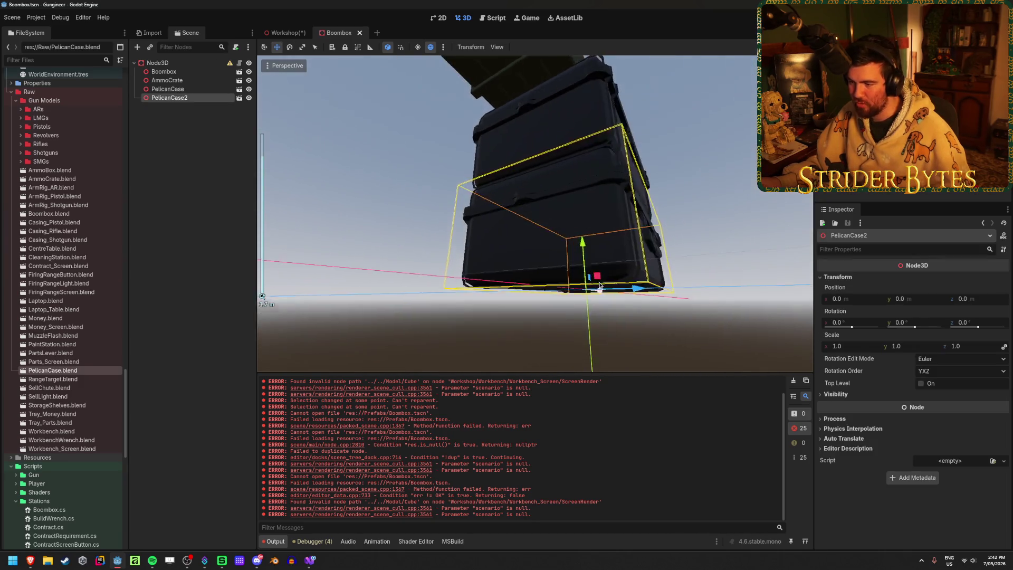
scroll(599, 286, "up", 3)
left_click(550, 274)
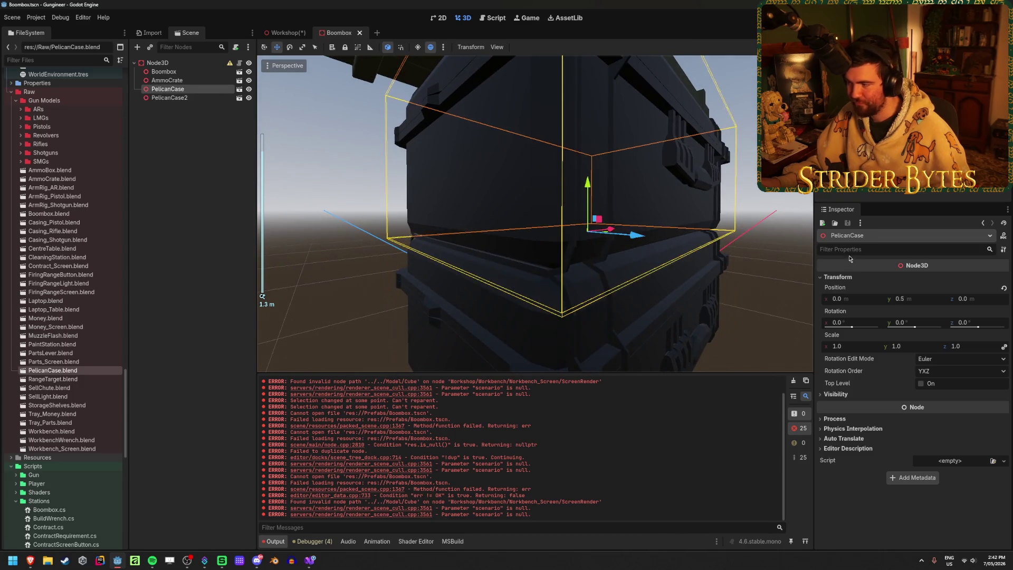
type("1")
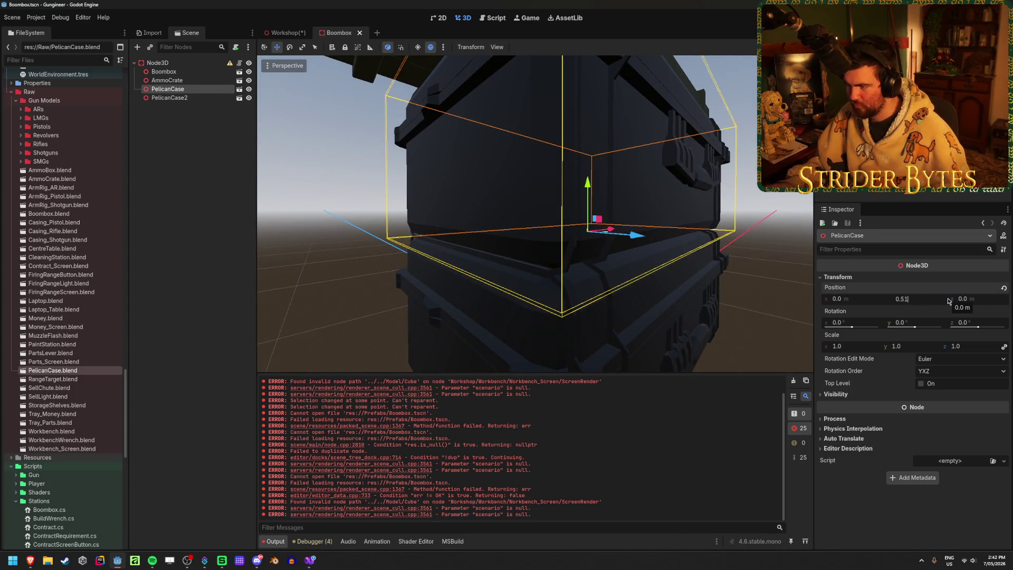
key("Return")
Step: Rotate the upper Pelican case to -11.7° around Y and view the stack from below
mouse_move(496, 285)
middle_mouse_down()
mouse_move(564, 283)
mouse_move(549, 285)
middle_mouse_up()
key("e")
mouse_move(550, 259)
left_mouse_down()
mouse_move(591, 327)
mouse_move(567, 335)
mouse_move(586, 333)
left_mouse_up()
scroll(592, 332, "down", 3)
left_click(592, 332)
scroll(689, 259, "down", 3)
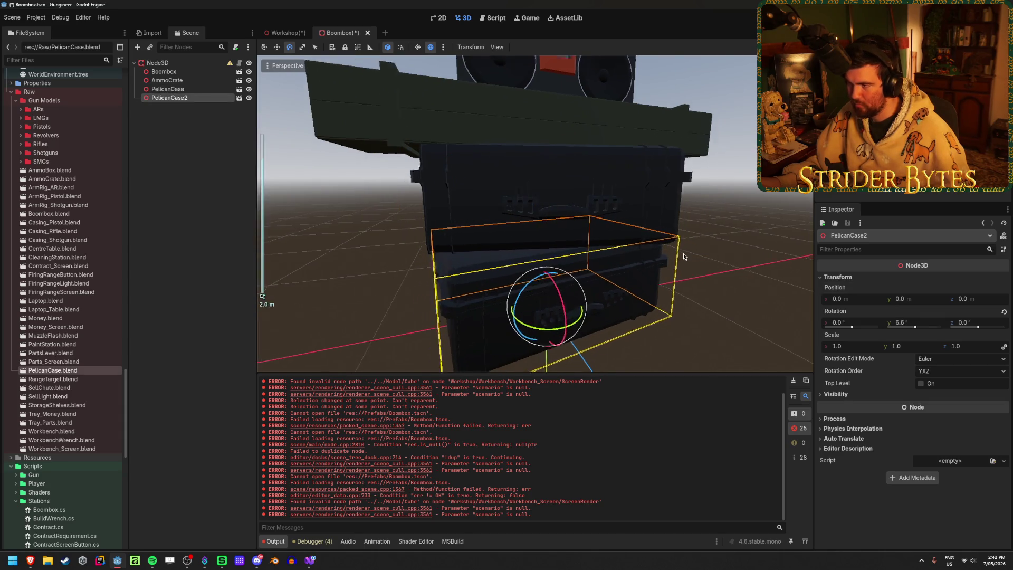
mouse_move(690, 260)
middle_mouse_down()
mouse_move(674, 290)
mouse_move(656, 280)
mouse_move(689, 271)
middle_mouse_up()
left_click(689, 271)
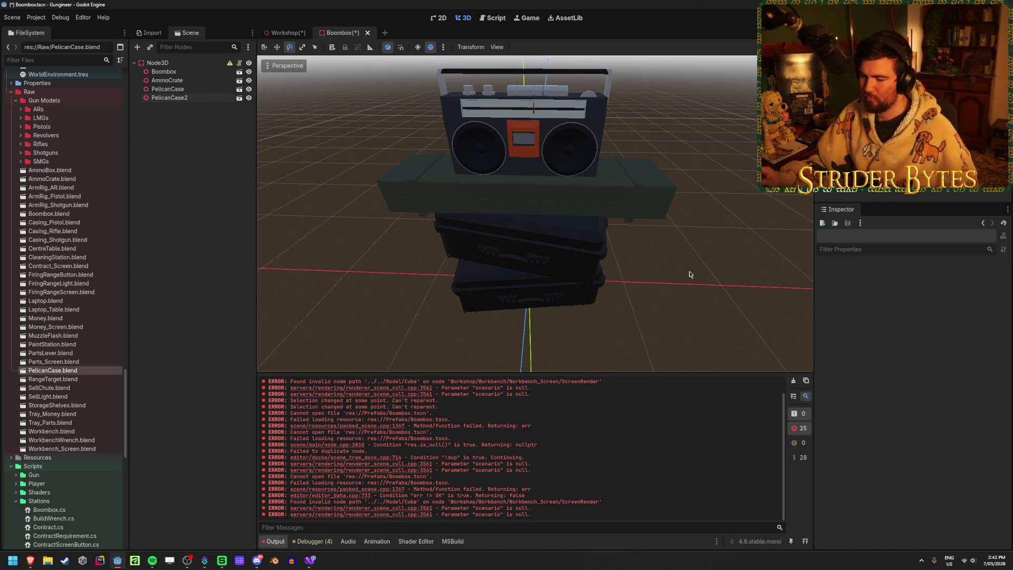
Step: Set the ammo crate's height to 1.1, then correct it to 1.02
mouse_move(673, 236)
middle_mouse_down()
mouse_move(604, 222)
mouse_move(574, 186)
mouse_move(584, 210)
middle_mouse_up()
scroll(664, 211, "up", 5)
left_click(660, 159)
scroll(633, 211, "up", 3)
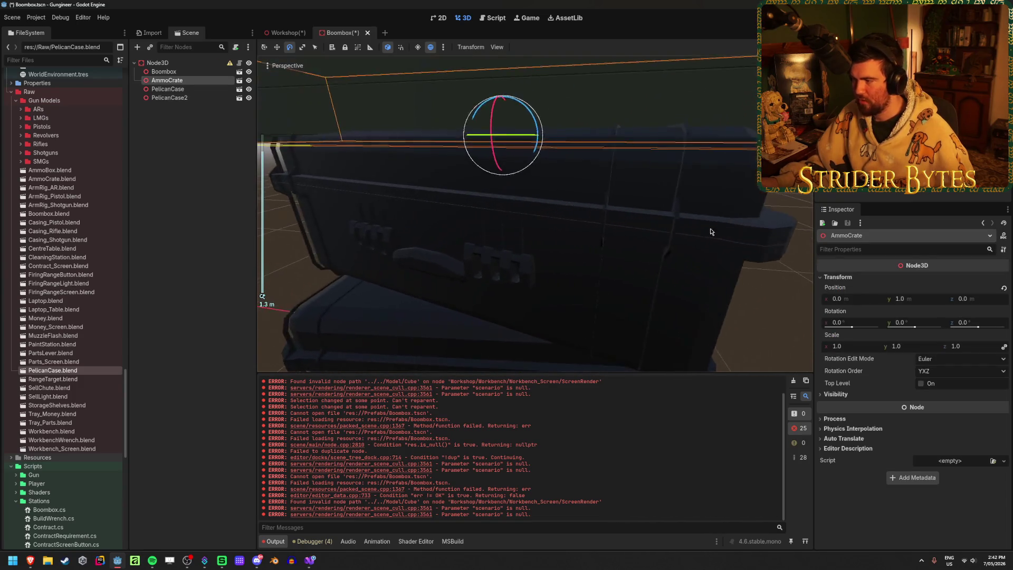
left_click(906, 298)
type("1.")
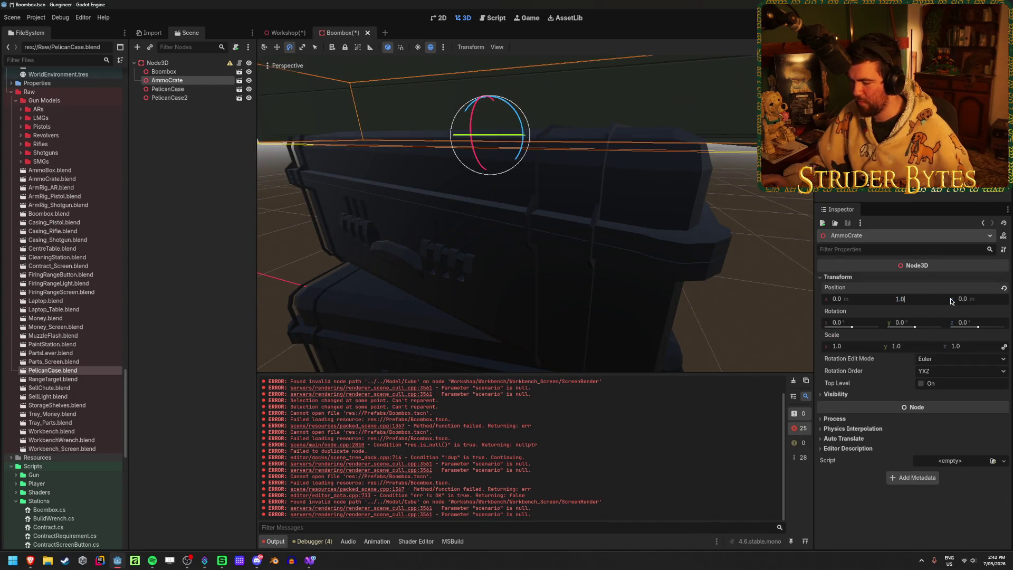
key("Return")
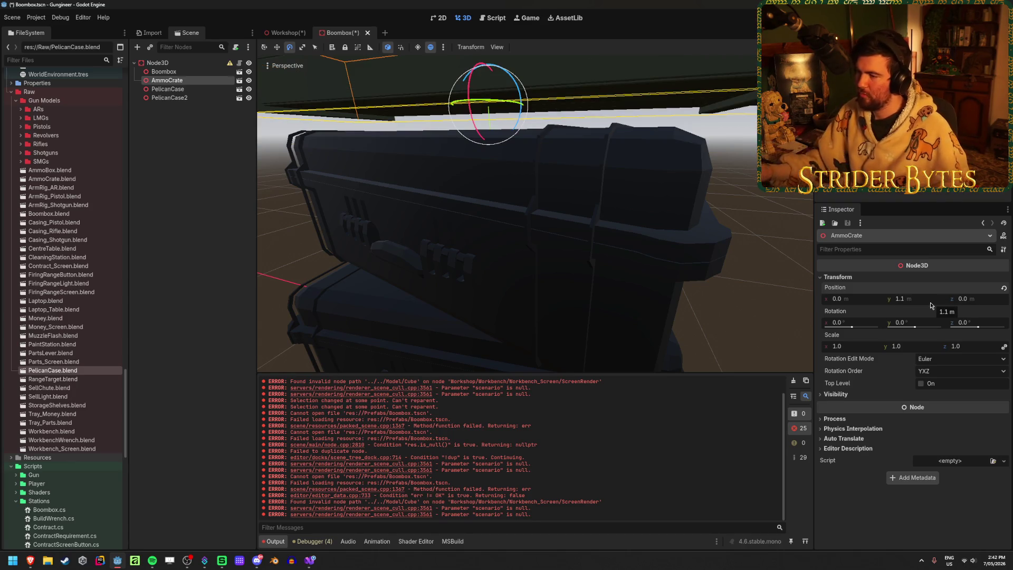
left_click(660, 282)
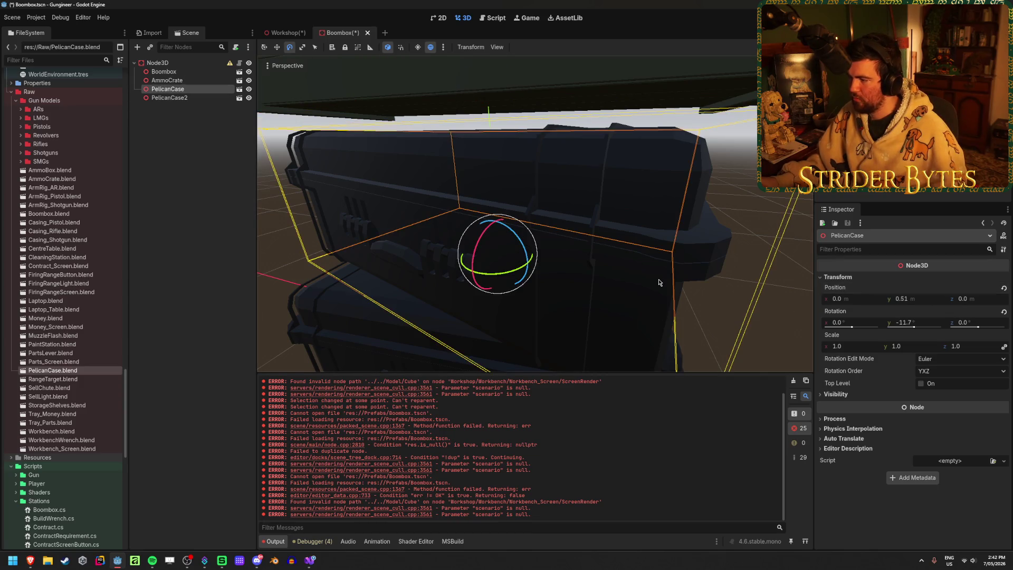
left_click(645, 90)
left_click(910, 299)
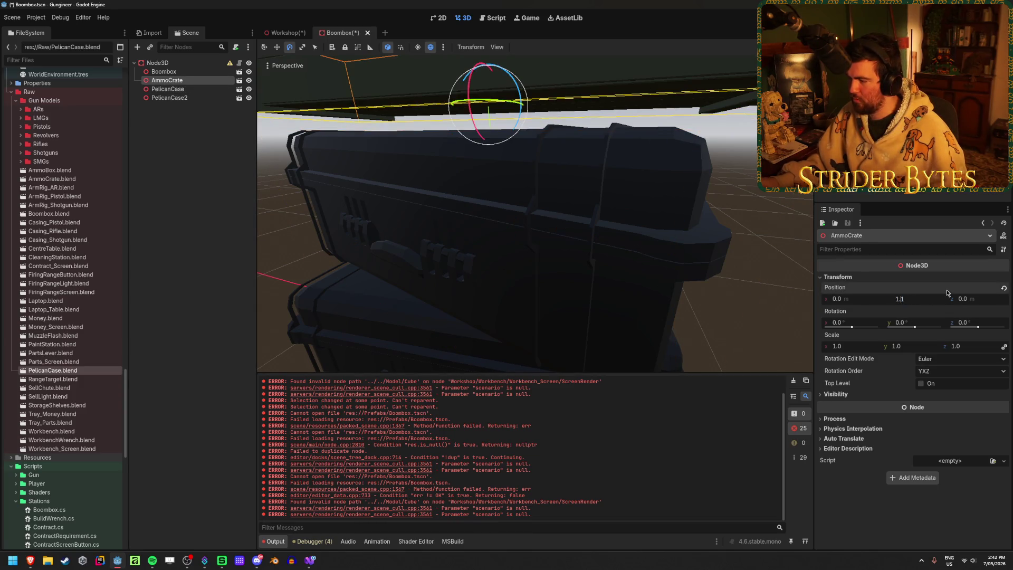
key("Delete")
key("Return")
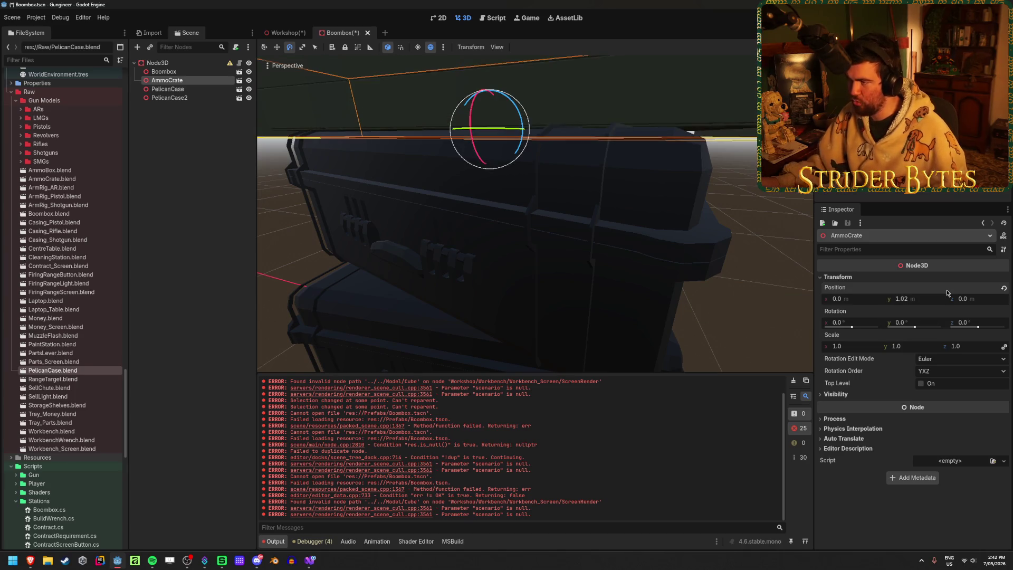
Step: Set the boombox's Position Y to 1.27 and save the scene
scroll(583, 112, "down", 5)
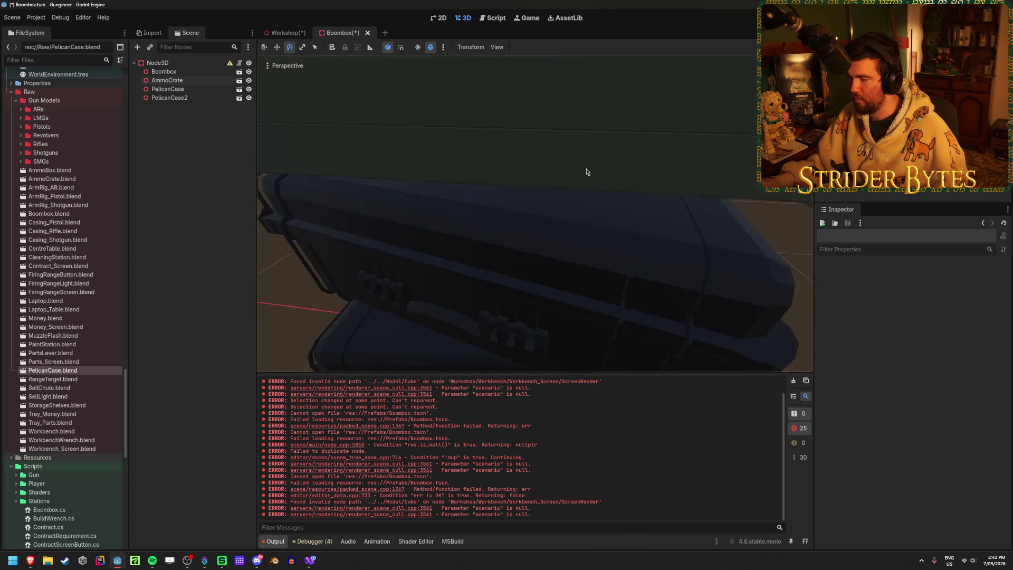
left_click(583, 112)
left_click(921, 299)
type("1.27")
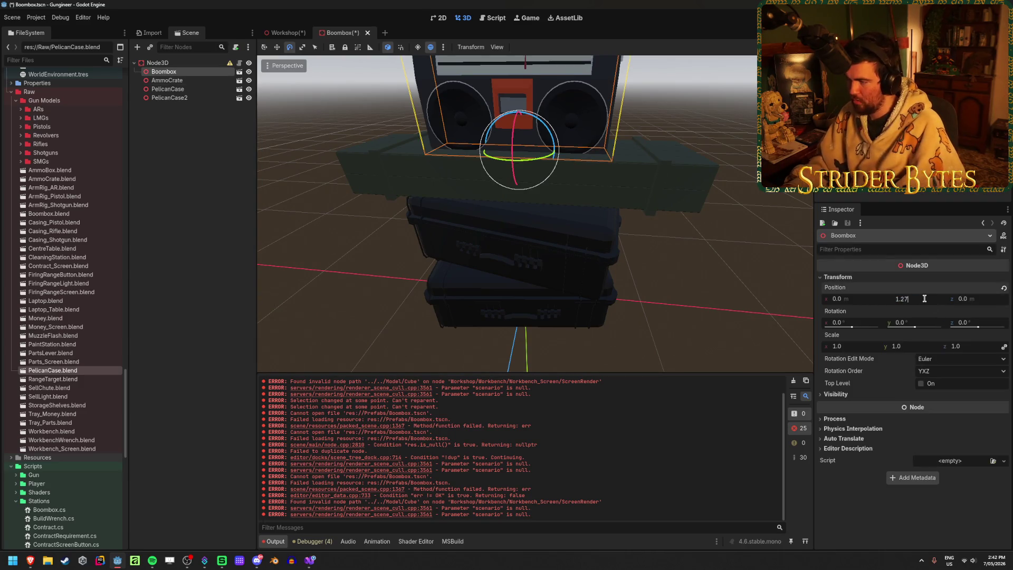
key("Return")
left_click(699, 282)
middle_click_drag(699, 282, 663, 265)
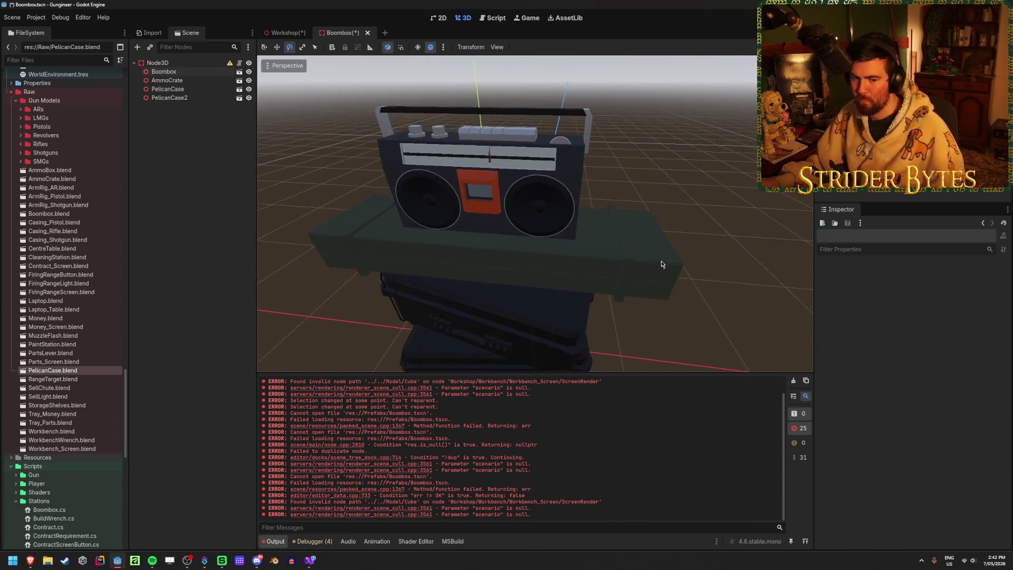
scroll(658, 246, "up", 5)
key("ctrl+s")
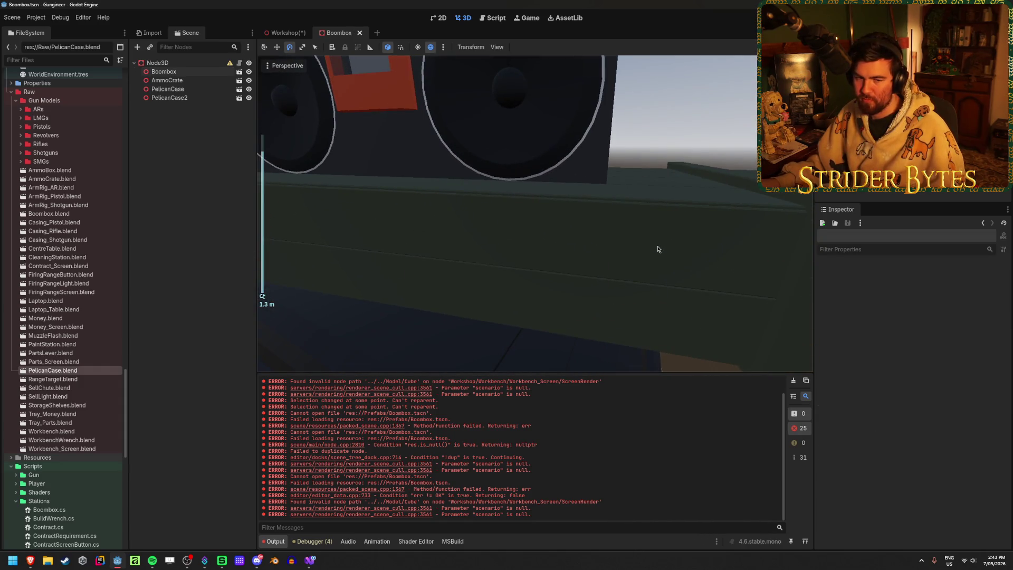
mouse_move(658, 248)
middle_mouse_down()
mouse_move(534, 262)
mouse_move(672, 263)
middle_mouse_up()
scroll(672, 262, "down", 5)
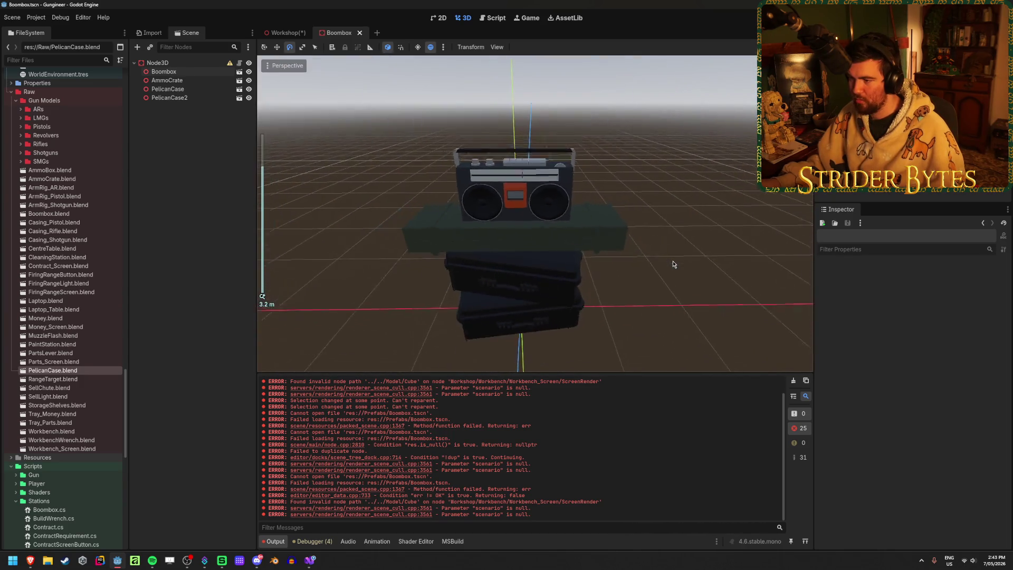
left_click(188, 63)
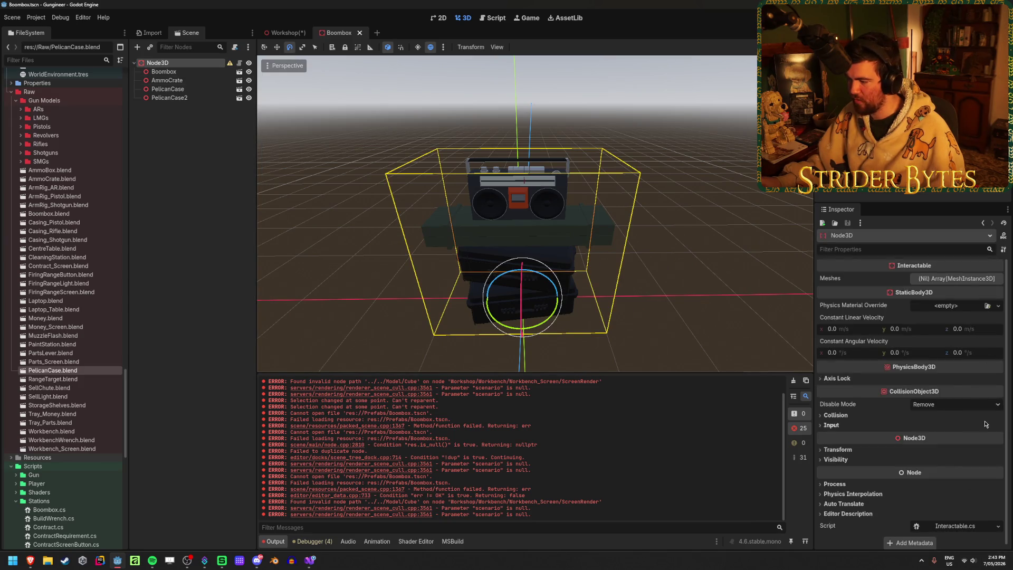
Step: Replace the root node's Interactable.cs script with Boombox.cs using Quick Load
left_click(998, 526)
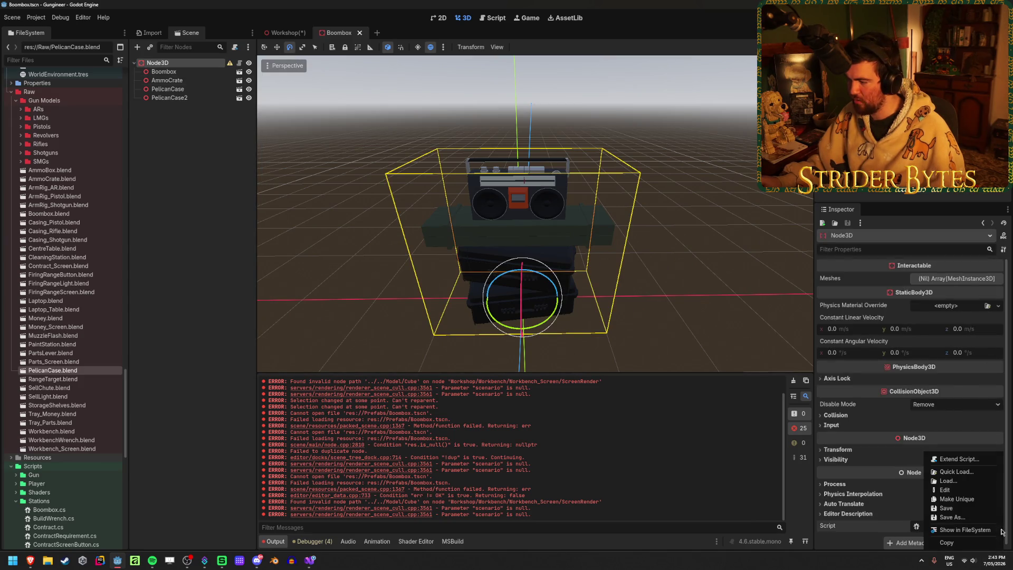
left_click(956, 482)
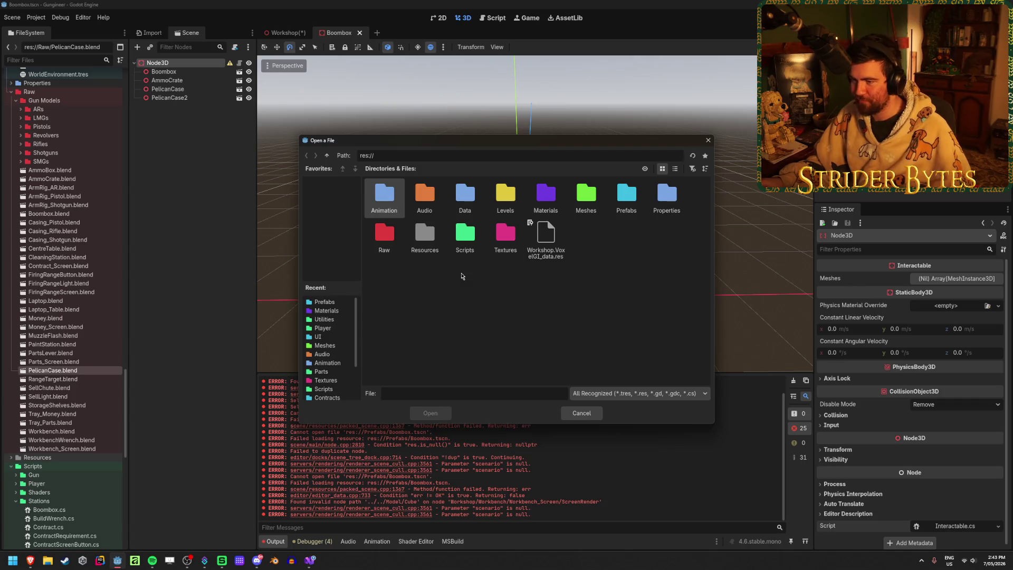
left_click(588, 414)
left_click(998, 526)
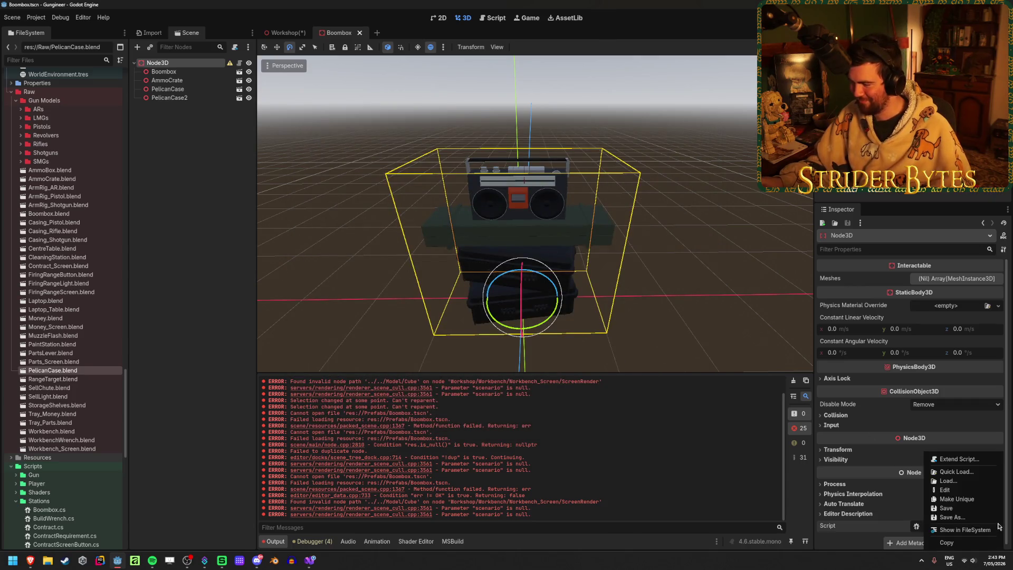
left_click(961, 474)
left_click(515, 189)
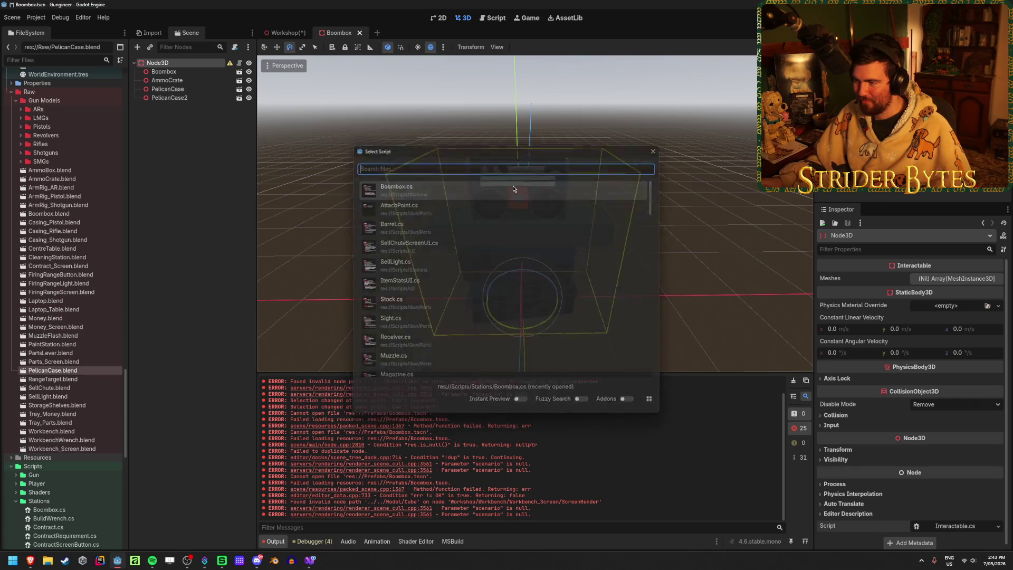
scroll(642, 145, "up", 3)
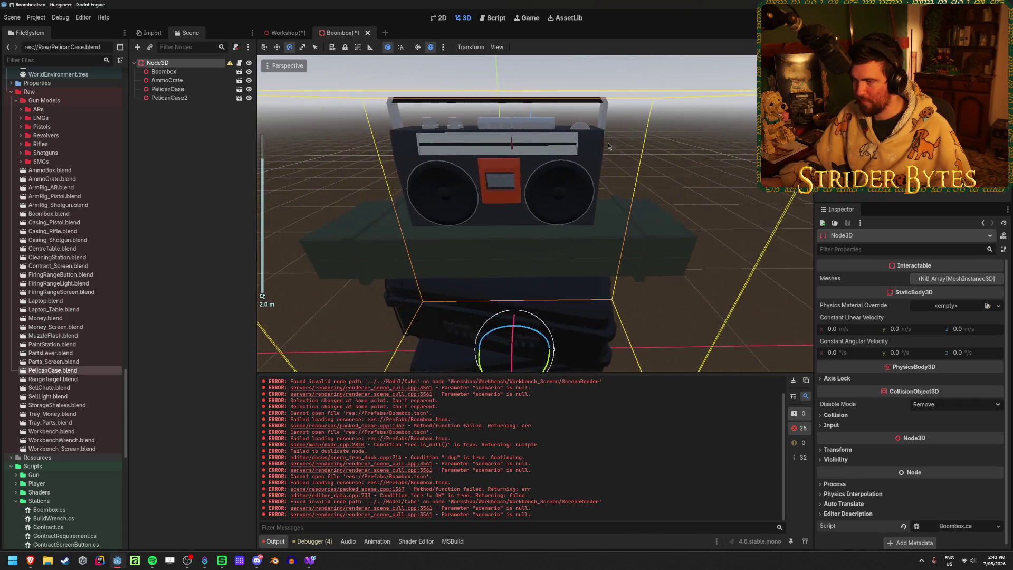
middle_click_drag(642, 146, 596, 158)
Step: Add one element to the root node's Meshes list
left_click(970, 279)
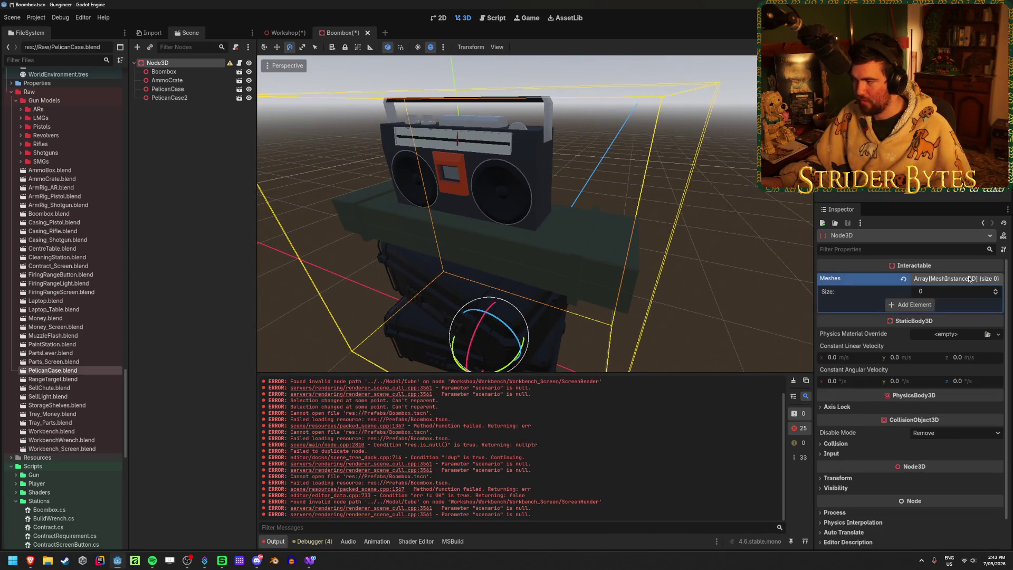
left_click(921, 300)
left_click(944, 304)
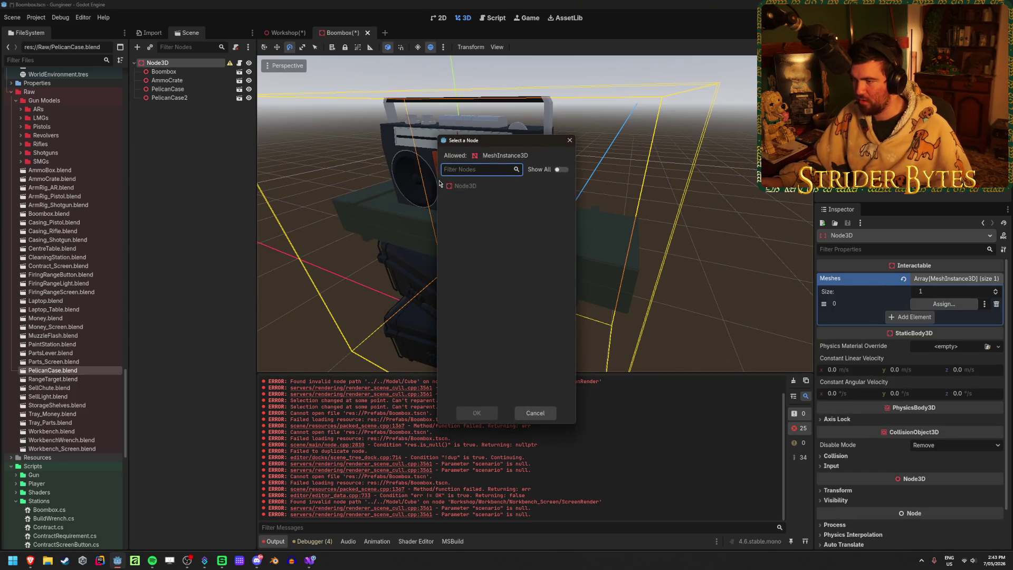
left_click(535, 413)
Step: Enable Editable Children on the Boombox node to expose its child meshes
left_click(190, 73)
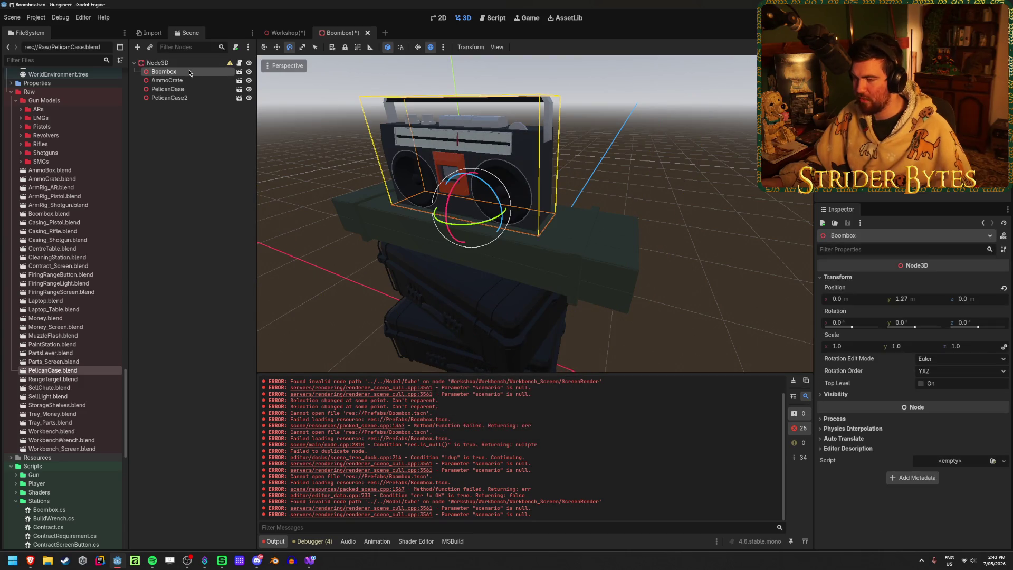
right_click(190, 73)
left_click(217, 236)
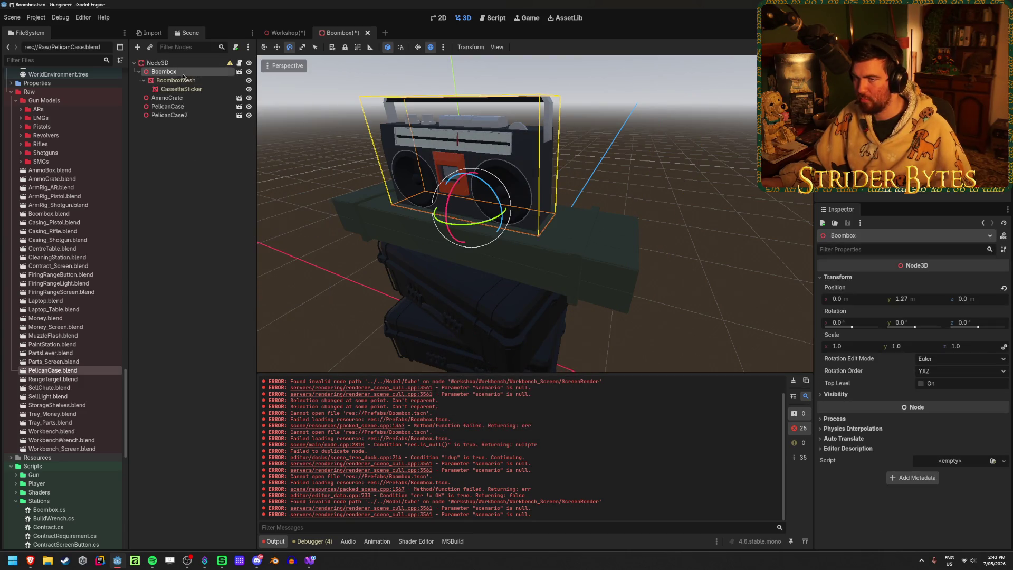
left_click(185, 64)
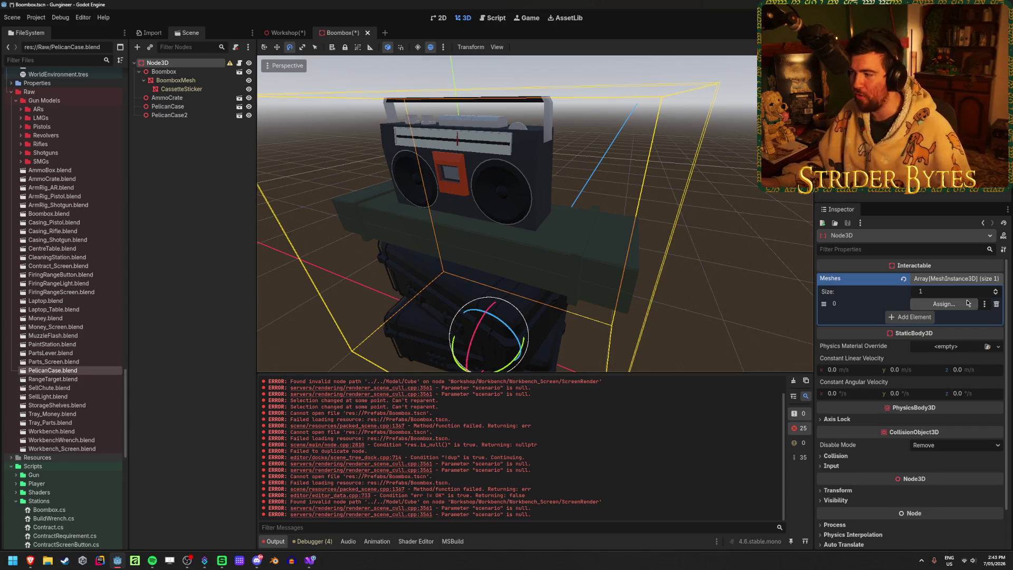
Step: Assign BoomboxMesh as the single Meshes entry on the root node
left_click(944, 304)
left_click(483, 205)
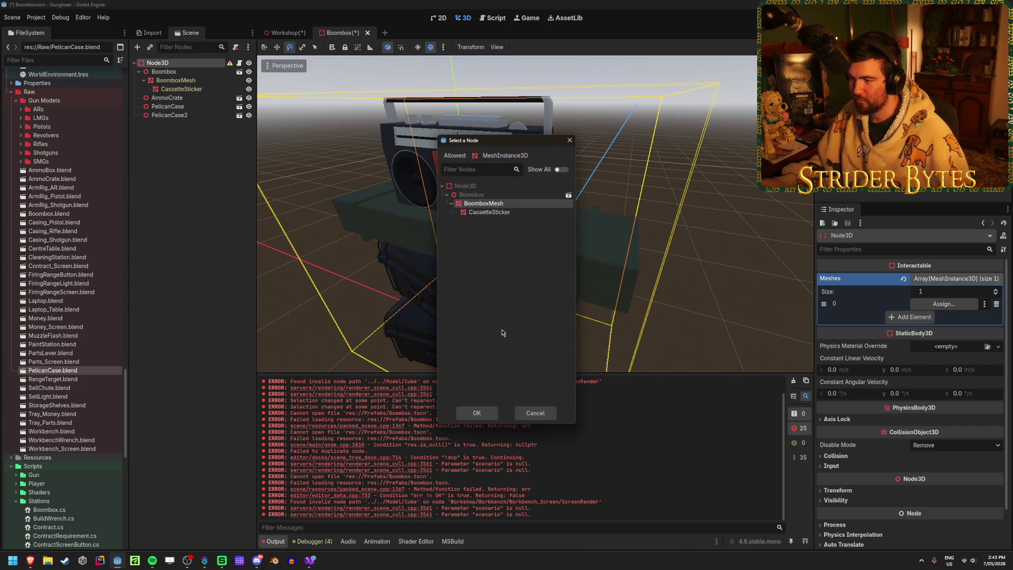
left_click(478, 409)
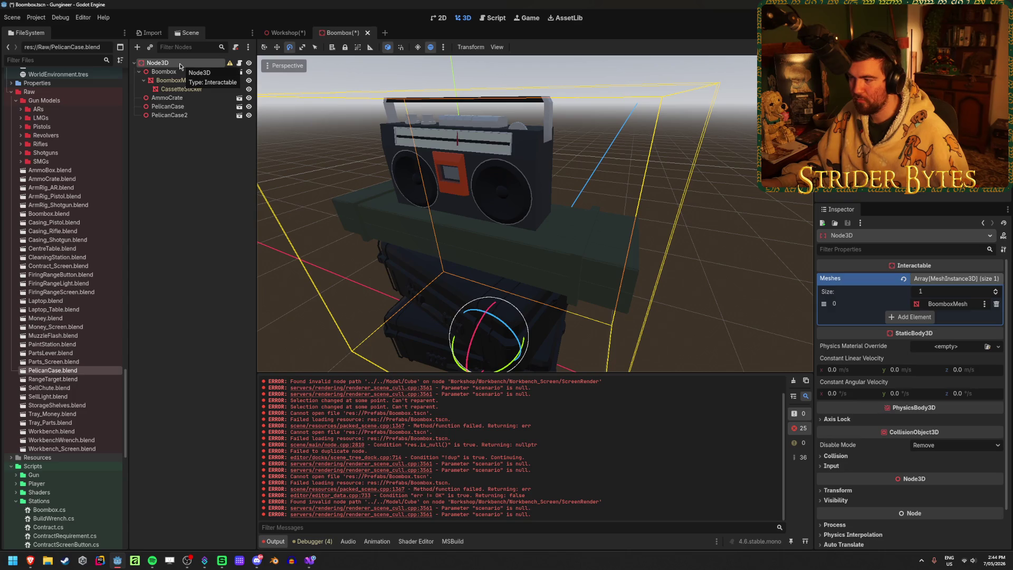
left_click(138, 71)
Step: Create a CollisionShape3D child under the Boombox root node by searching 'collision'
double_click(158, 62)
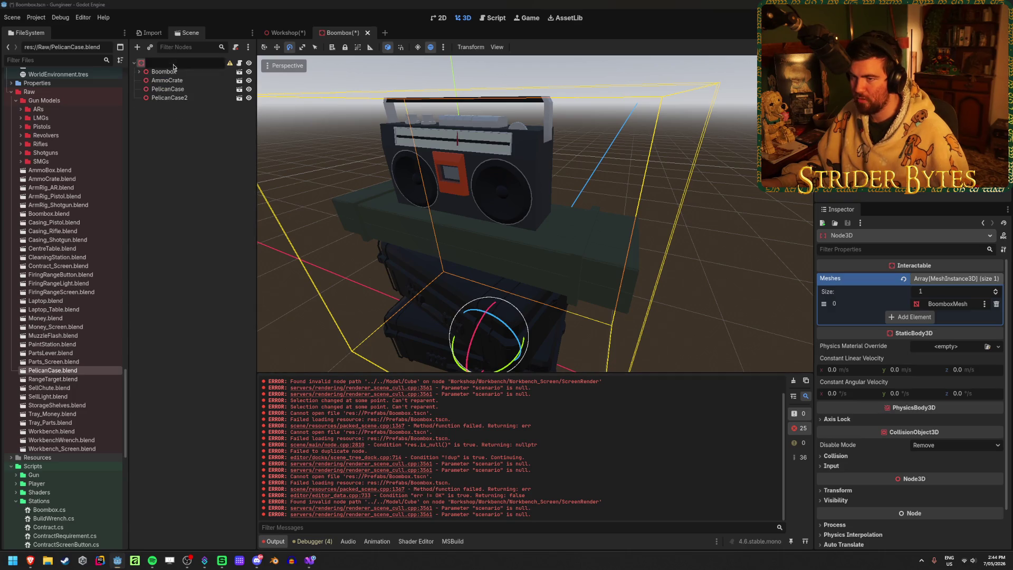
right_click(174, 64)
key("Escape")
right_click(193, 65)
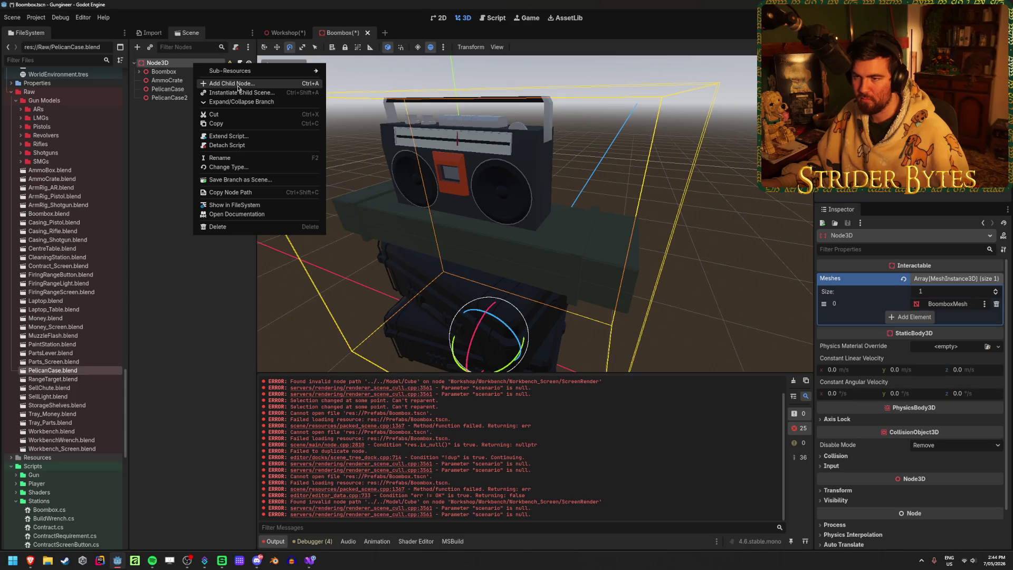
left_click(238, 85)
type("col")
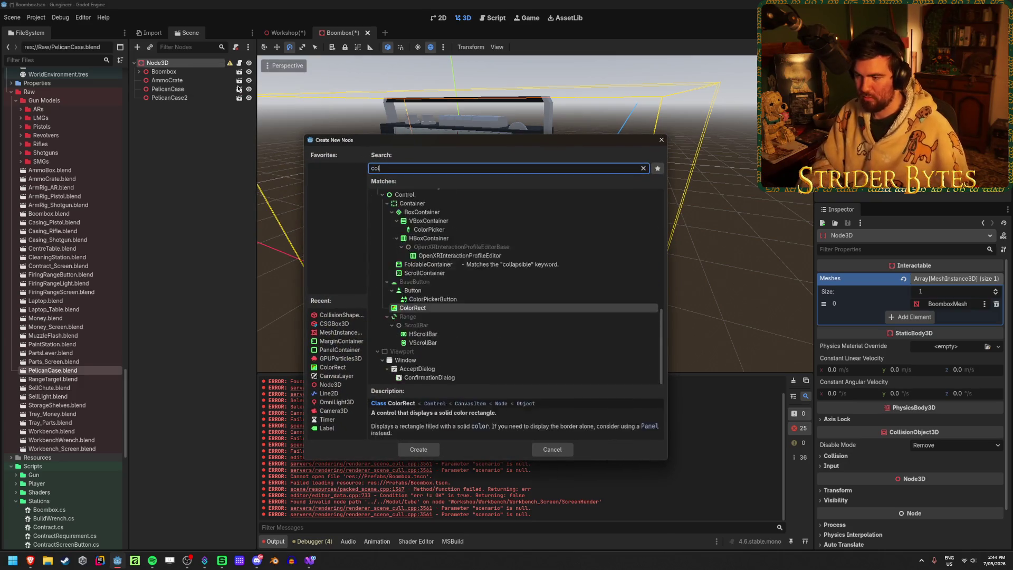
type("lision")
key("Return")
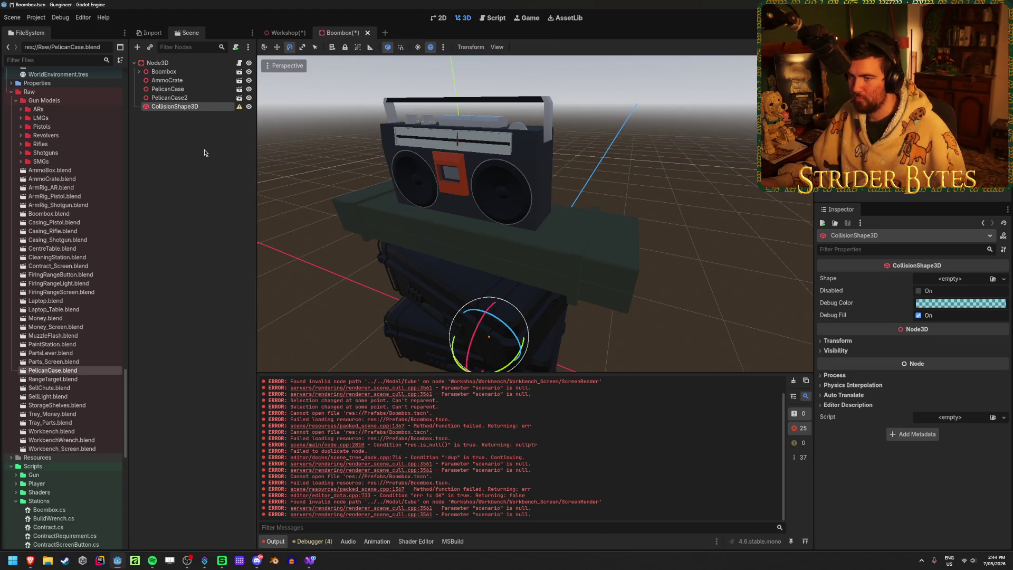
left_click(1004, 278)
Step: Give the collision node a BoxShape3D, raise it, and set height and depth to 0.5
left_click(967, 320)
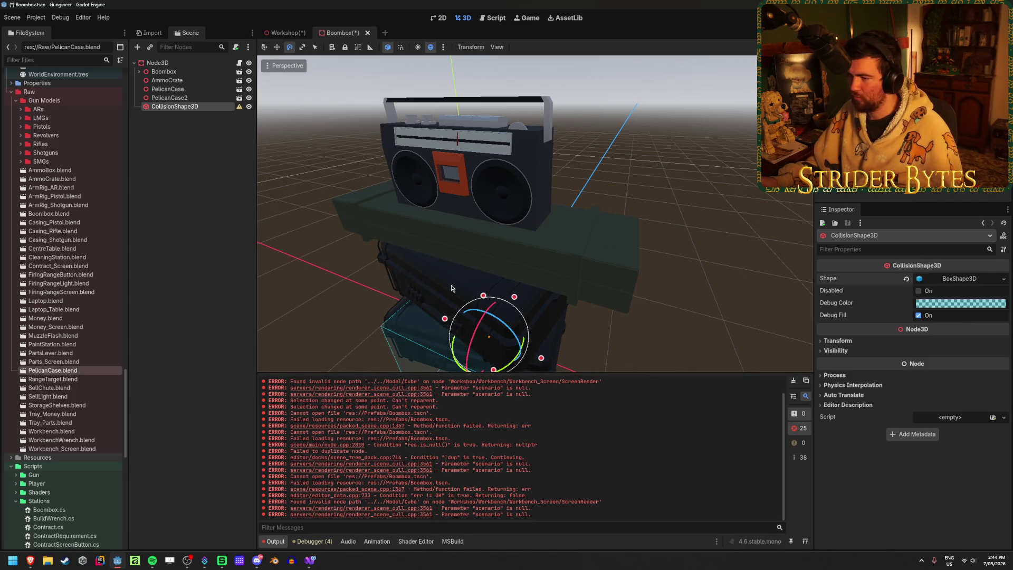
key("w")
left_click_drag(483, 302, 492, 91)
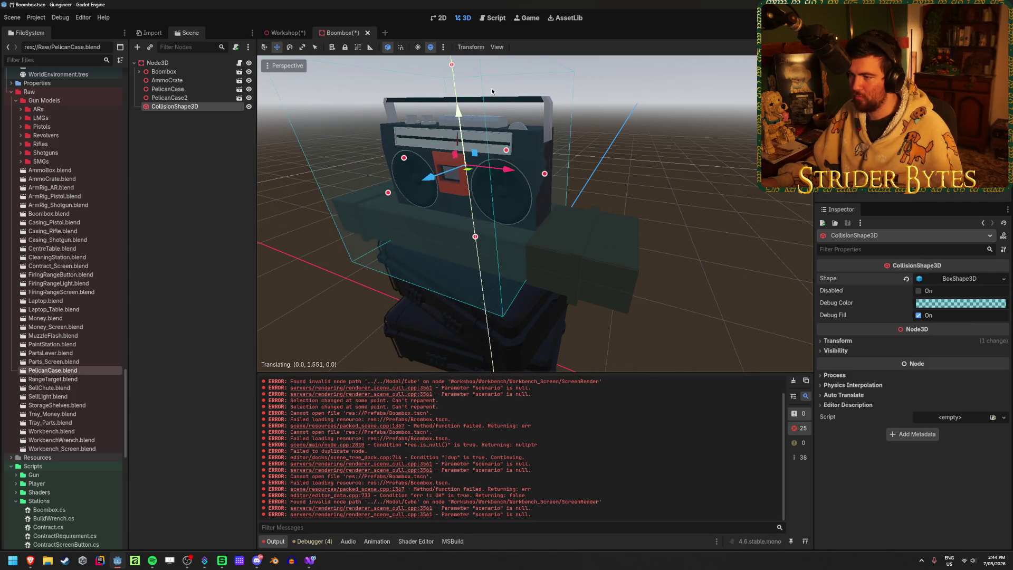
left_click(960, 279)
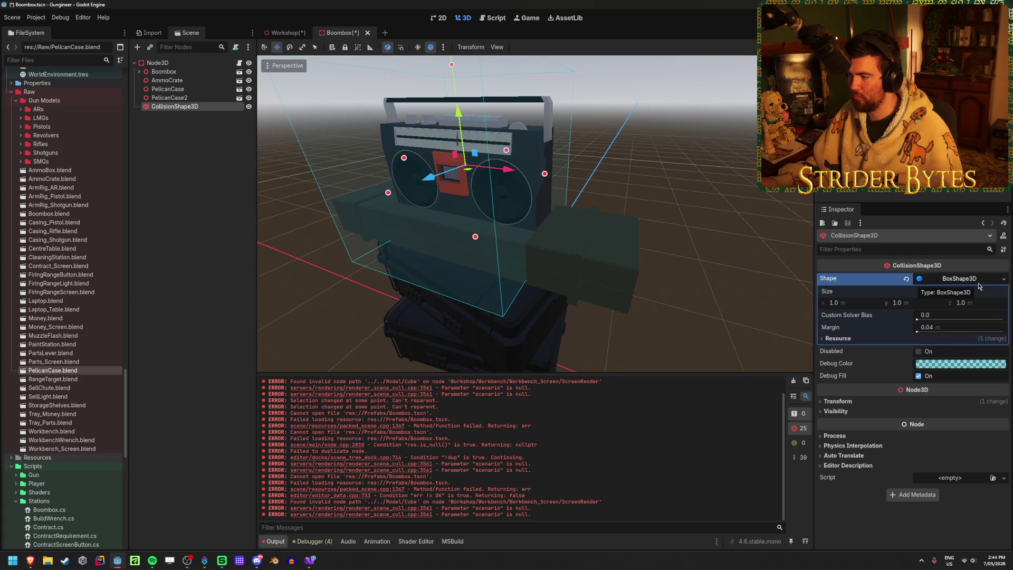
middle_click_drag(531, 222, 499, 254)
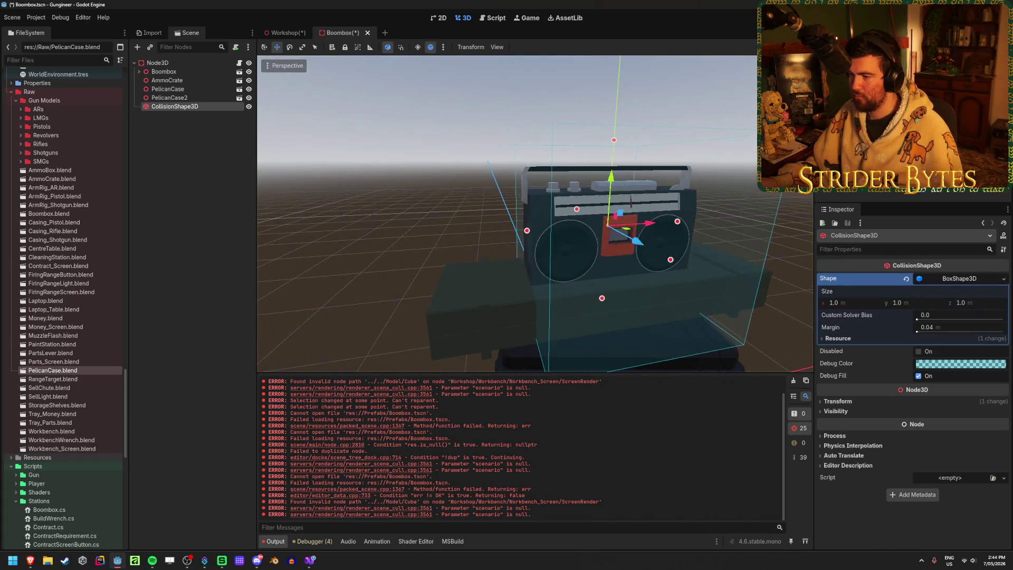
left_click(916, 302)
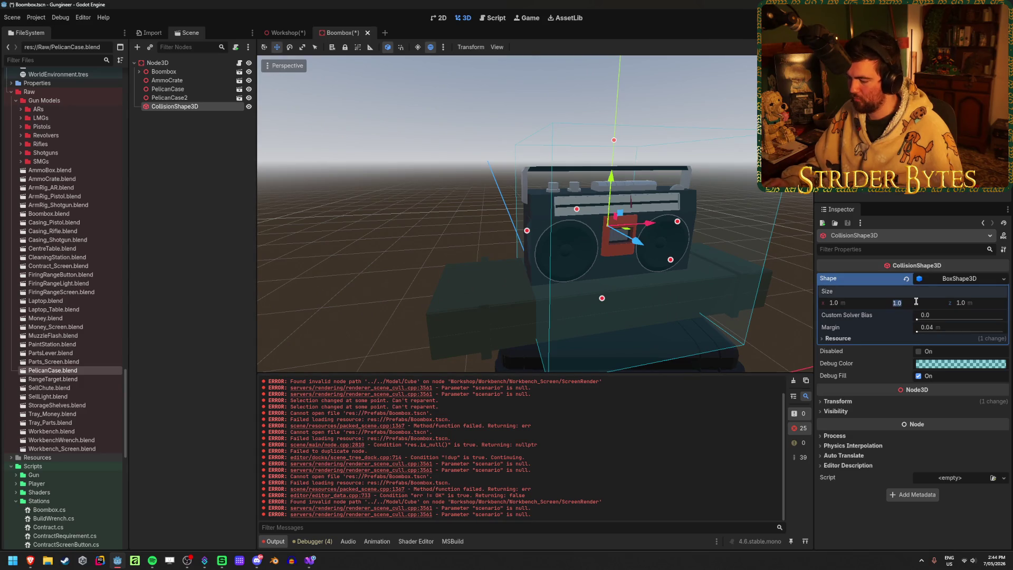
type("0.5")
key("Return")
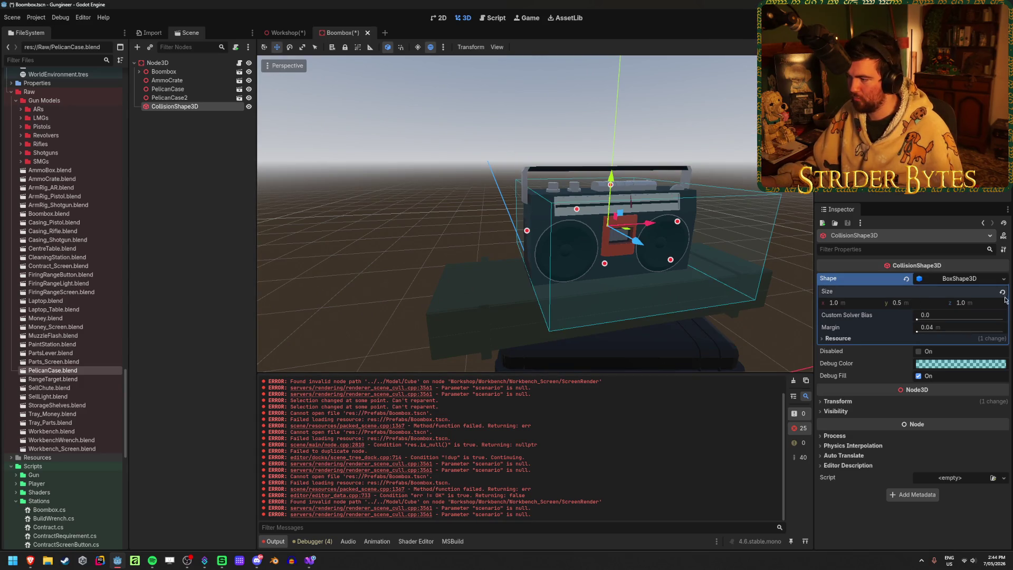
type("0.5")
key("Return")
Step: Change the collision box depth to 0.25 and height to 0.75
middle_click_drag(585, 237, 551, 247)
left_click(962, 303)
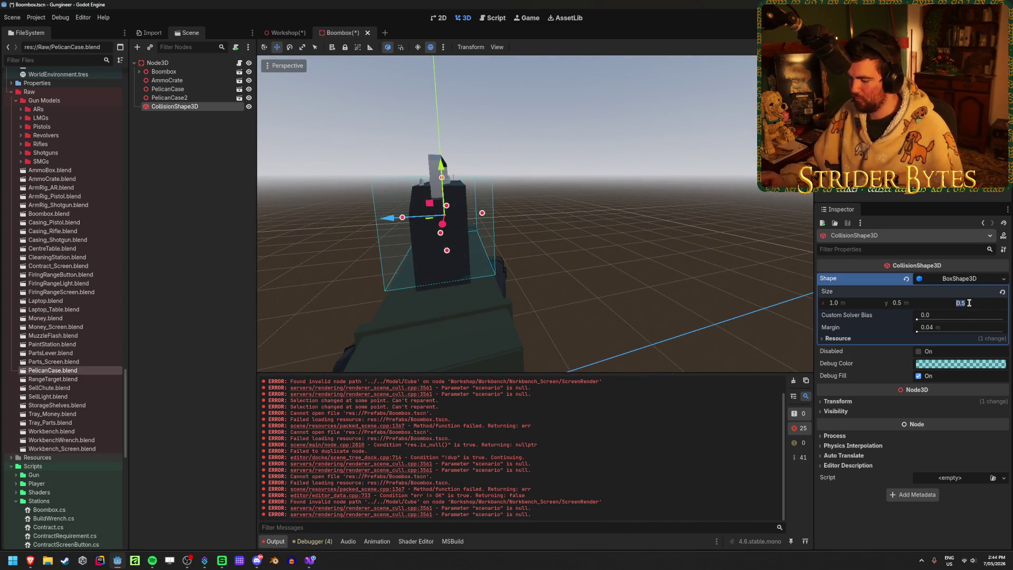
type("0.25")
key("Return")
middle_click_drag(398, 264, 580, 253)
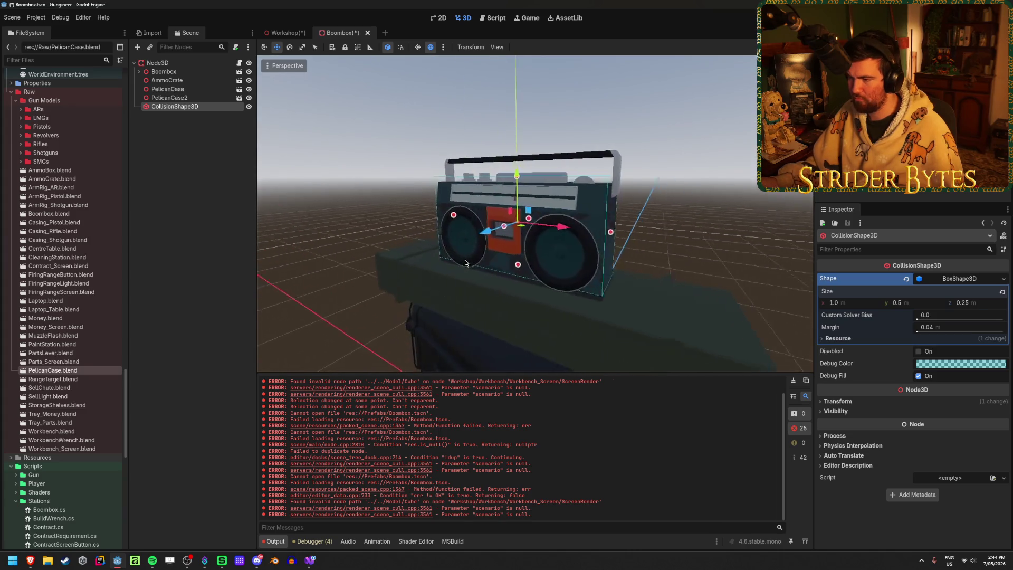
type("0.75")
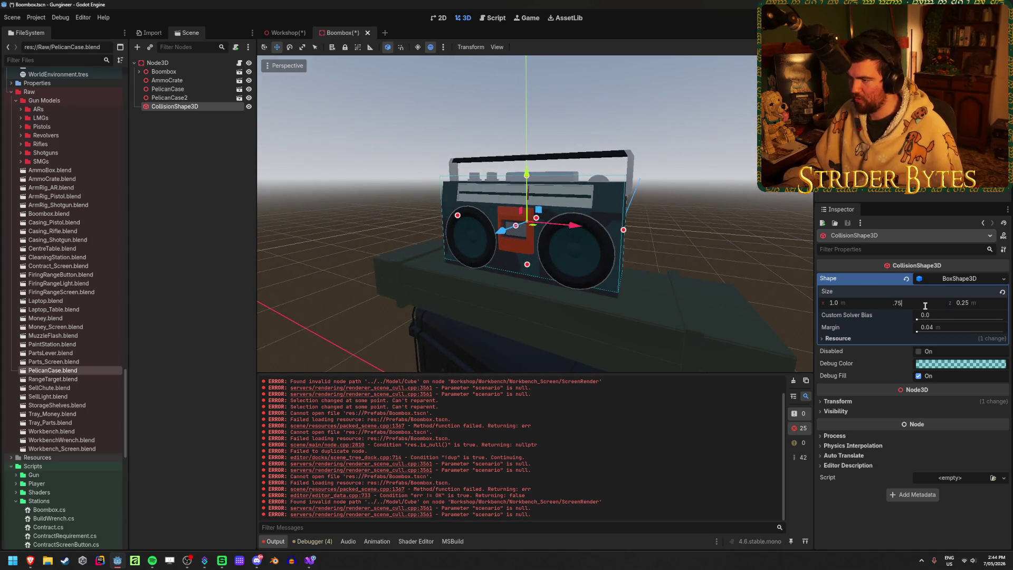
key("Return")
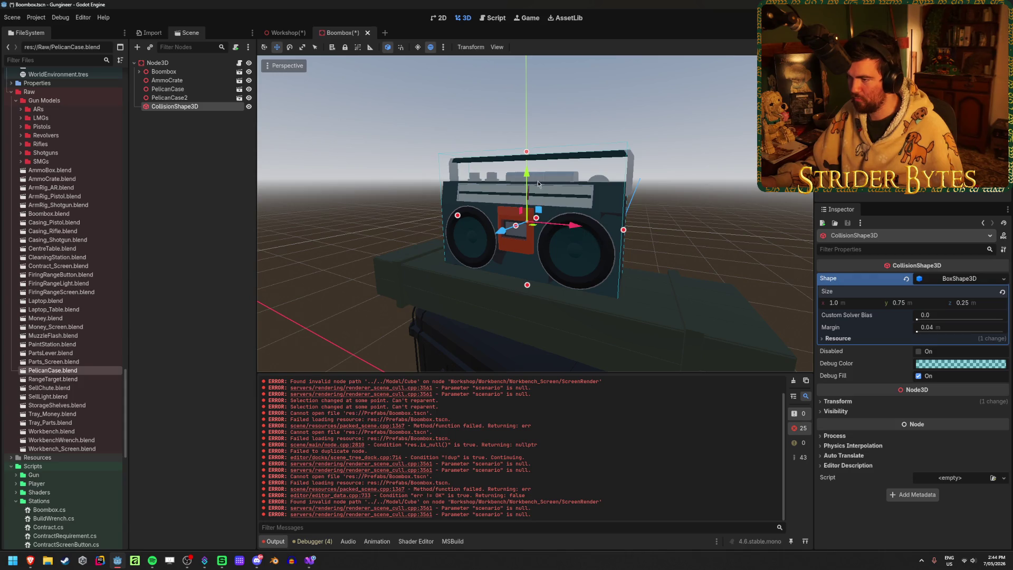
Step: Raise and stretch the collision box with its handles to wrap the boombox, then save
left_click_drag(537, 180, 527, 152)
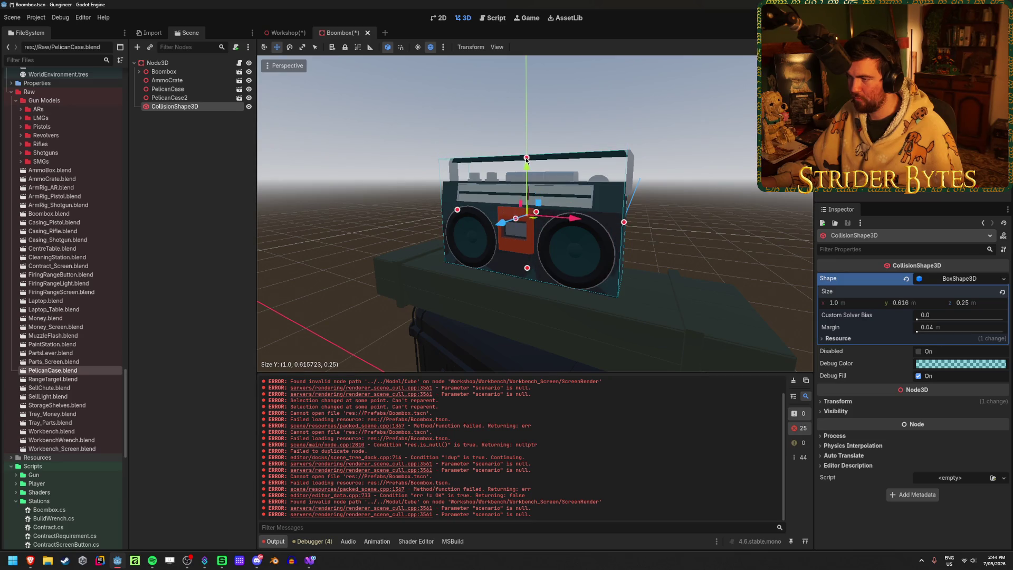
middle_click_drag(525, 161, 368, 229)
scroll(422, 206, "up", 3)
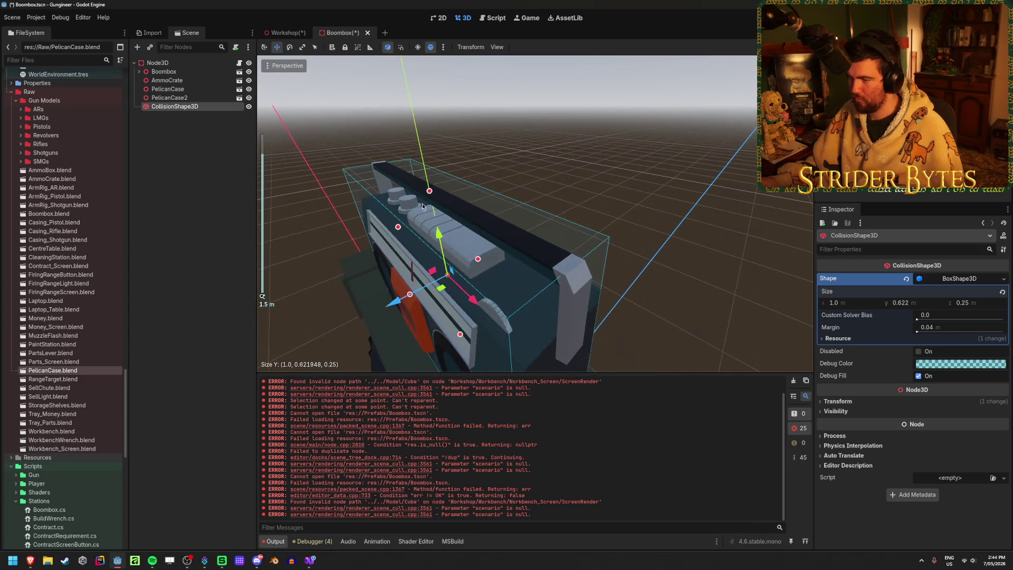
left_click_drag(430, 194, 429, 190)
middle_click_drag(429, 190, 358, 233)
scroll(358, 233, "down", 2)
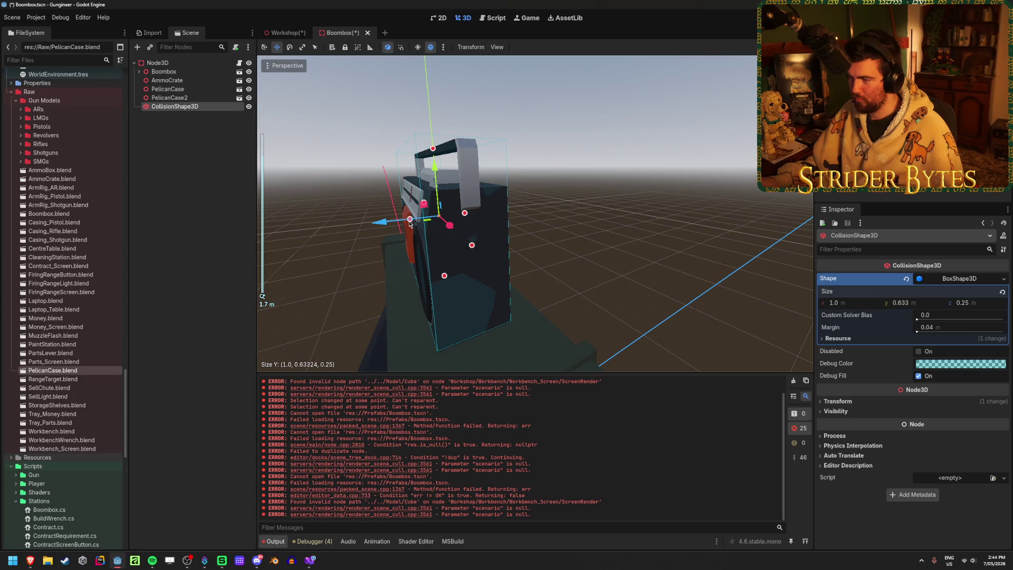
left_click_drag(411, 224, 411, 229)
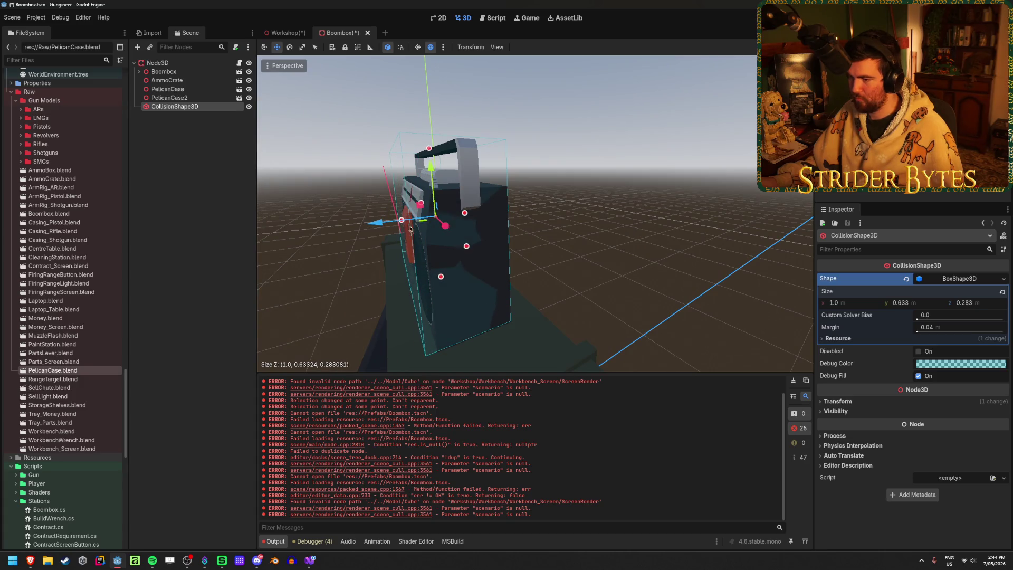
middle_click_drag(410, 228, 525, 242)
mouse_move(481, 283)
middle_mouse_down()
mouse_move(503, 284)
mouse_move(449, 283)
middle_mouse_up()
scroll(504, 284, "down", 3)
key("ctrl+s")
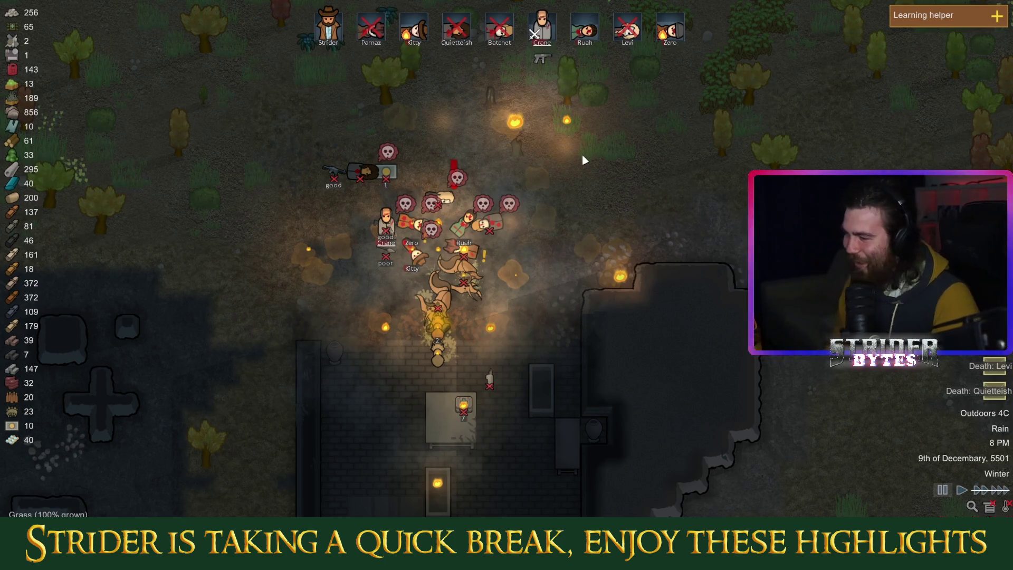
key("a")
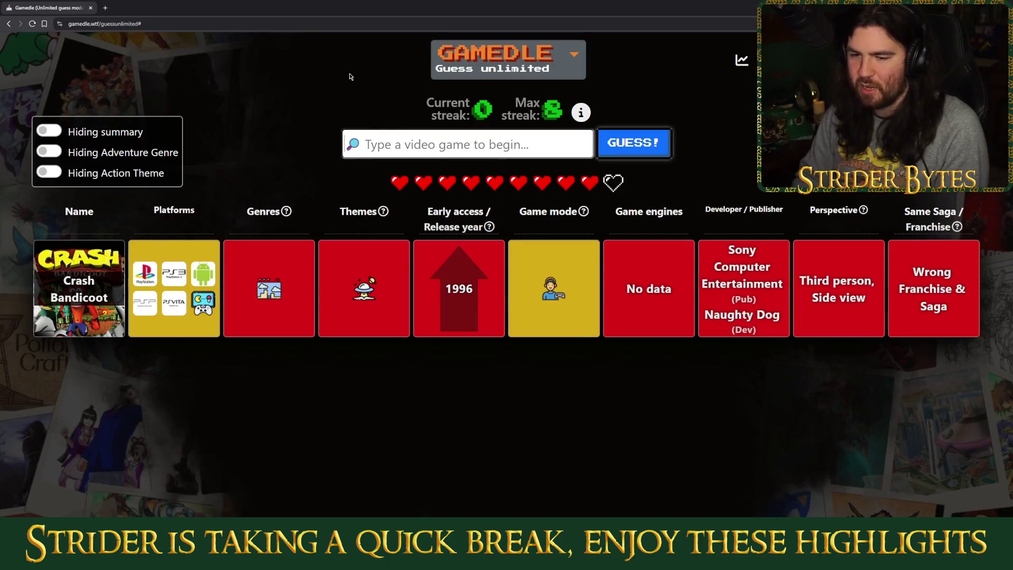
Step: Search 'diablo iii' in Gamedle and submit Diablo III as the guess
type("diablo 3")
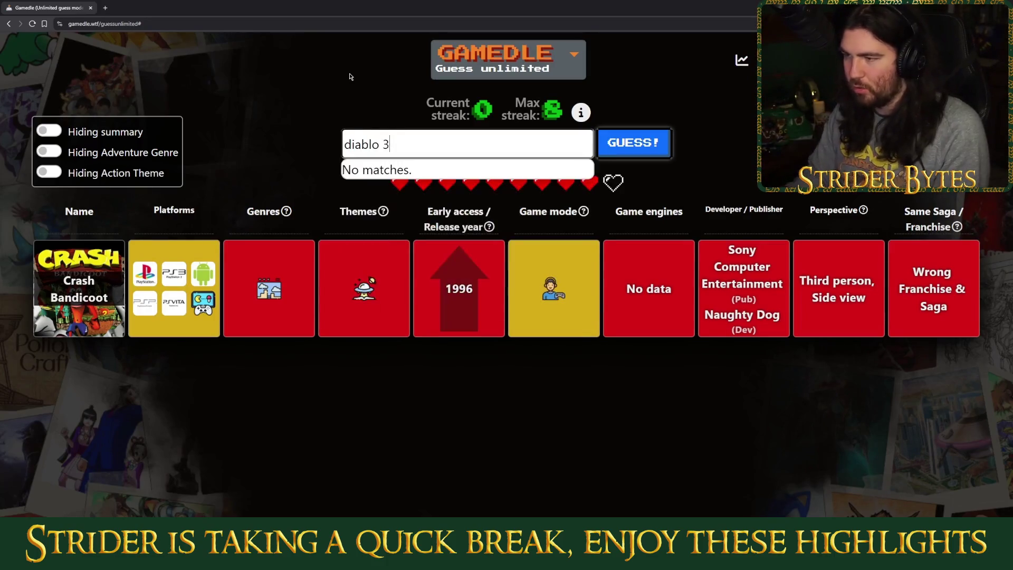
key("BackSpace")
key("BackSpace")
type("iii")
key("Down")
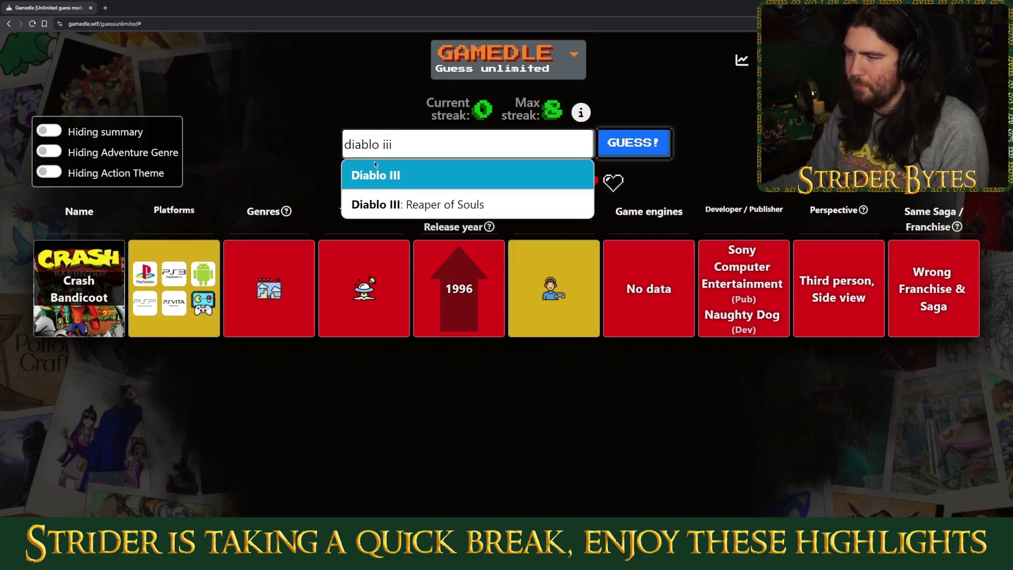
key("Return")
left_click(633, 143)
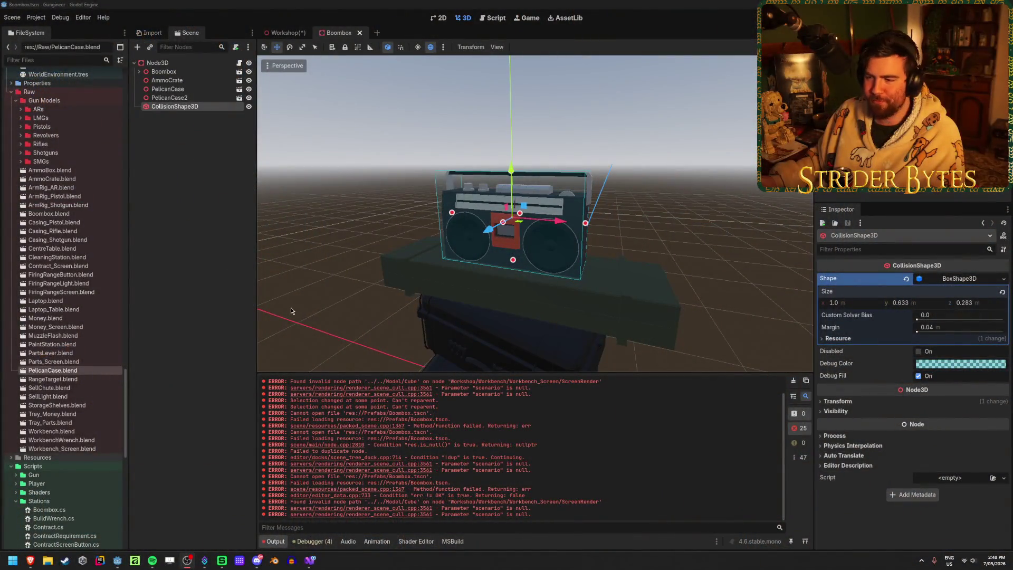
Step: Enable collision layers 3 and 4 on the Boombox root body and save the scene
left_click(180, 185)
left_click(200, 107)
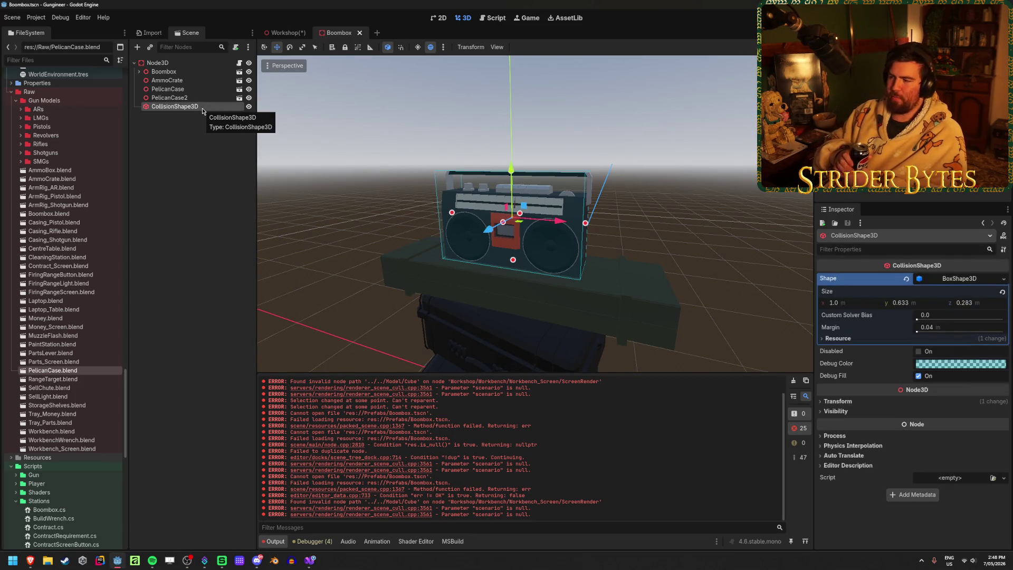
left_click(158, 63)
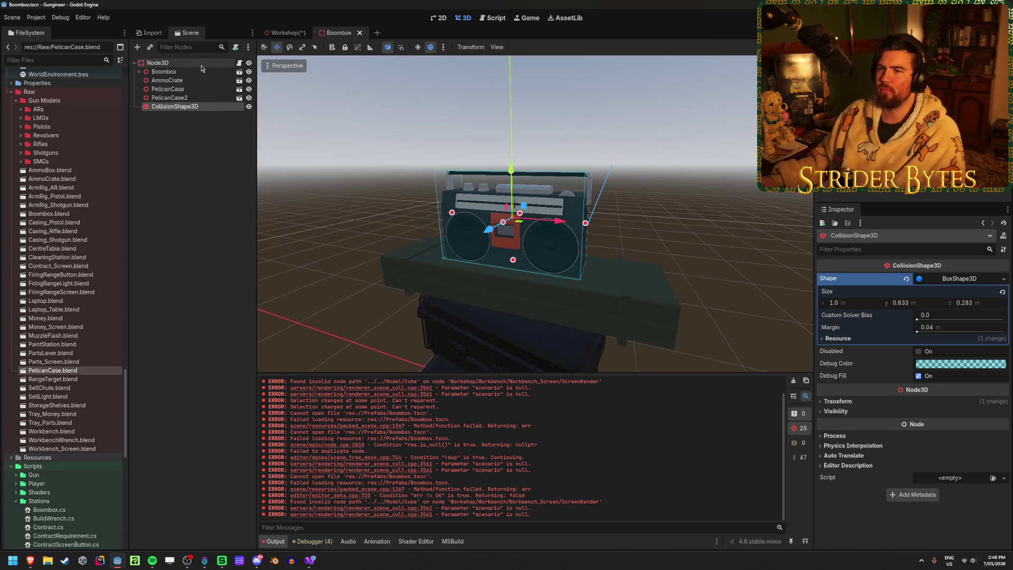
scroll(855, 447, "down", 2)
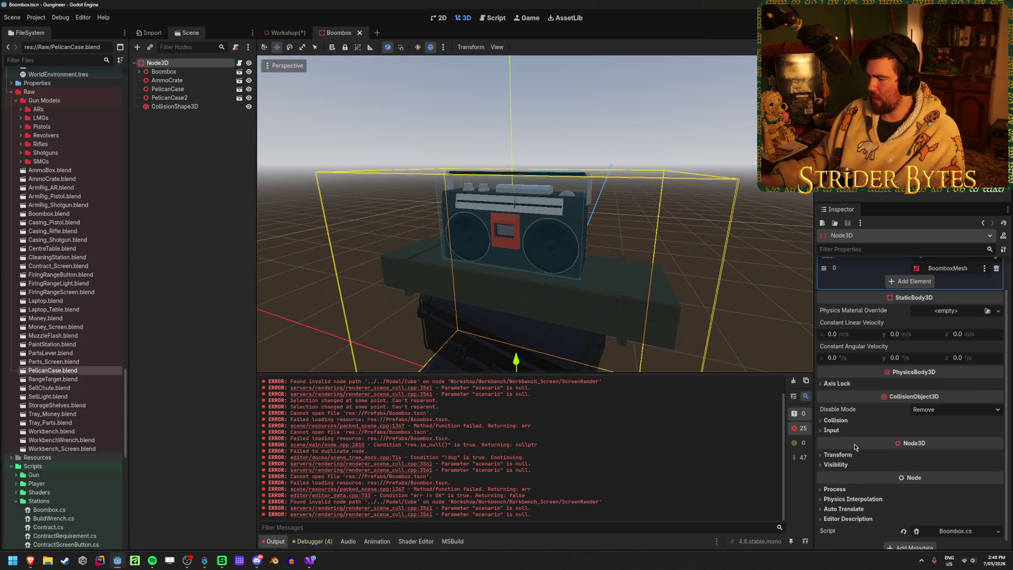
left_click(836, 421)
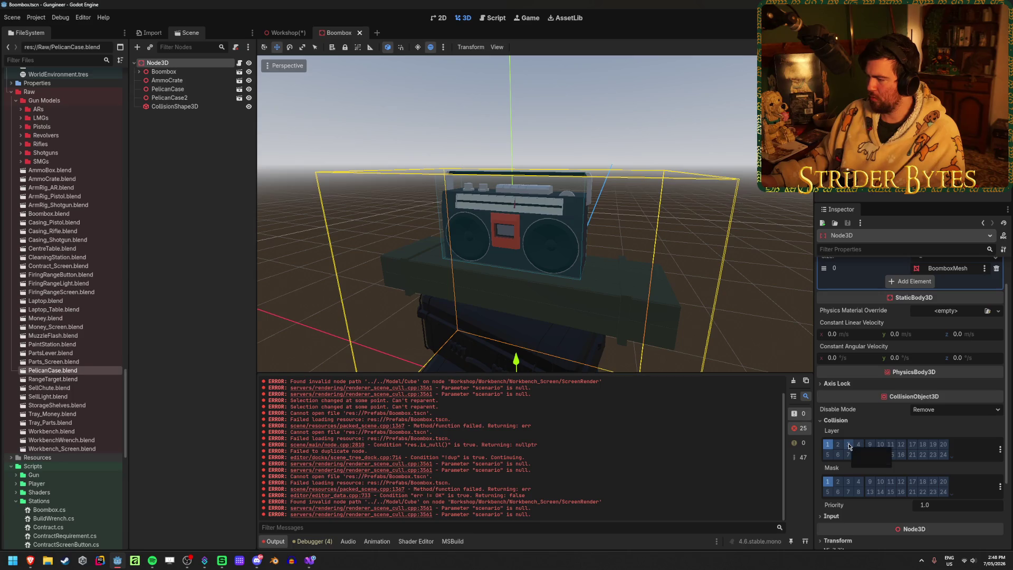
left_click(849, 445)
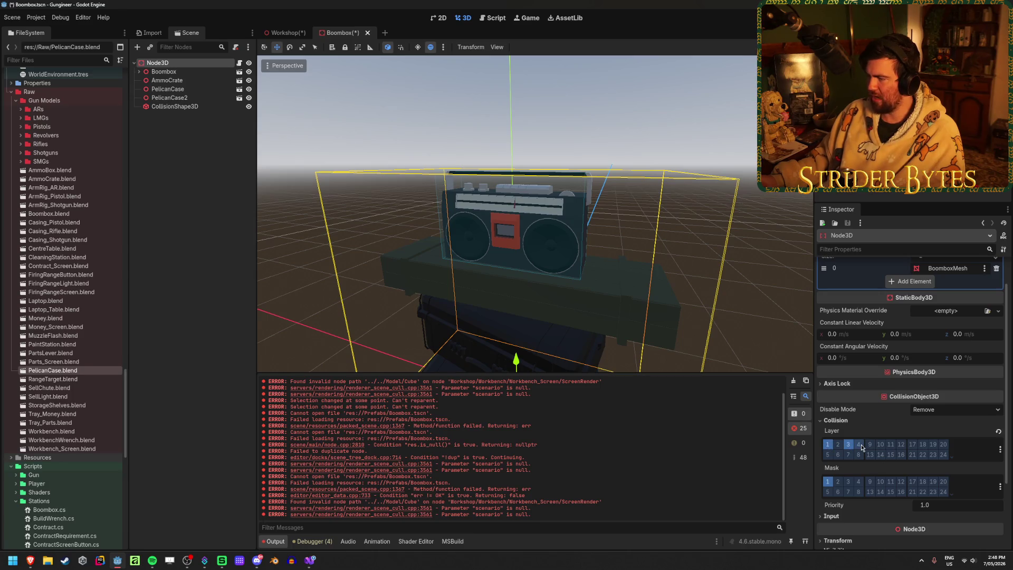
left_click(860, 445)
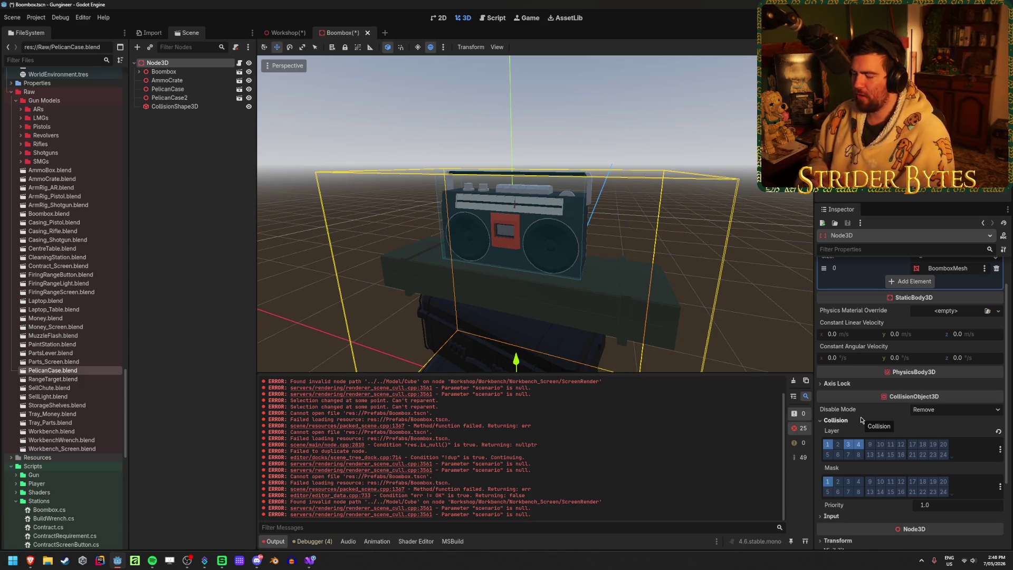
left_click(861, 418)
key("ctrl+s")
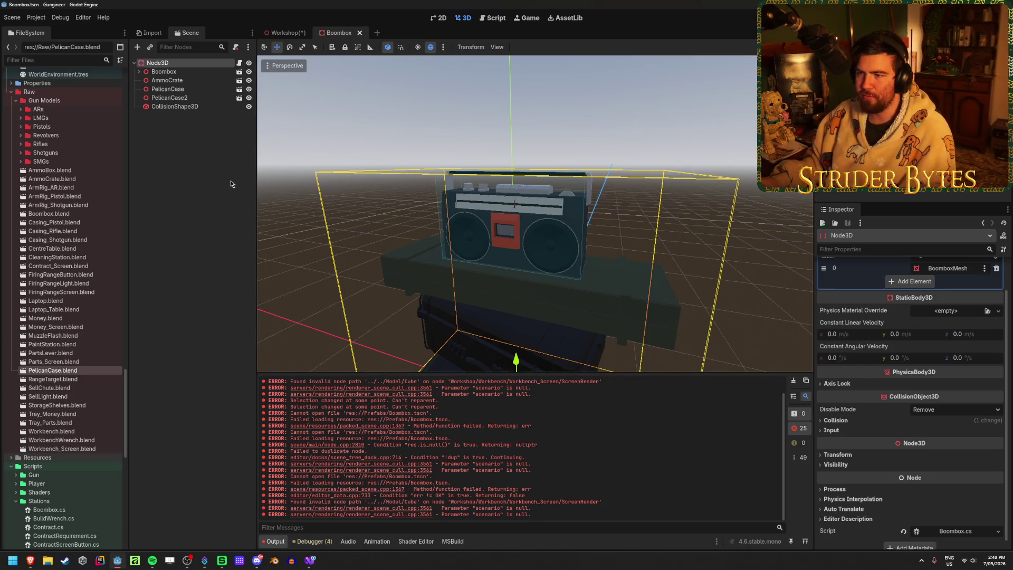
Step: Switch to the Workshop scene, save it, and frame the view on the workbench
left_click(285, 33)
key("ctrl+s")
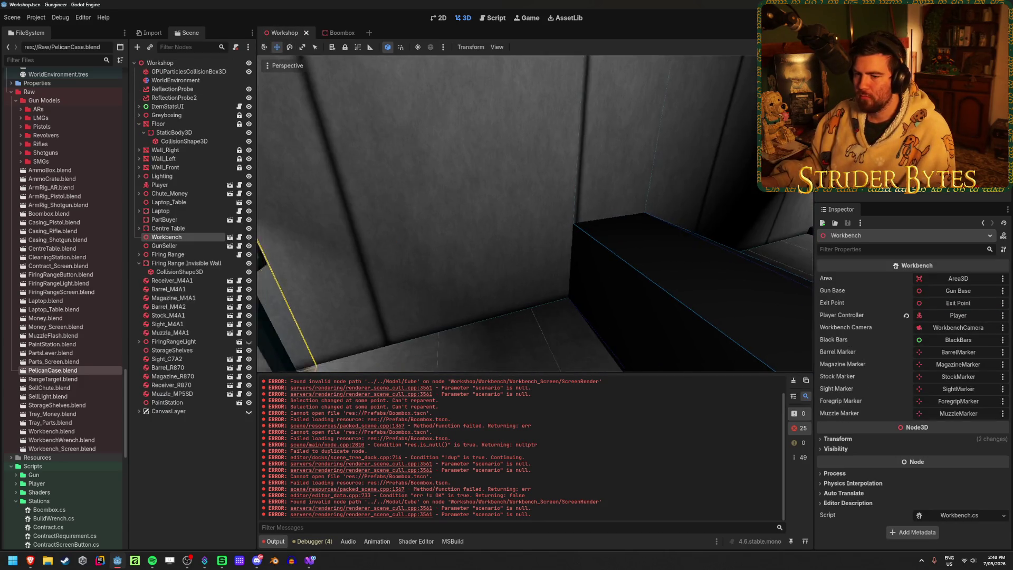
scroll(723, 196, "down", 3)
scroll(723, 196, "down", 2)
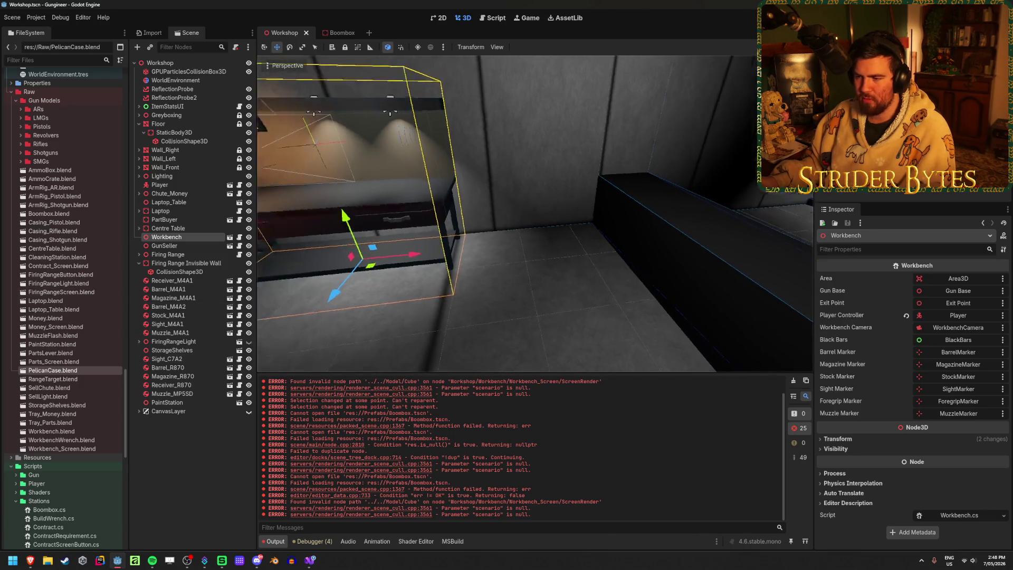
middle_click_drag(723, 196, 505, 238, "shift")
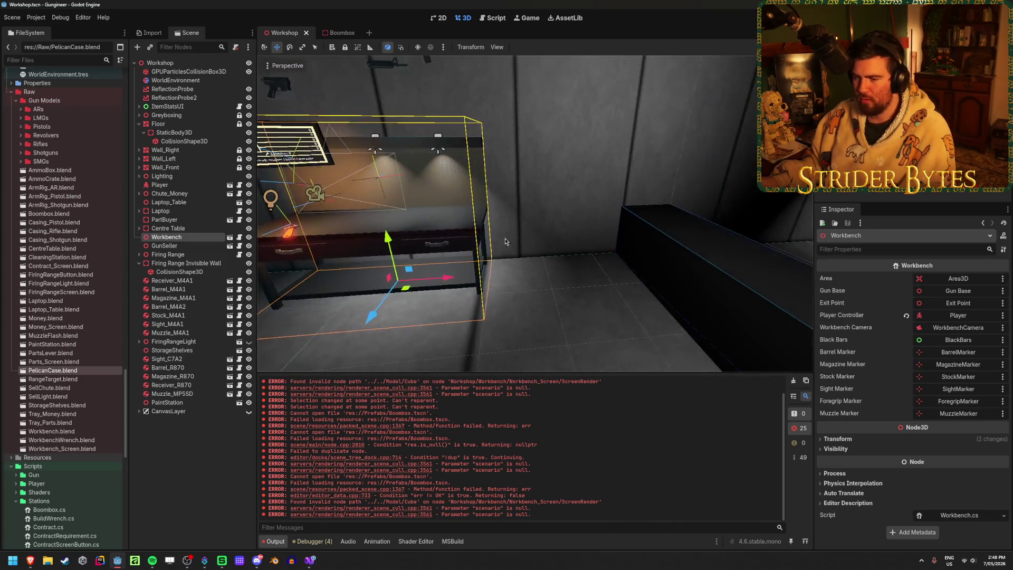
left_click(532, 229)
scroll(84, 319, "up", 10)
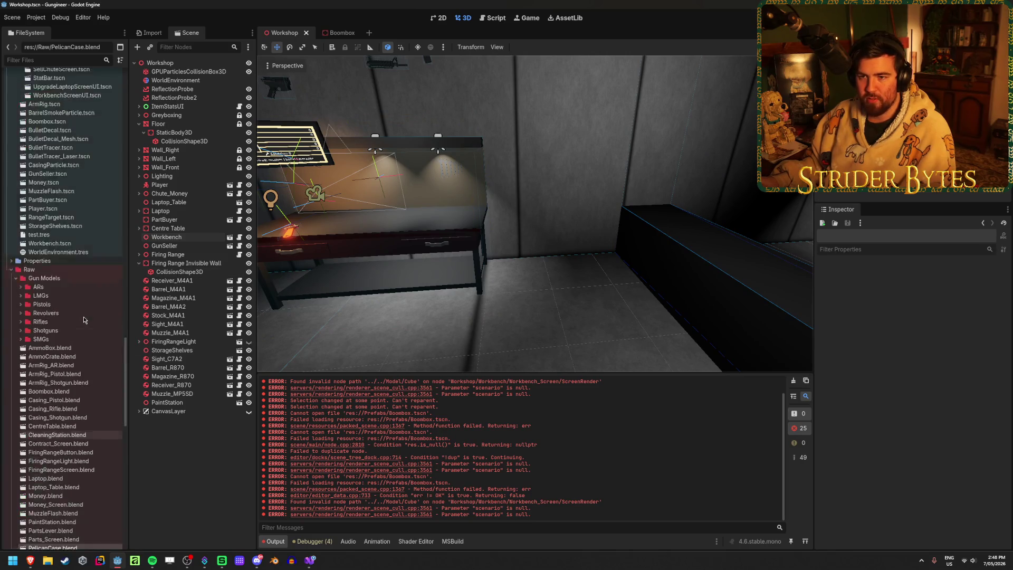
Step: Drag a Boombox.tscn instance into the Workshop beside the workbench, ready to rotate
mouse_move(62, 299)
left_mouse_down()
mouse_move(565, 288)
mouse_move(578, 311)
left_mouse_up()
key("e")
mouse_move(578, 312)
right_mouse_down()
mouse_move(581, 353)
mouse_move(572, 180)
right_mouse_up()
Step: Move and rotate the boombox upright over the crate stack
key("w")
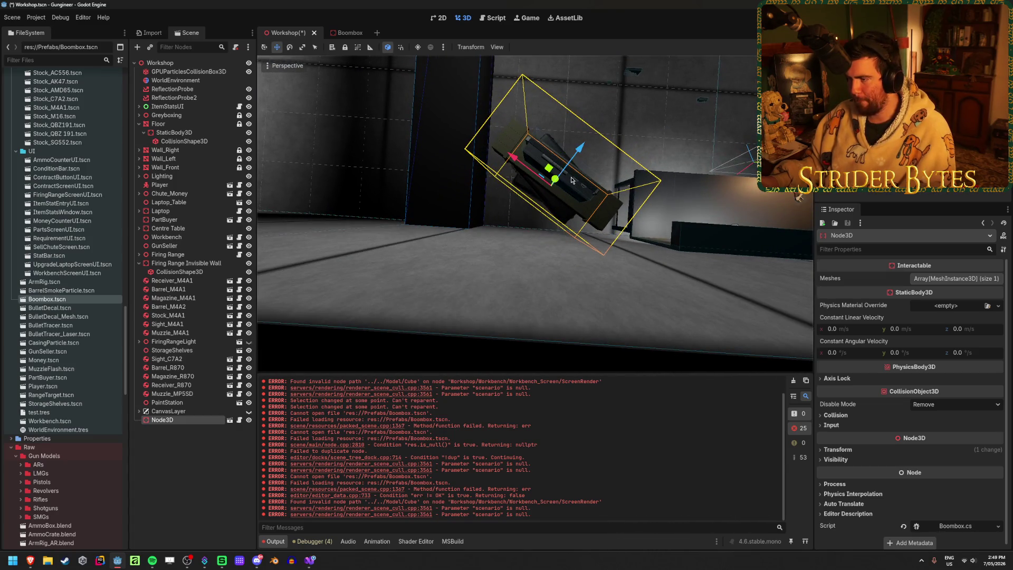
left_click_drag(548, 170, 543, 173)
key("e")
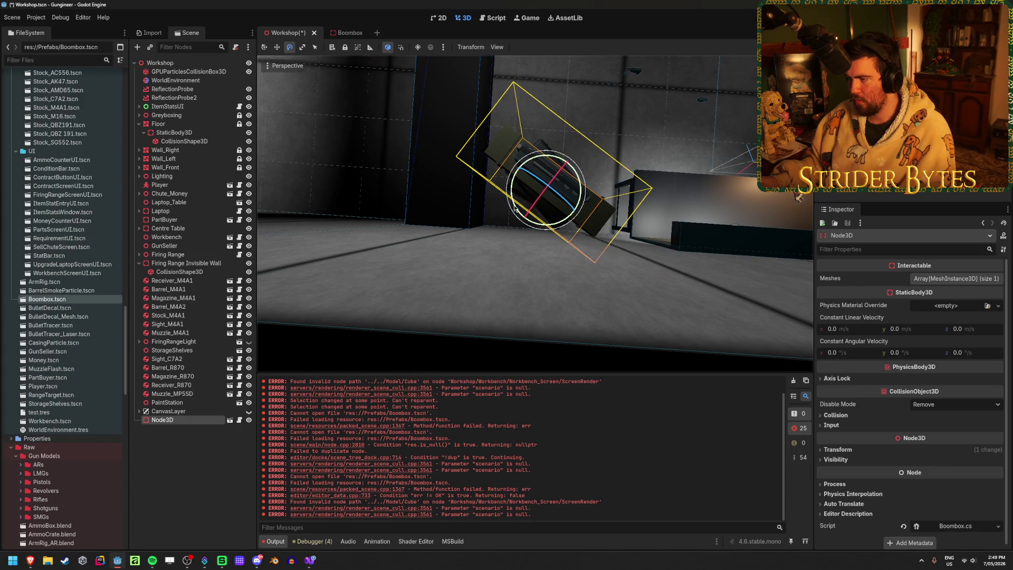
mouse_move(516, 207)
left_mouse_down()
mouse_move(528, 227)
mouse_move(552, 234)
mouse_move(589, 210)
left_mouse_up()
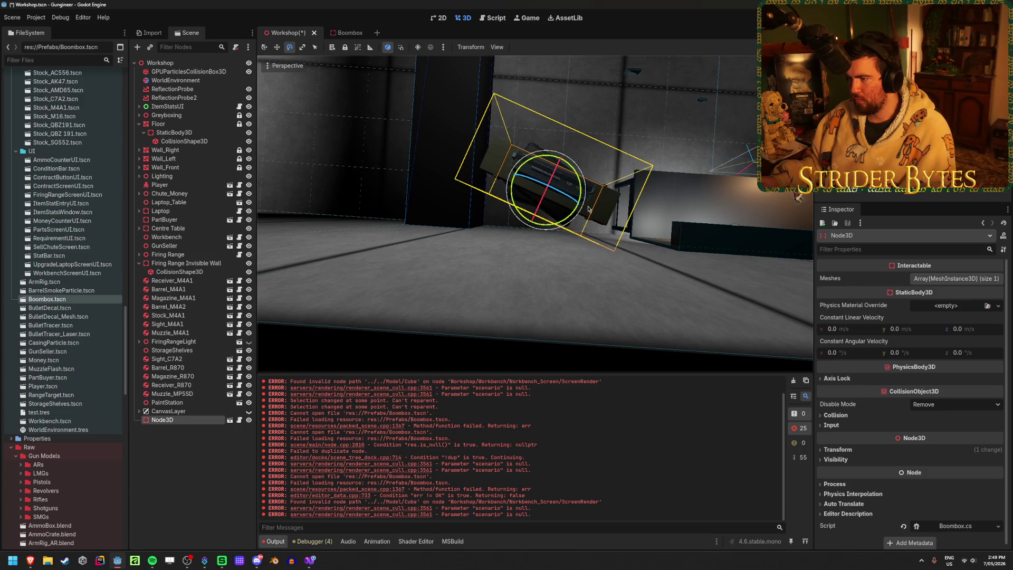
key("w")
mouse_move(540, 177)
left_mouse_down()
mouse_move(530, 169)
mouse_move(539, 185)
left_mouse_up()
left_click(792, 207)
right_click_drag(791, 208, 757, 189)
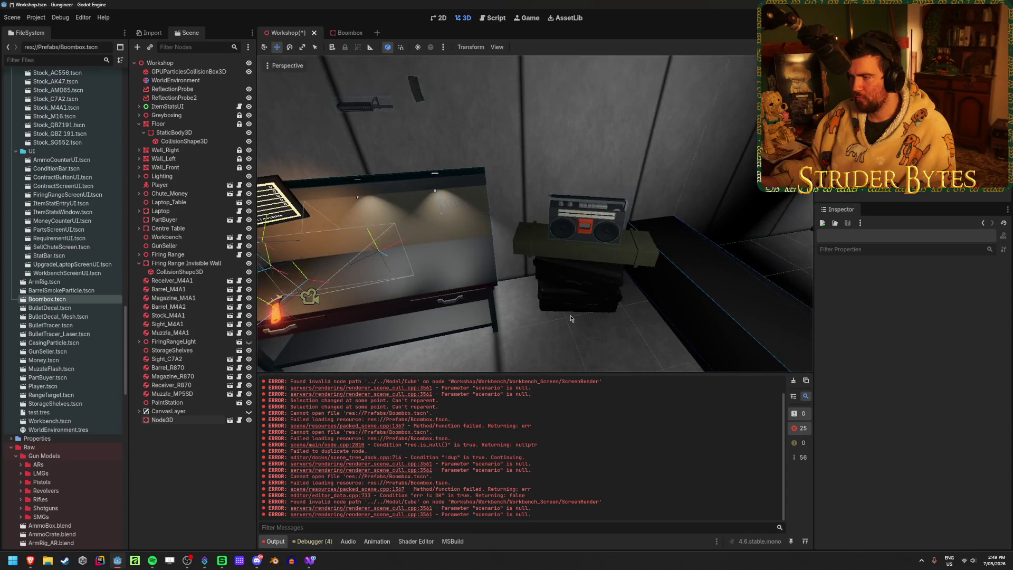
Step: Turn the boombox to face the room, nudge it back, and save the Workshop scene
left_click(589, 313)
key("e")
left_click_drag(590, 313, 595, 340)
key("w")
key("t")
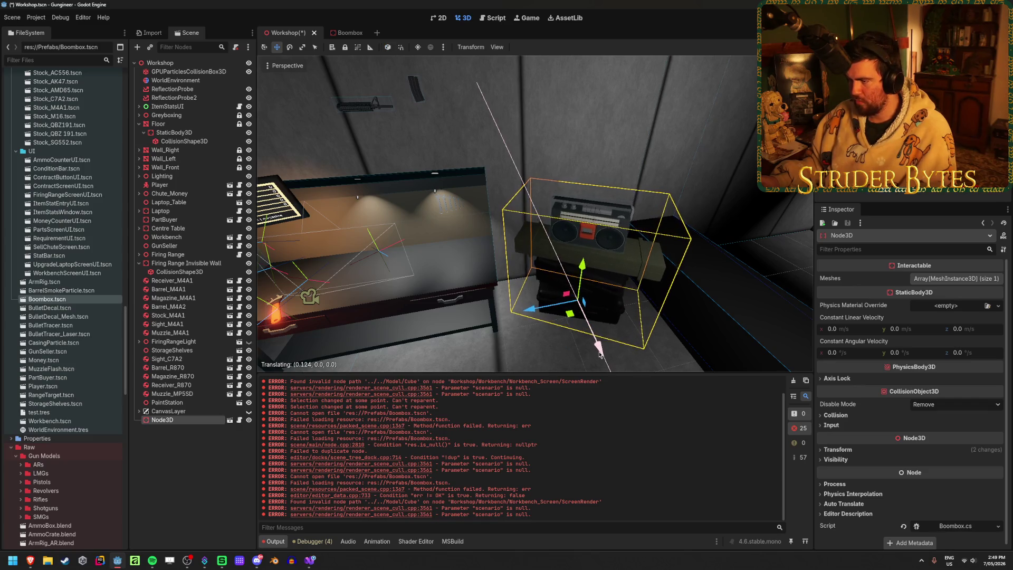
left_click(533, 344)
scroll(533, 343, "down", 3)
middle_click_drag(533, 343, 509, 341)
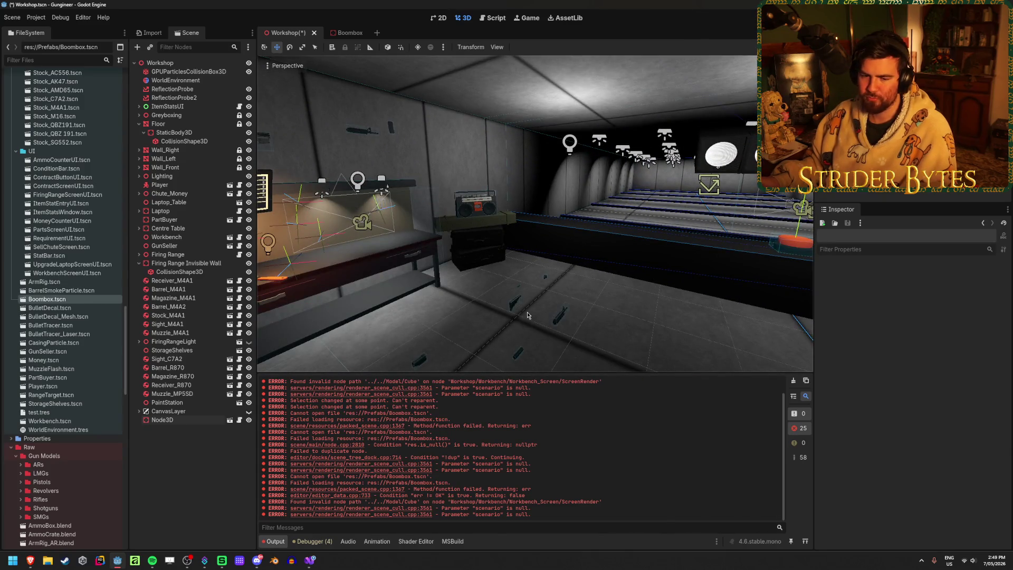
key("ctrl+s")
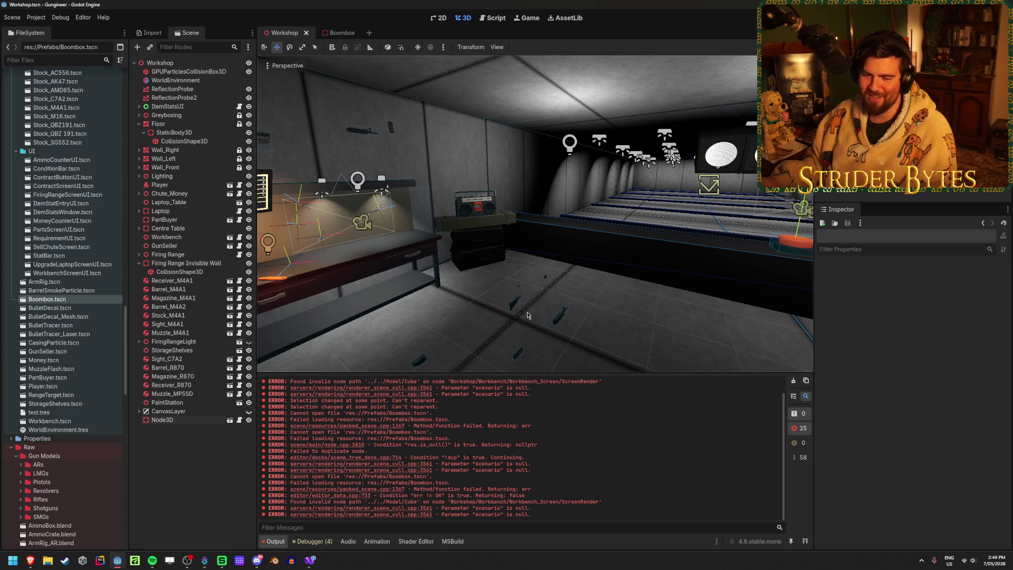
right_click_drag(528, 315, 527, 315)
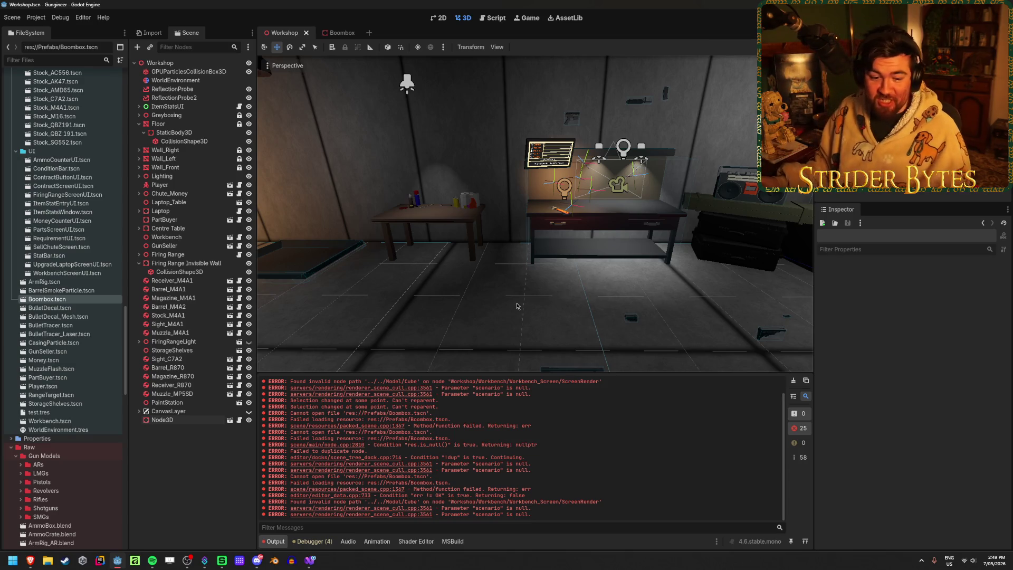
key("ctrl+s")
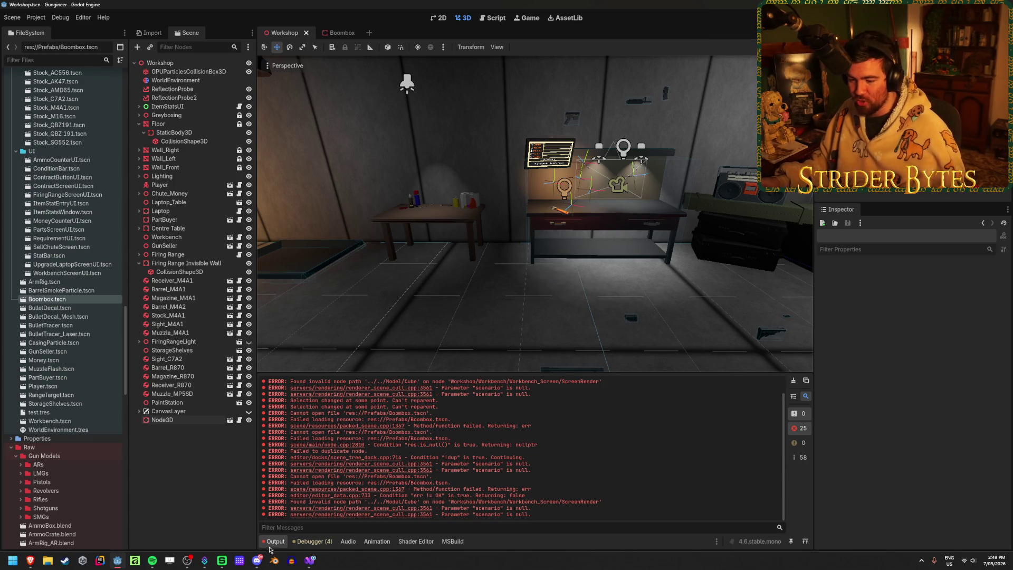
Step: Launch Blender and open Sig MCX.blend from Raw\Gun Models\ARs\source
left_click(273, 560)
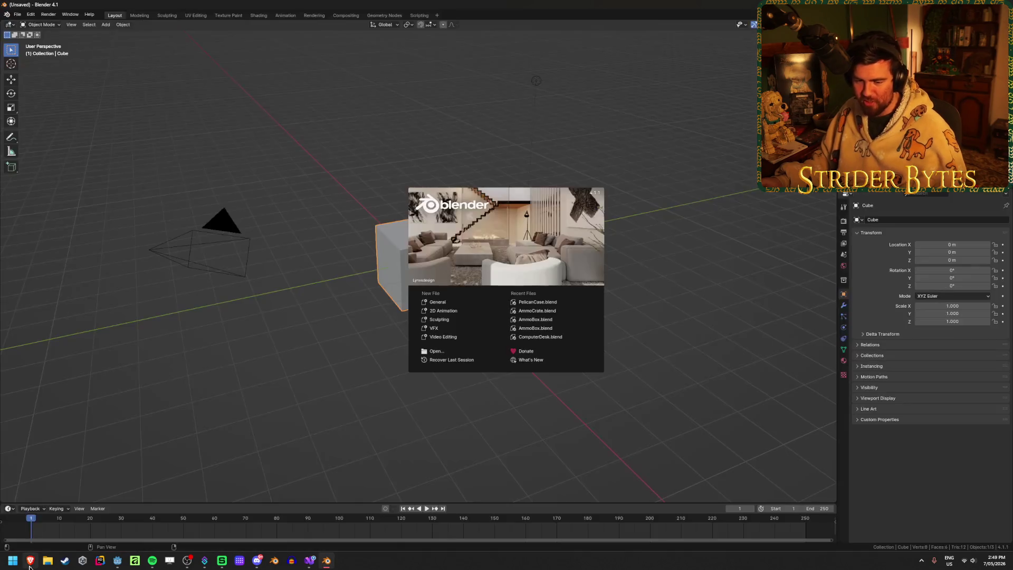
mouse_move(29, 567)
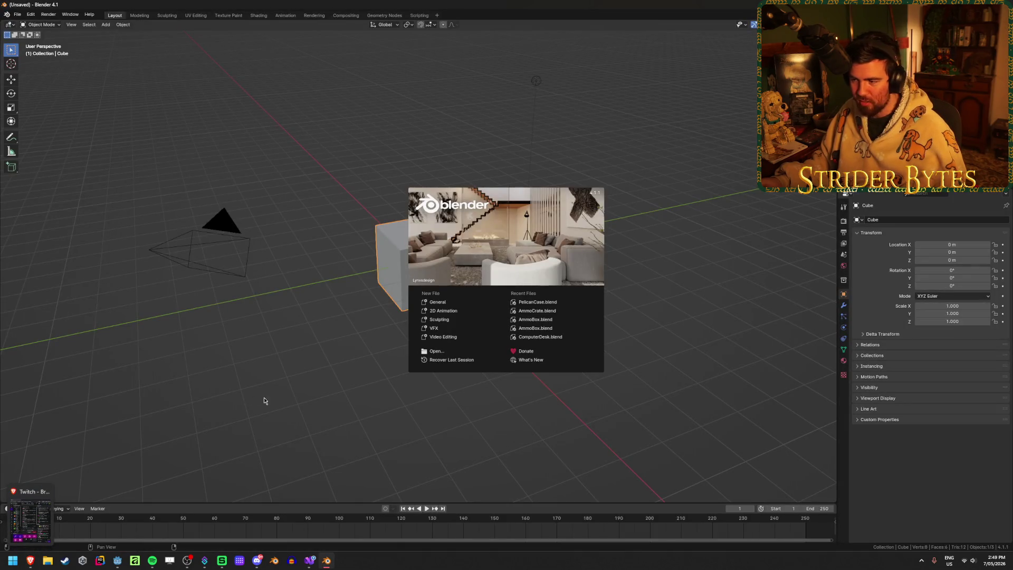
left_click(434, 351)
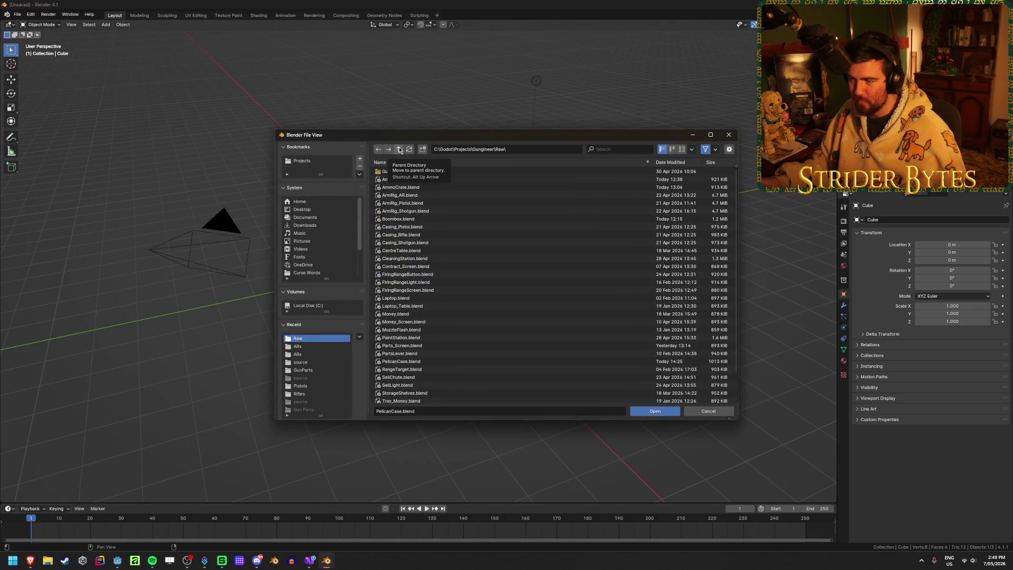
left_click(405, 172)
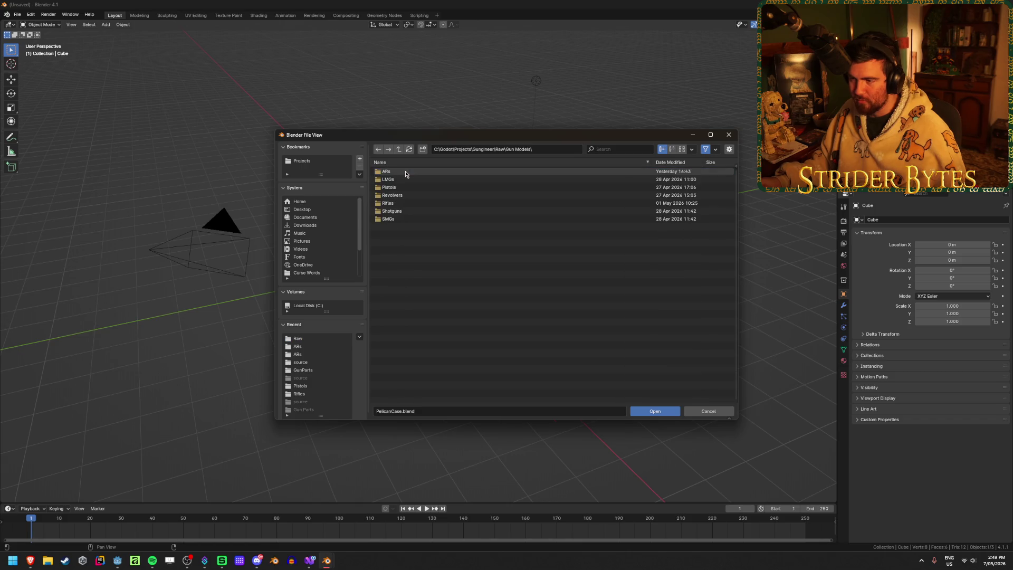
double_click(405, 172)
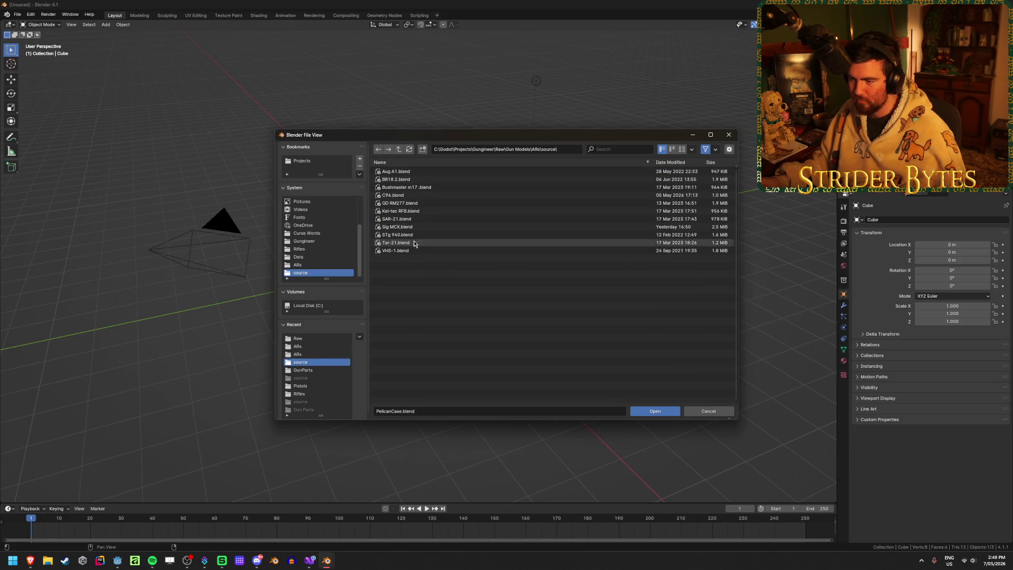
left_click(391, 227)
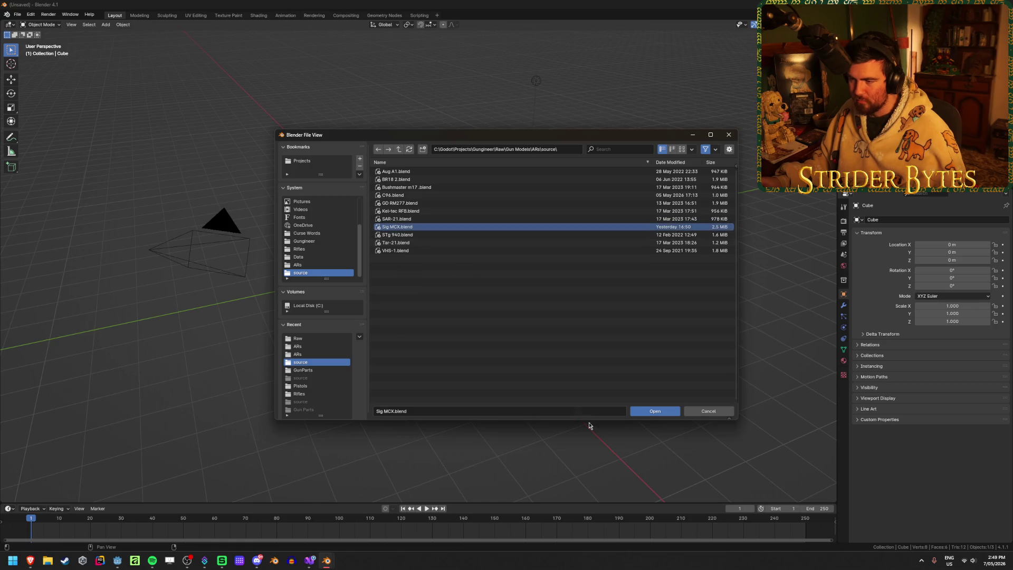
left_click(651, 412)
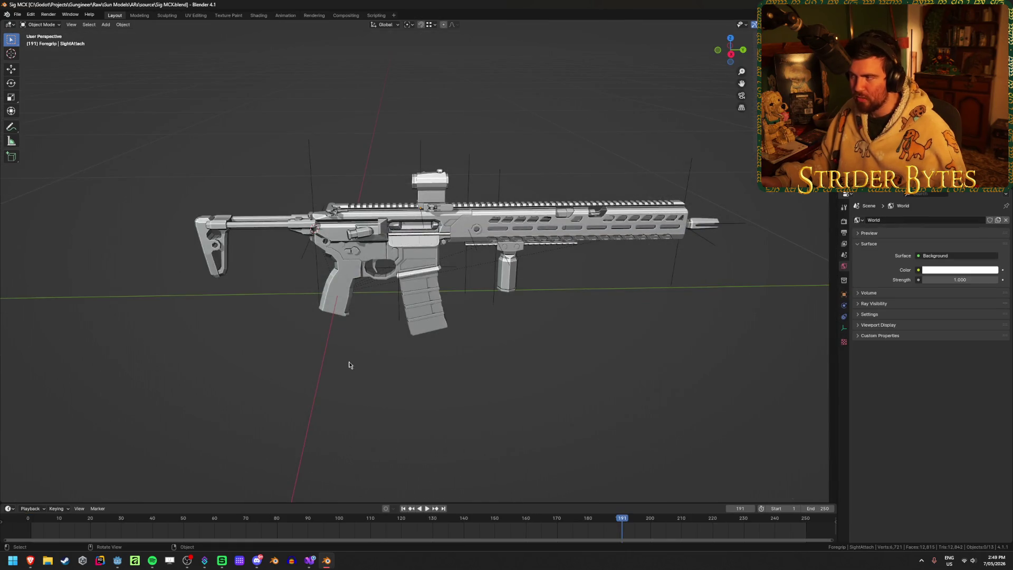
Step: Inspect the Sig MCX rifle, save the file, and quit Blender
mouse_move(351, 363)
middle_mouse_down()
mouse_move(369, 343)
mouse_move(304, 364)
middle_mouse_up()
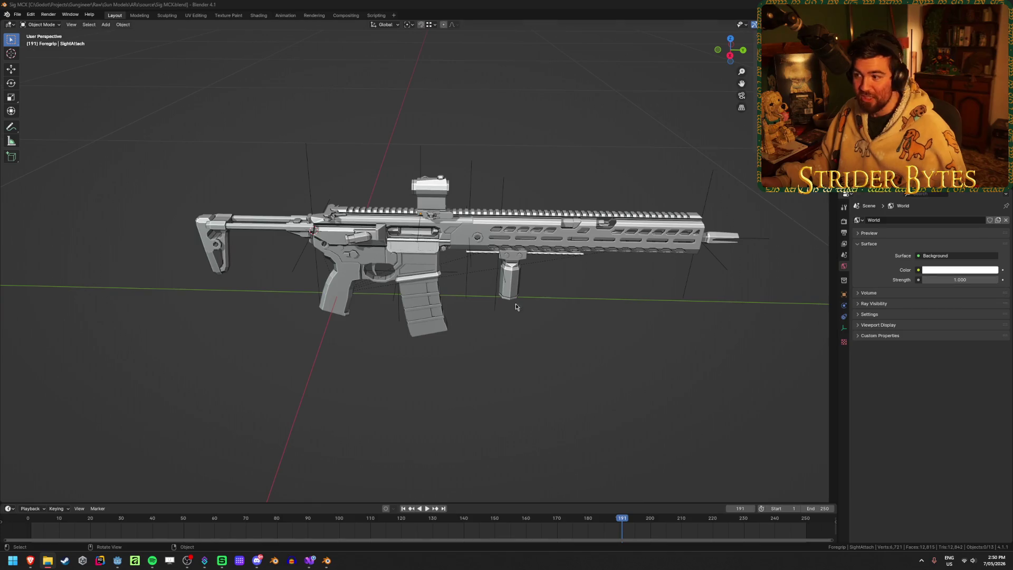
scroll(585, 338, "up", 2)
left_click(594, 235)
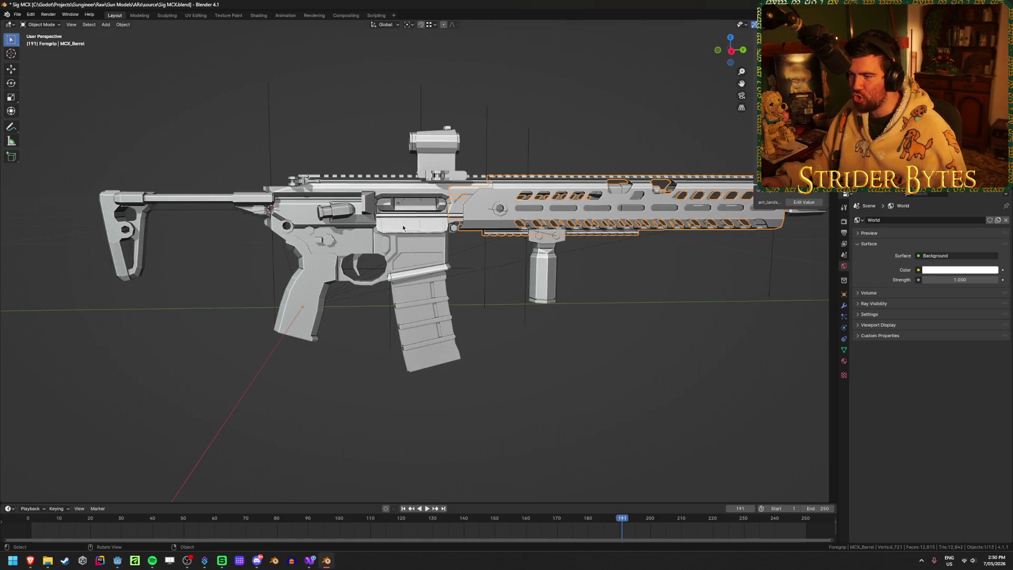
left_click(593, 235)
middle_click_drag(593, 234, 528, 253)
scroll(528, 254, "down", 2)
key("ctrl+s")
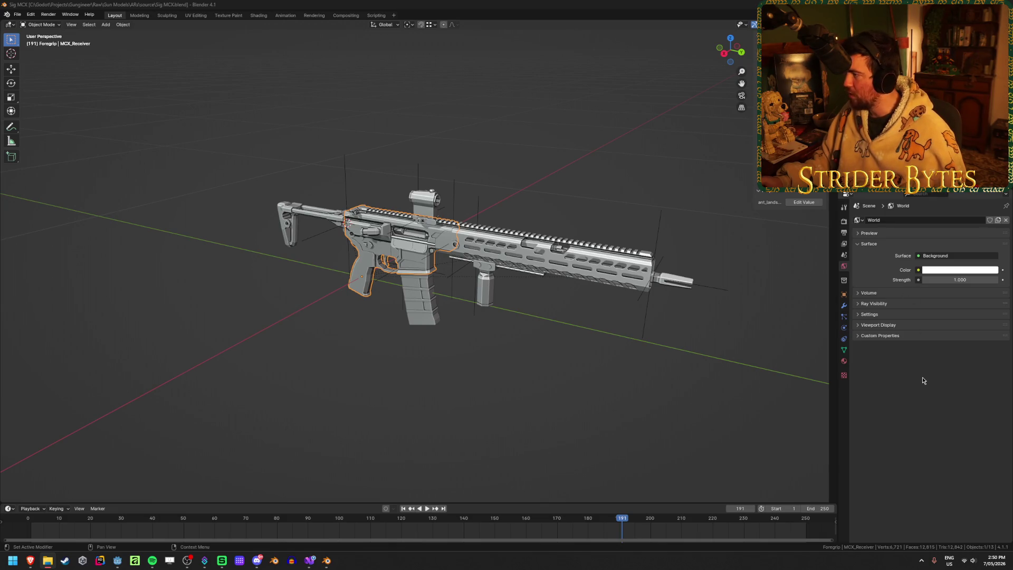
key("alt+F4")
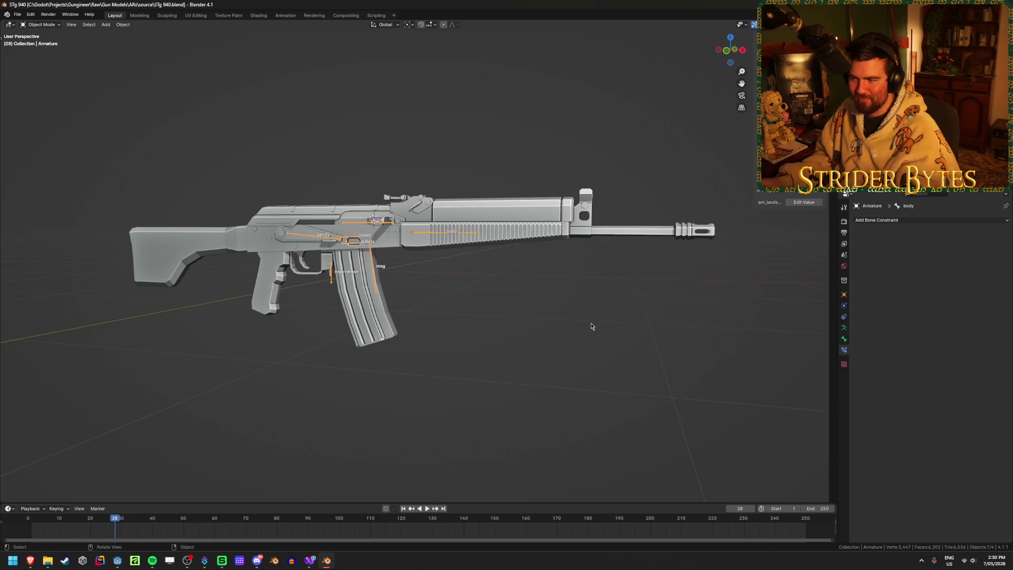
Step: Select the STg 940 gun mesh and clear its parent
left_click(591, 326)
mouse_move(591, 326)
middle_mouse_down()
mouse_move(470, 299)
mouse_move(443, 257)
middle_mouse_up()
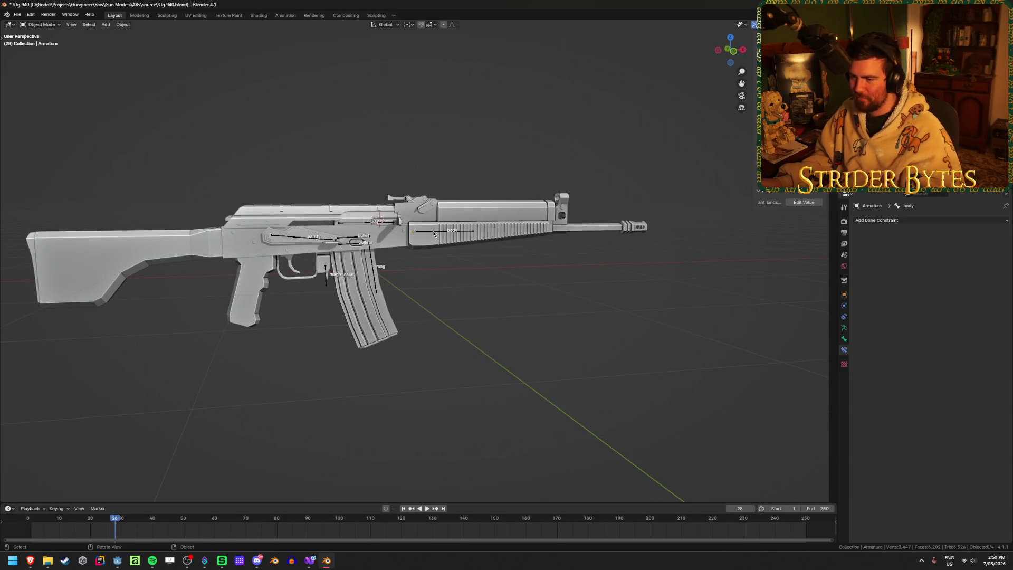
left_click(455, 209)
key("alt+p")
left_click(455, 211)
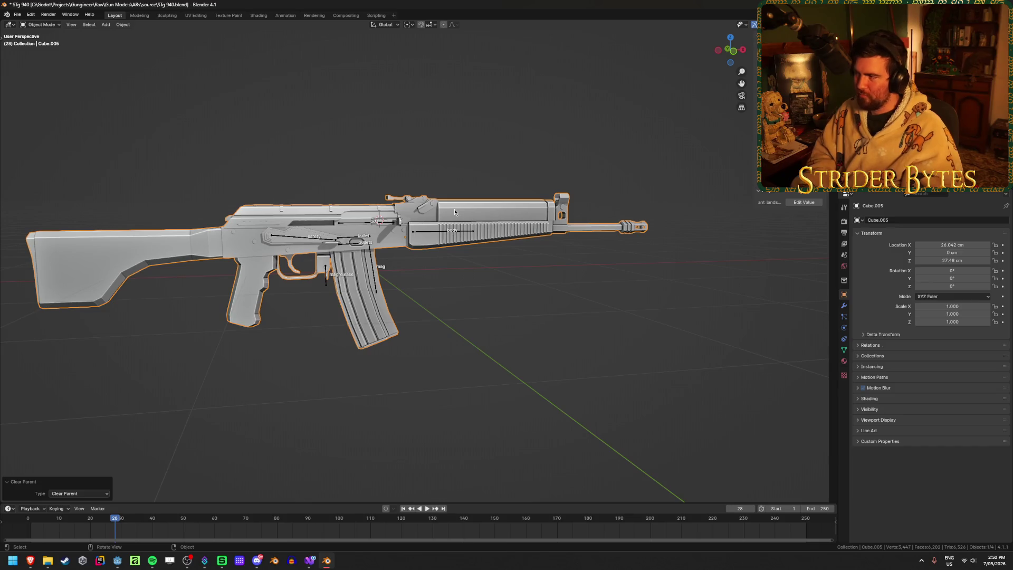
Step: Delete the armature and scene camera, then reselect and frame the gun mesh
key("x")
left_click(455, 228)
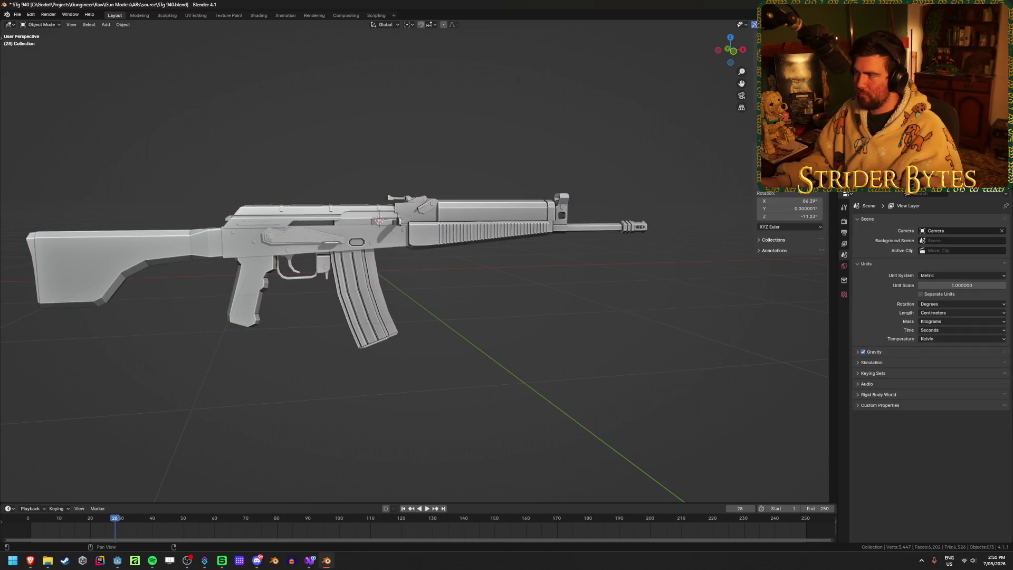
key("Delete")
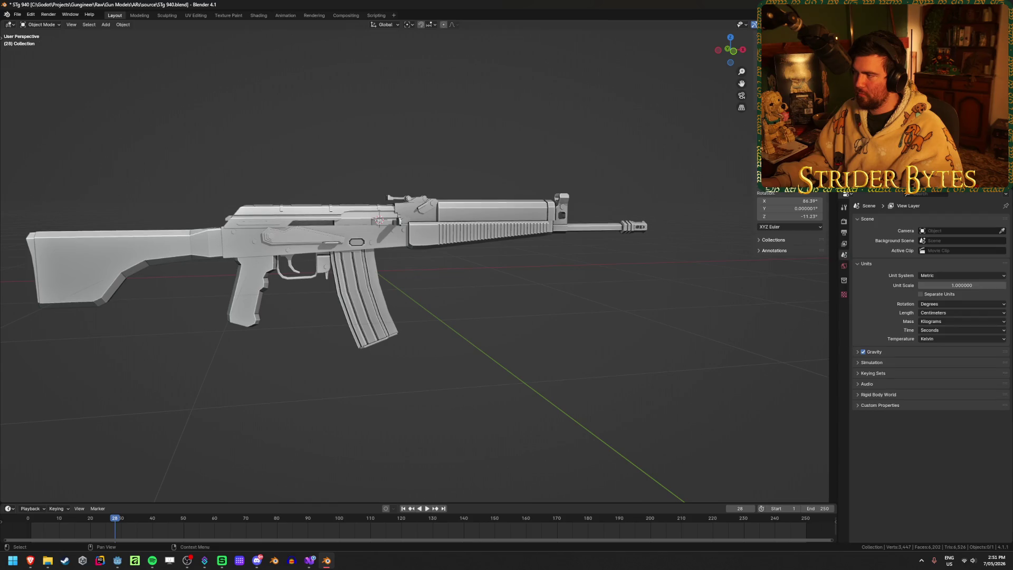
left_click(482, 239)
middle_click_drag(482, 240, 549, 248, "shift")
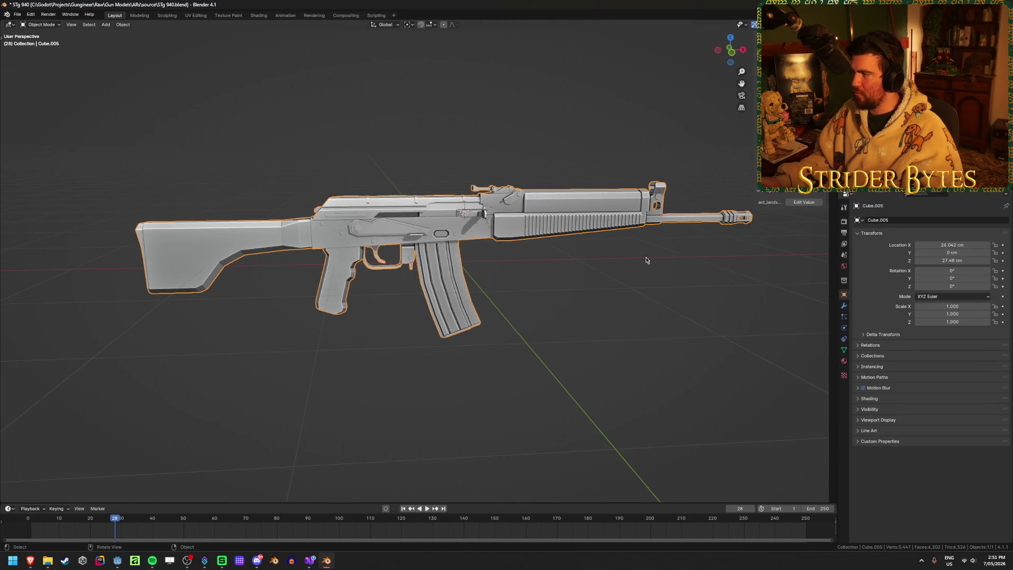
key("alt+Tab")
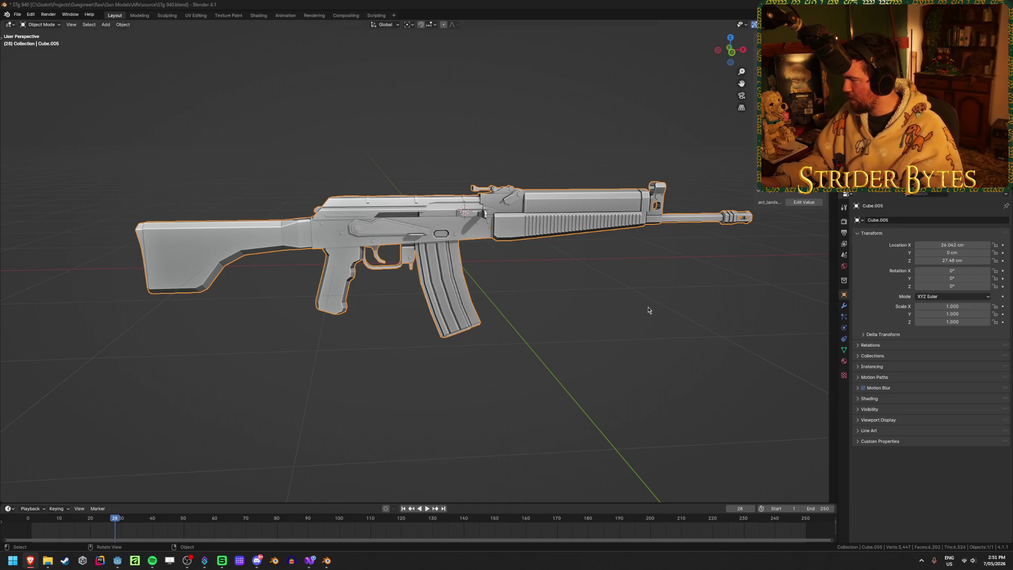
mouse_move(638, 288)
middle_mouse_down("ctrl")
mouse_move(393, 300)
mouse_move(525, 253)
middle_mouse_up("ctrl")
Step: In Edit Mode, clear the selection and select a grip face plus the lower grip triangle
key("Tab")
scroll(588, 252, "up", 5)
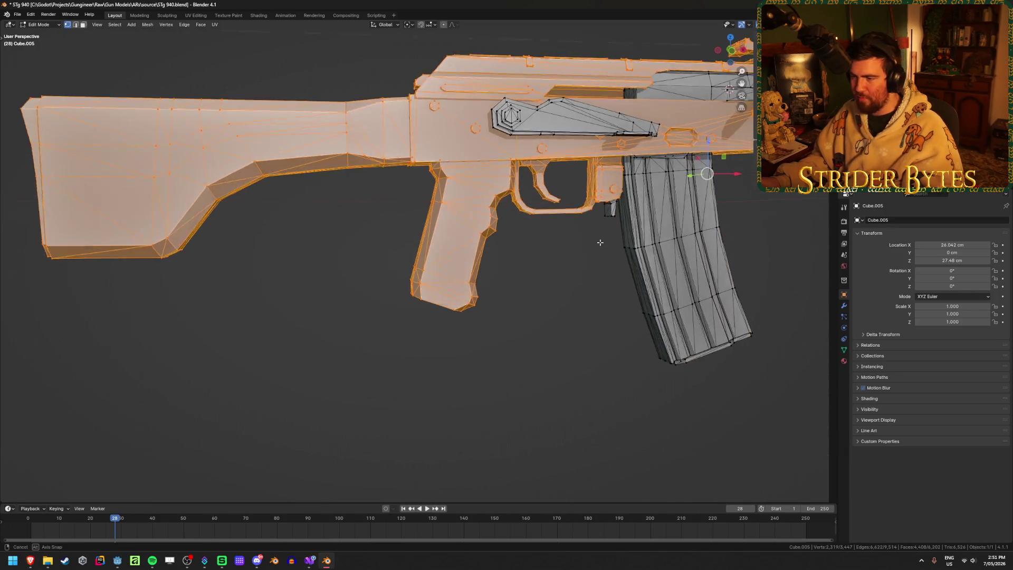
left_click(588, 253)
left_click(465, 224)
mouse_move(464, 225)
middle_mouse_down()
mouse_move(476, 224)
mouse_move(440, 216)
middle_mouse_up()
left_click(430, 251, "shift")
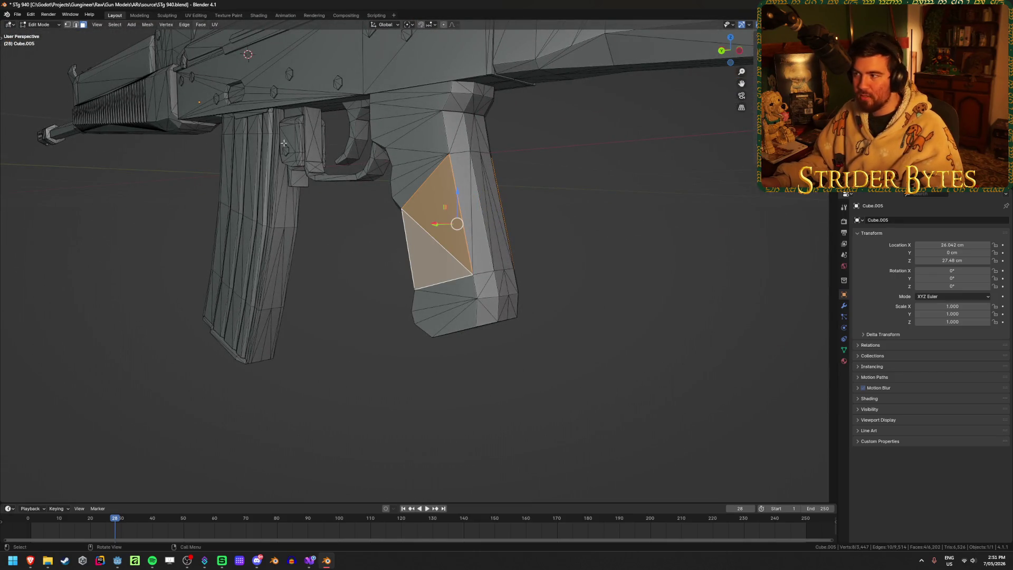
Step: Snap the 3D cursor to the selected grip faces
key("t")
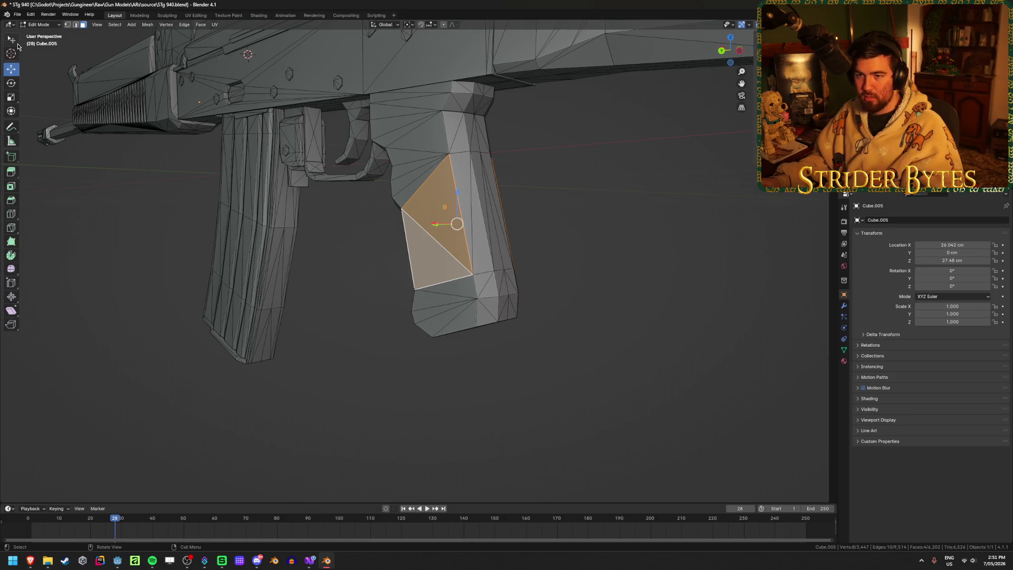
key("w")
left_click(11, 54)
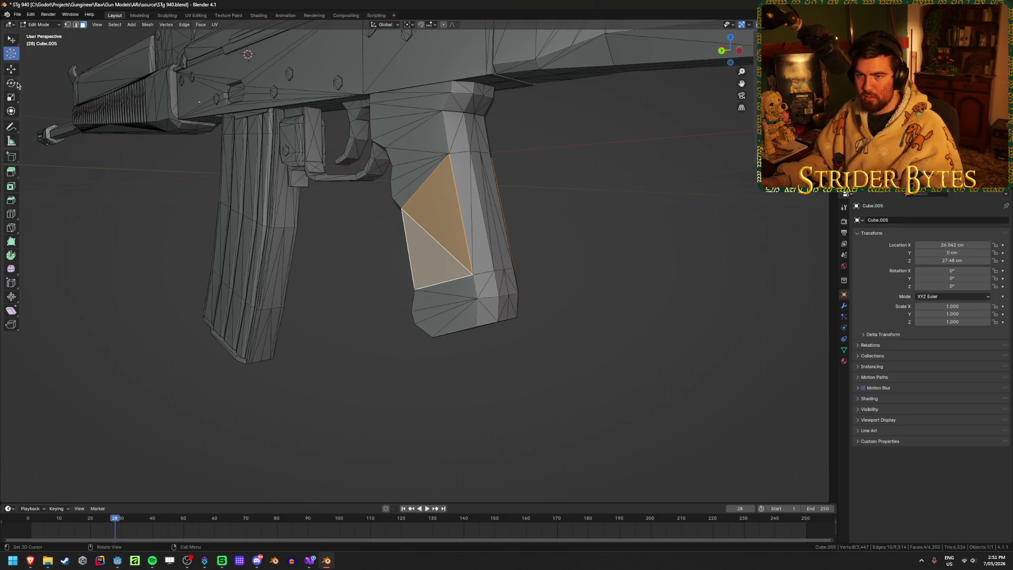
left_click_drag(45, 116, 129, 269)
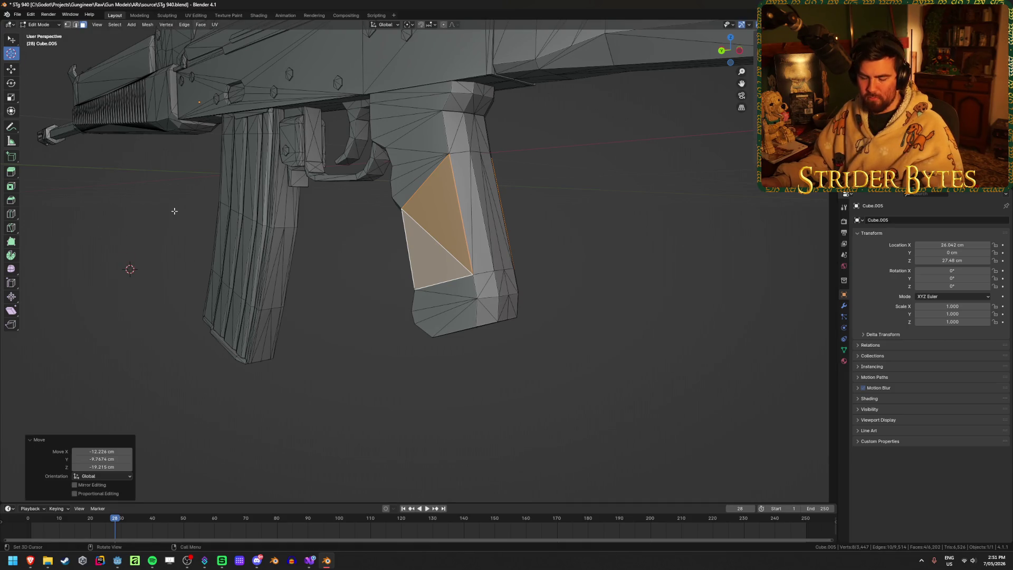
key("shift+s")
left_click(97, 194)
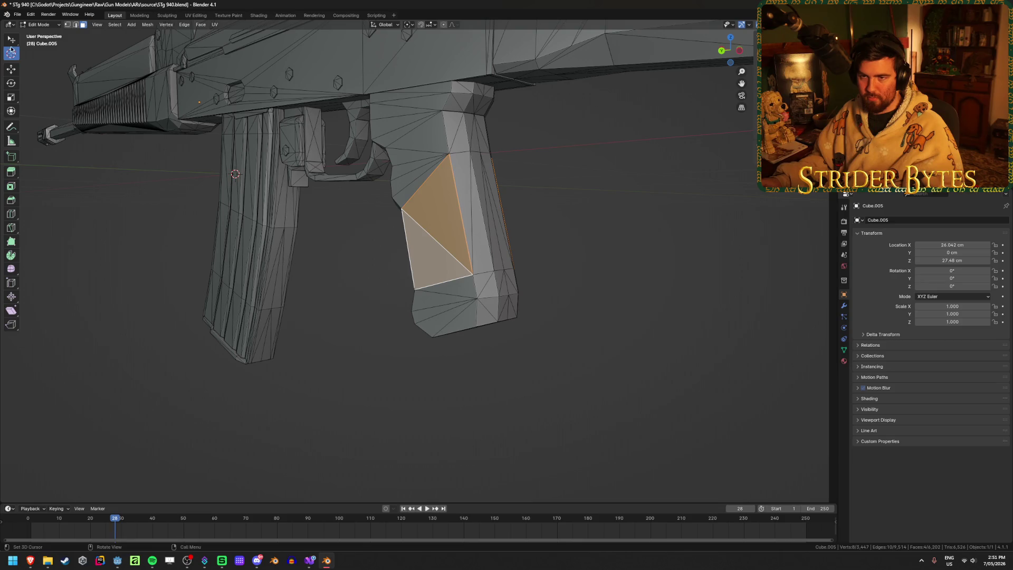
Step: Deselect the grip faces, return to Object Mode and deselect everything
left_click(11, 40)
left_click(132, 239)
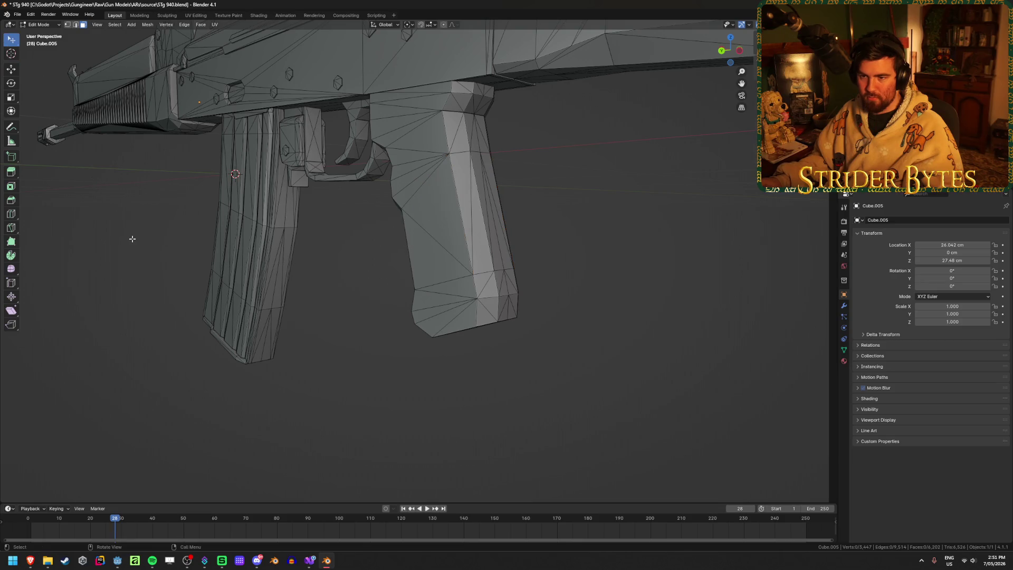
left_click(15, 74)
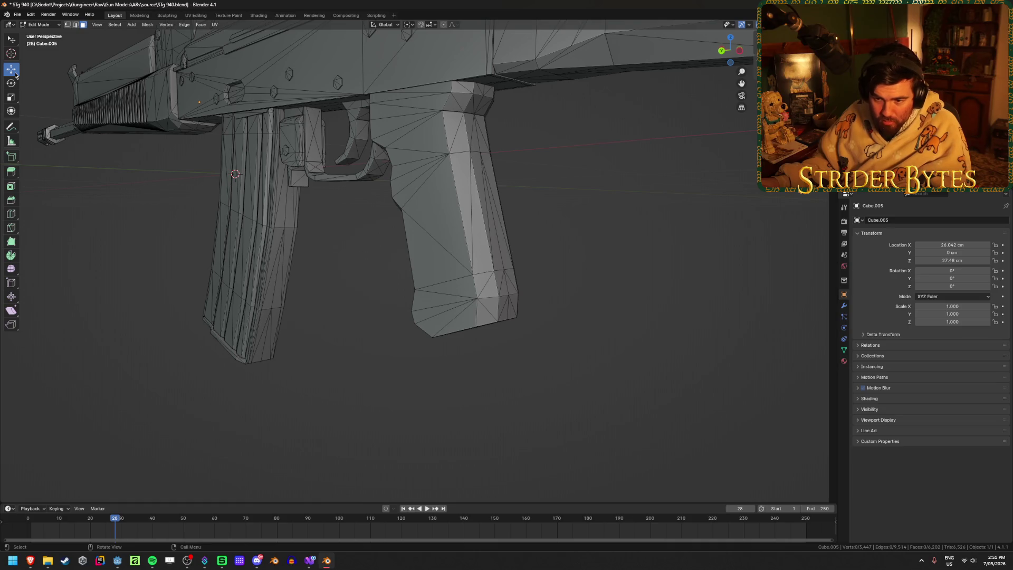
key("Tab")
left_click_drag(59, 164, 127, 251)
Step: Back in Edit Mode, select grip faces on both sides, including the lower grip triangle
key("Tab")
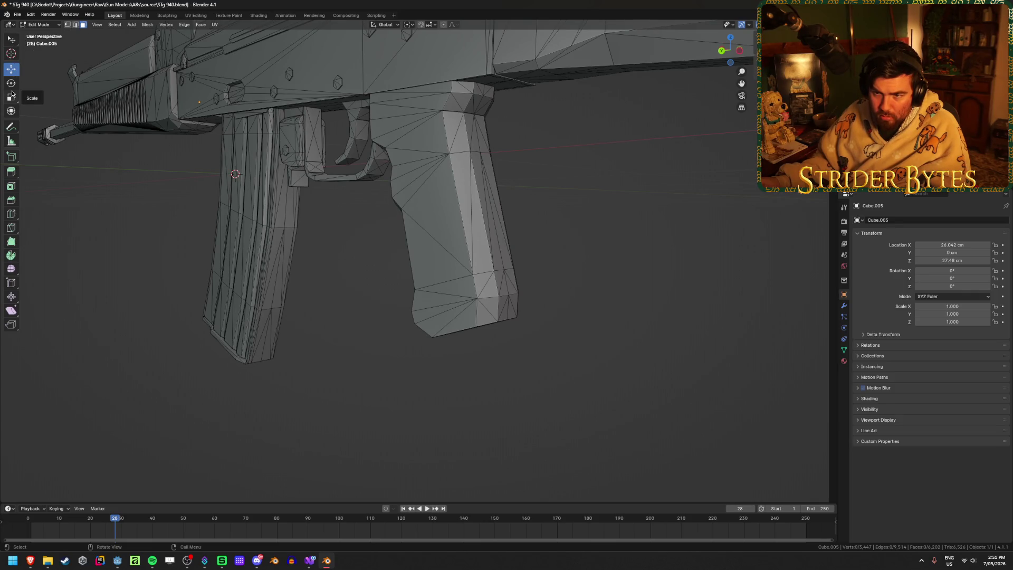
left_click(446, 236)
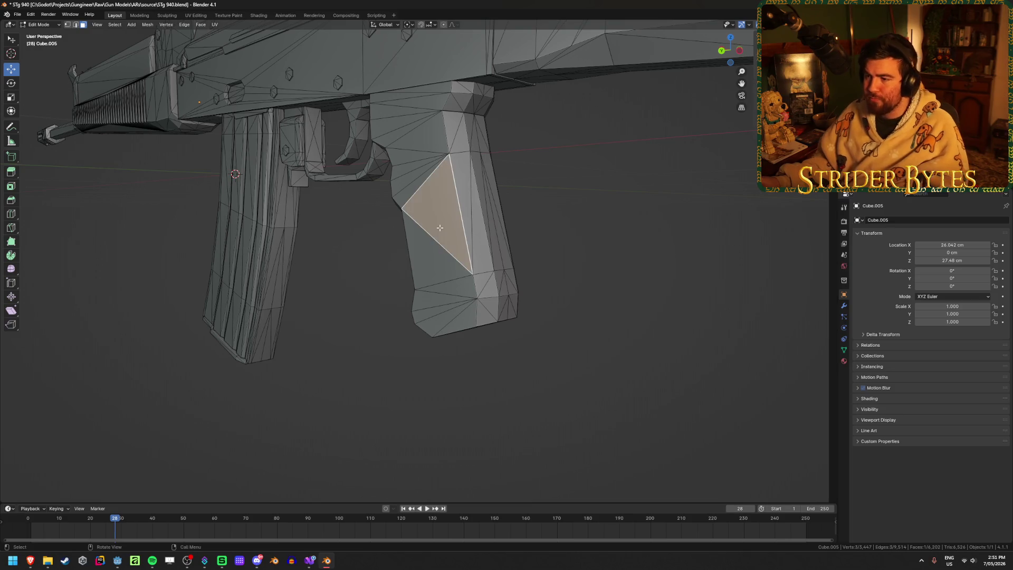
left_click(432, 224, "shift")
mouse_move(433, 224)
middle_mouse_down()
mouse_move(414, 221)
mouse_move(485, 213)
middle_mouse_up()
left_click(498, 261, "shift")
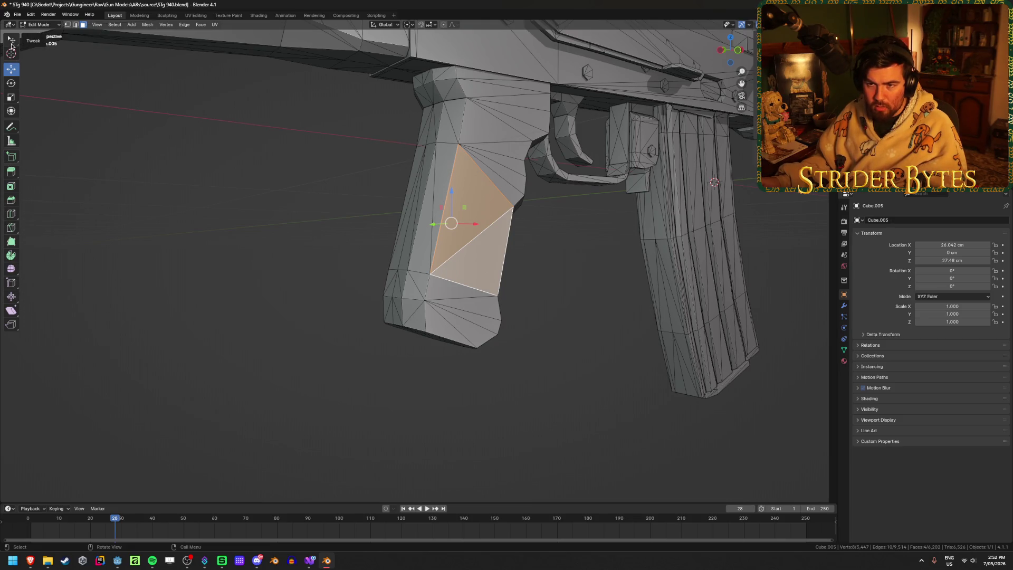
left_click(11, 40)
key("ctrl+z")
key("ctrl+z")
key("ctrl+z")
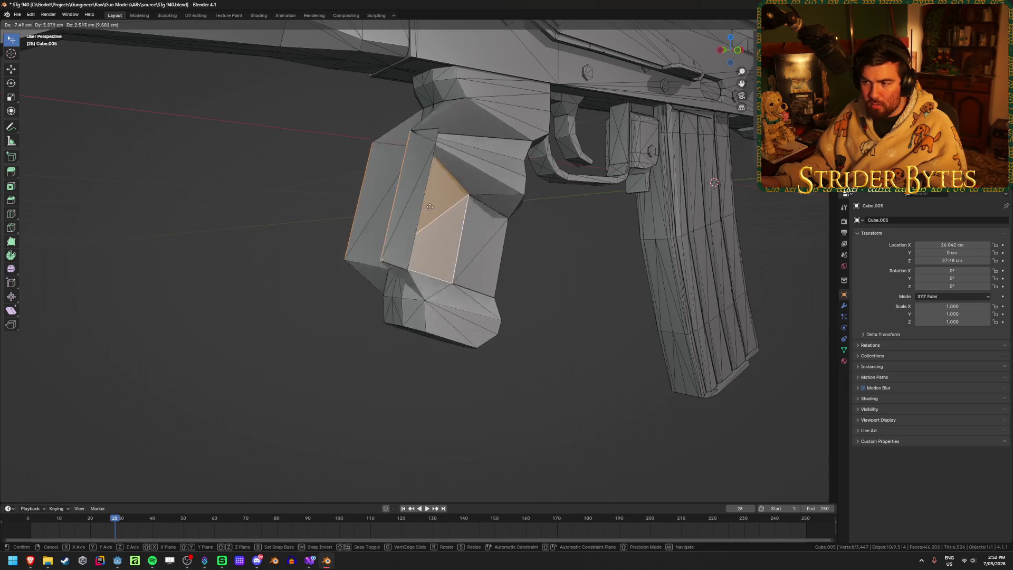
key("ctrl+shift+z")
key("ctrl+shift+z")
key("ctrl+shift+z")
Step: Inspect the four grip faces from side angles, then return to Object Mode near the grip
middle_click_drag(398, 283, 288, 260)
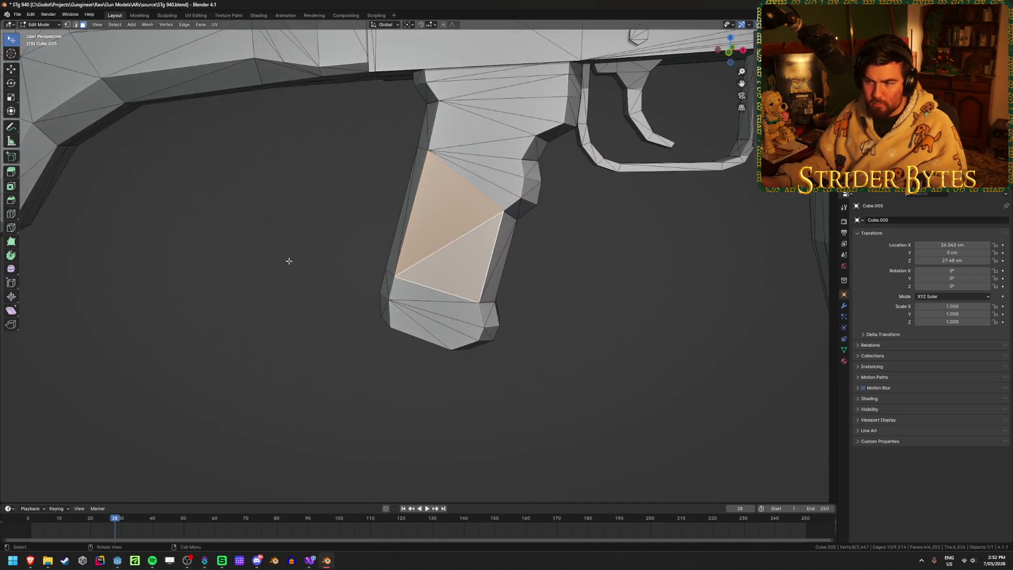
left_click(334, 339)
key("ctrl+z")
mouse_move(381, 284)
middle_mouse_down()
mouse_move(561, 282)
mouse_move(466, 215)
middle_mouse_up()
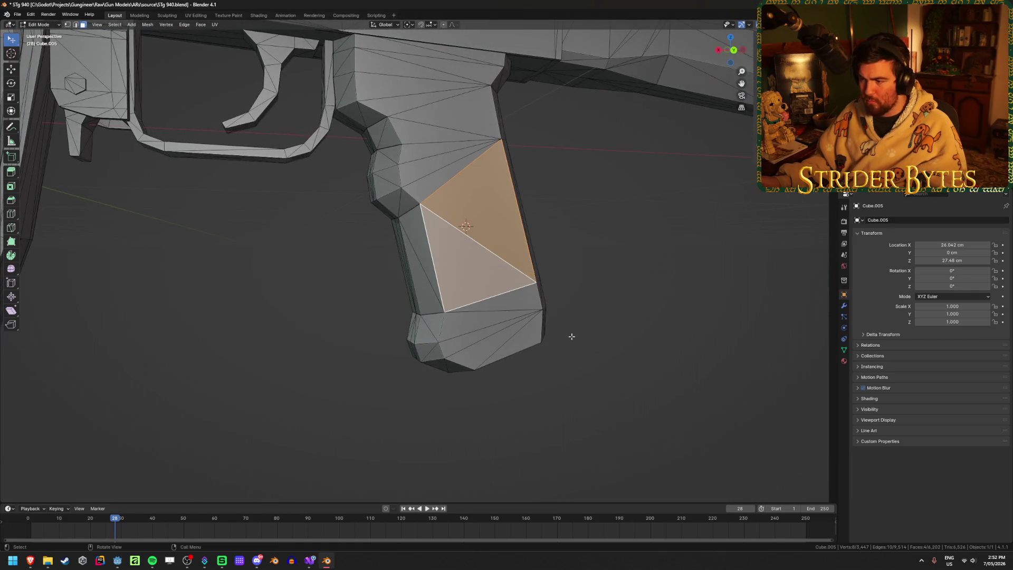
key("Tab")
mouse_move(570, 334)
middle_mouse_down()
mouse_move(480, 332)
mouse_move(541, 326)
mouse_move(479, 314)
mouse_move(478, 301)
middle_mouse_up()
scroll(480, 314, "down", 5)
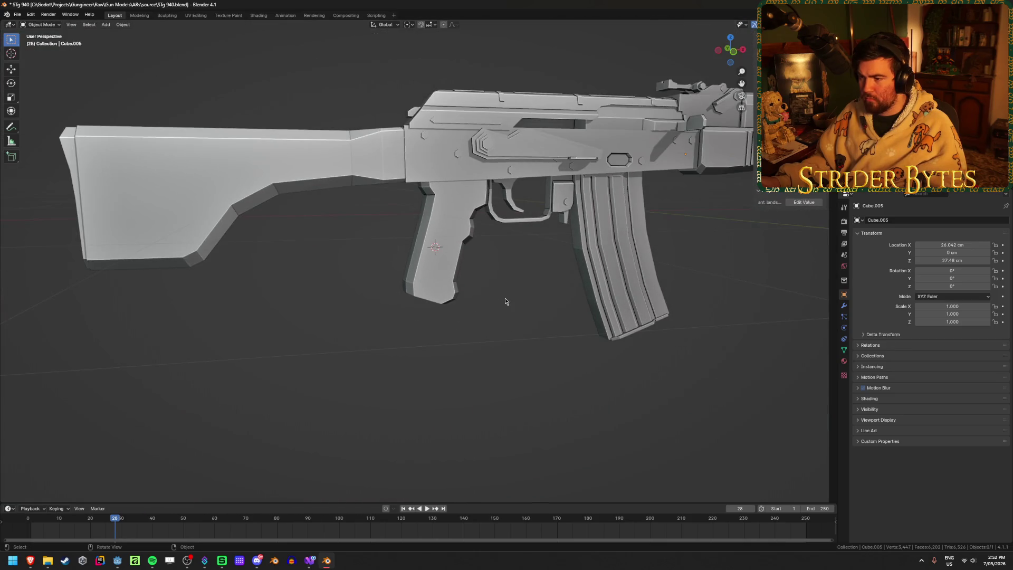
Step: Move the rifle's origin to the 3D cursor
right_click(478, 301)
mouse_move(494, 325)
left_click(561, 351)
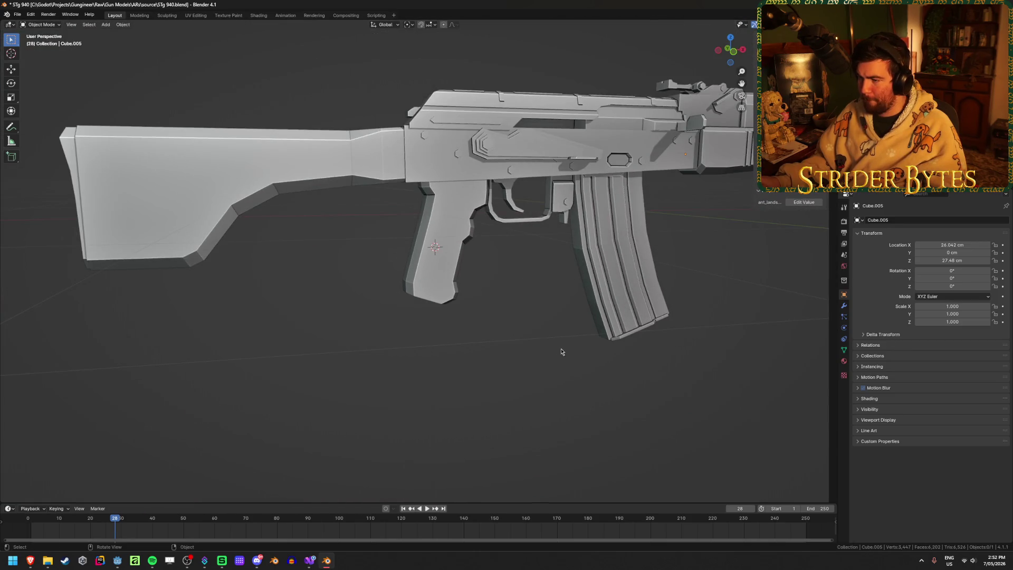
left_click(459, 279)
right_click(459, 280)
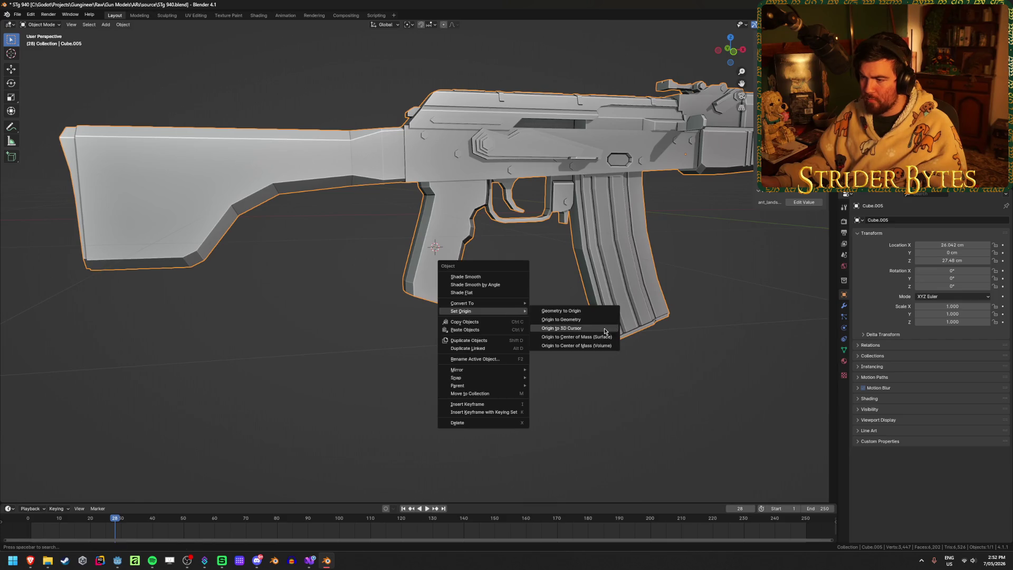
left_click(606, 331)
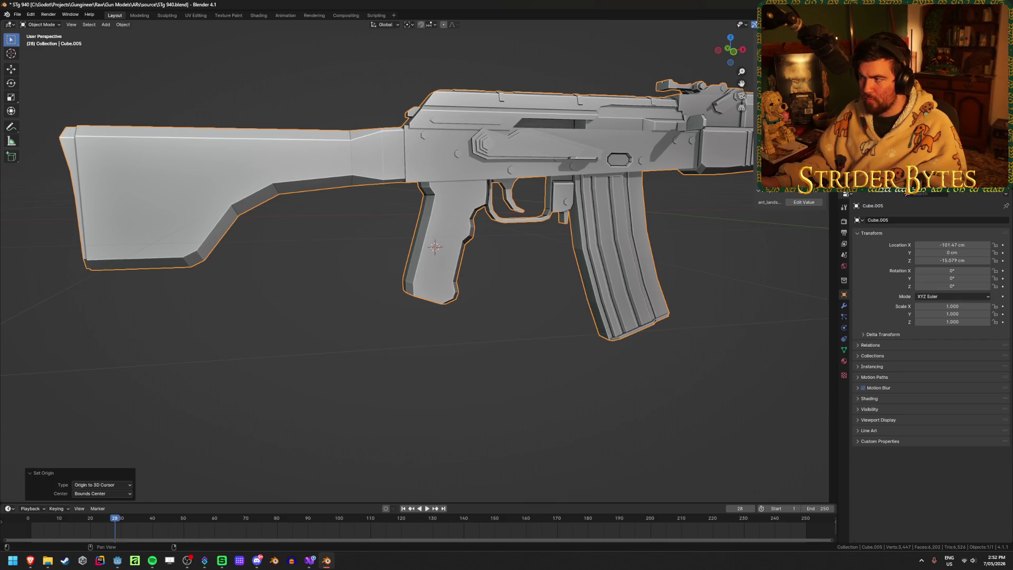
Step: Move the rifle to the world origin and rotate it 90° about Z
middle_click_drag(109, 202, 376, 202, "shift")
key("alt+g")
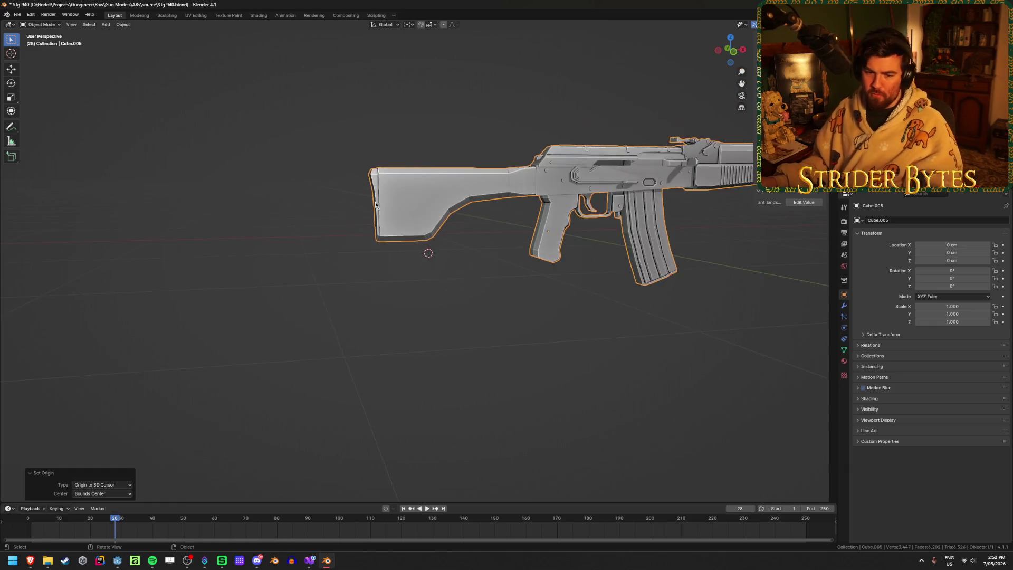
scroll(375, 202, "down", 3)
type("rz")
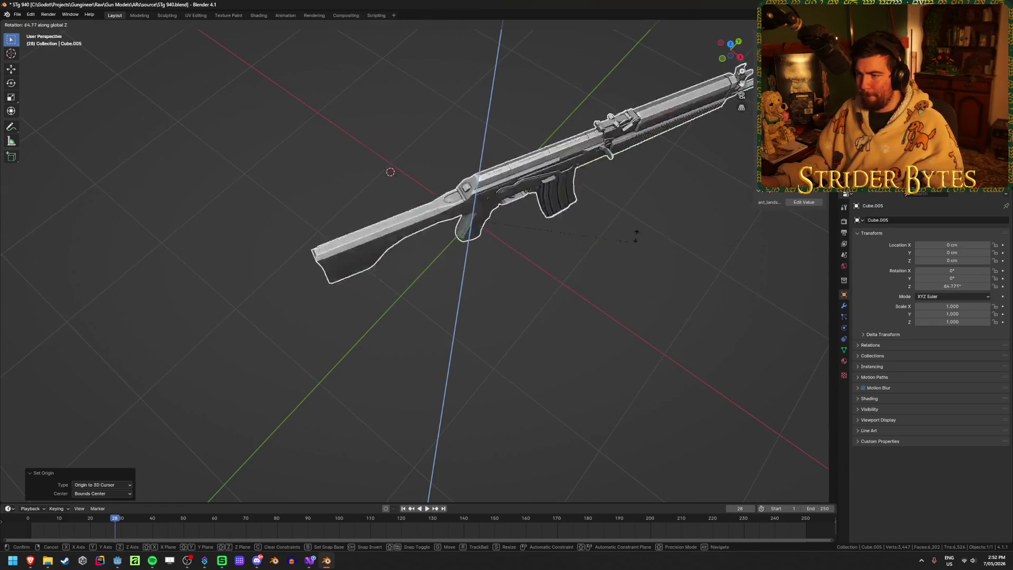
type("90")
key("Return")
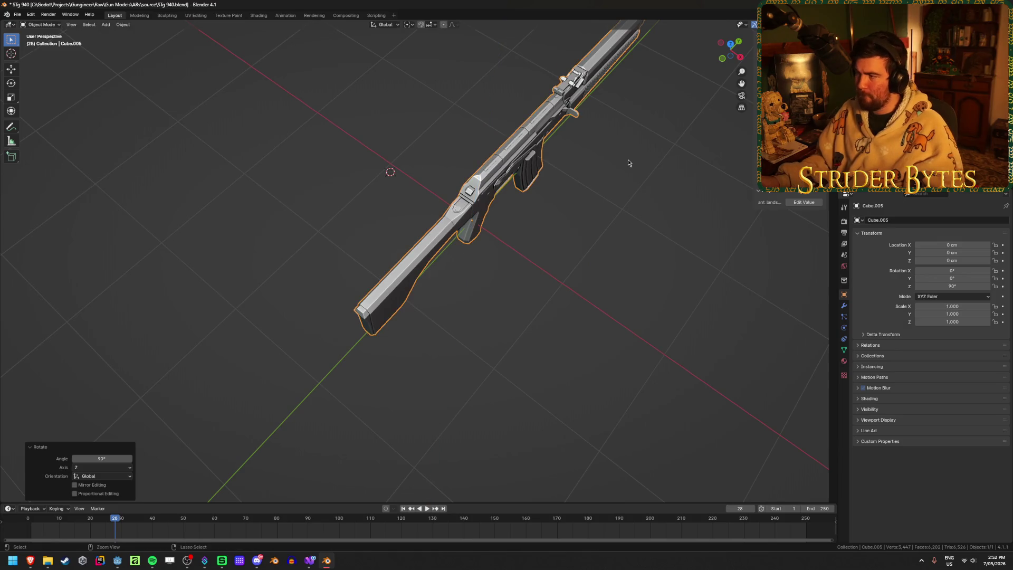
Step: Apply the rifle's scale and its 90° rotation to the mesh
key("ctrl+a")
left_click(627, 176)
middle_click_drag(622, 262, 590, 335)
scroll(612, 294, "up", 2)
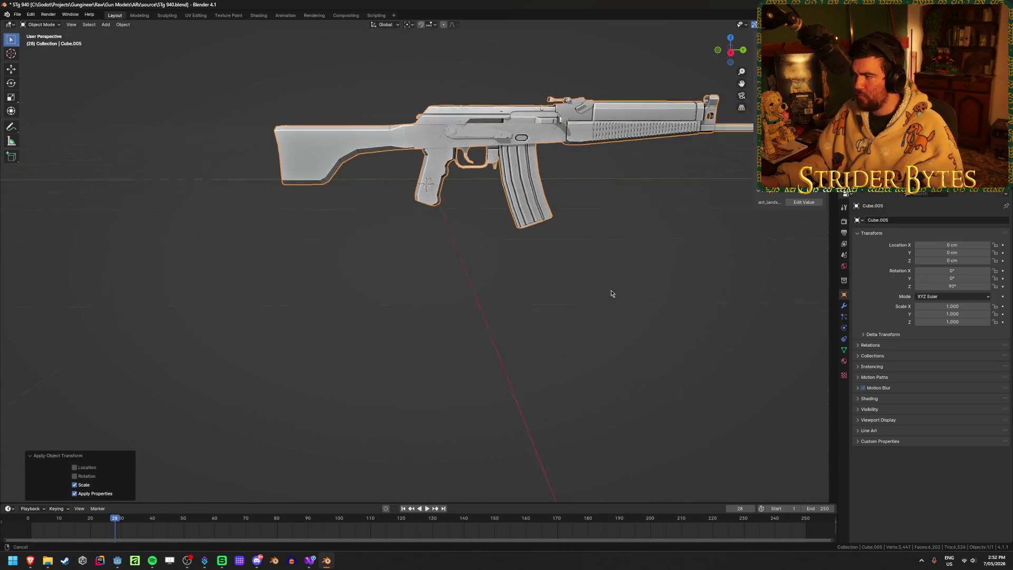
middle_click_drag(612, 294, 723, 239)
key("ctrl+a")
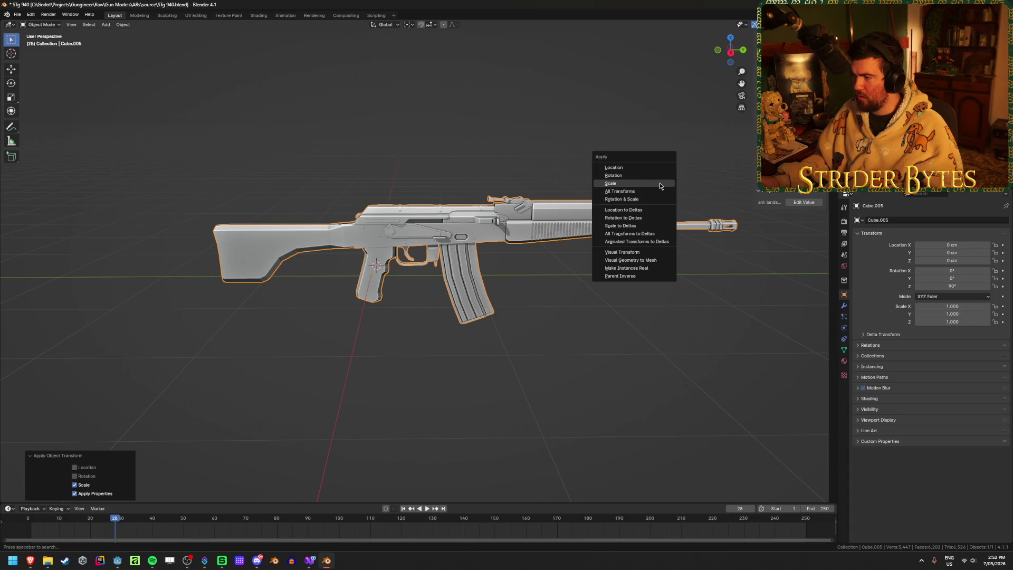
left_click(660, 173)
Step: Scale the rifle down to 0.185 and apply the scale, leaving scale 1.000
key("s")
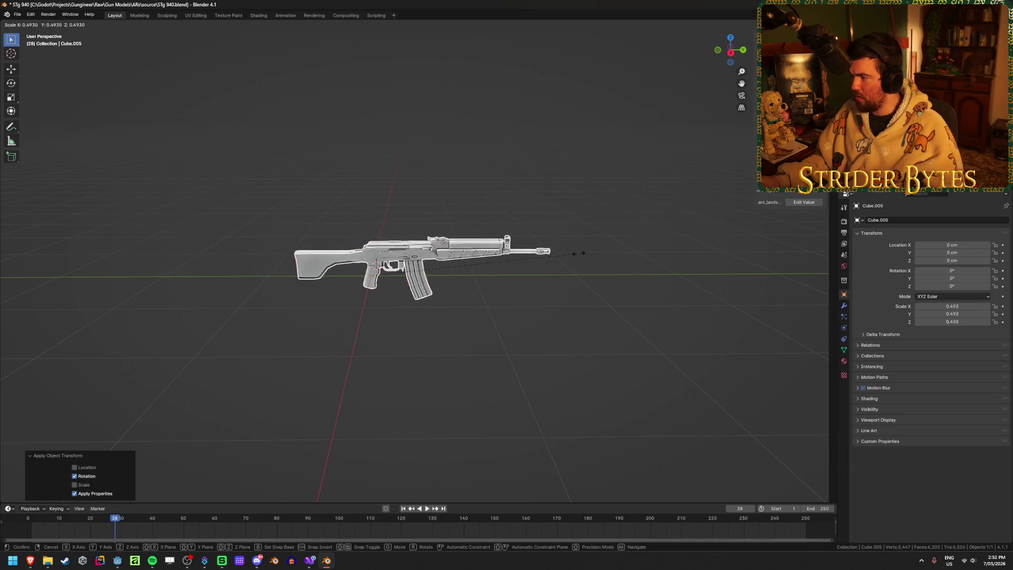
left_click(441, 277)
key("KP_Decimal")
key("ctrl+a")
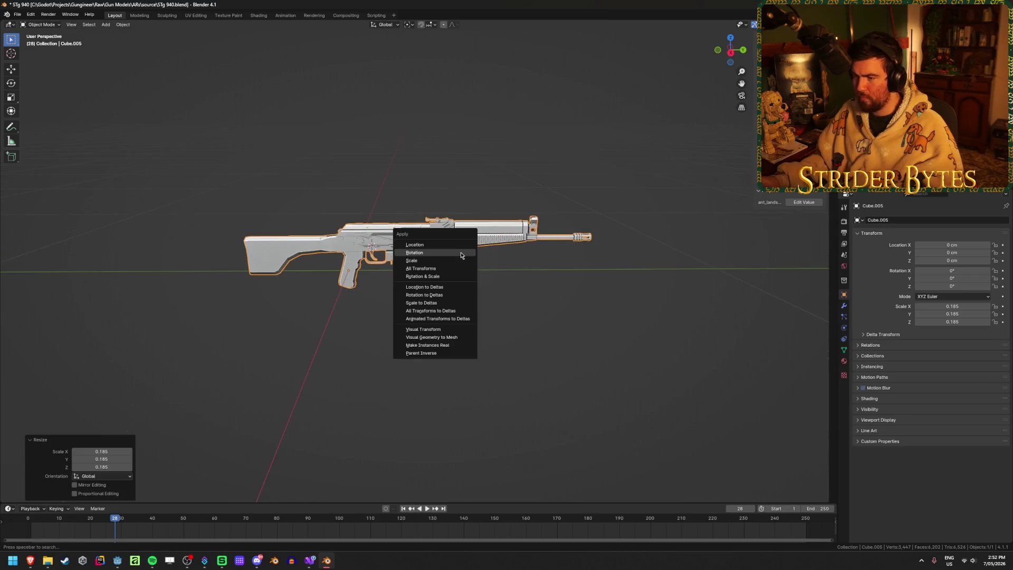
left_click(458, 260)
scroll(417, 302, "up", 7)
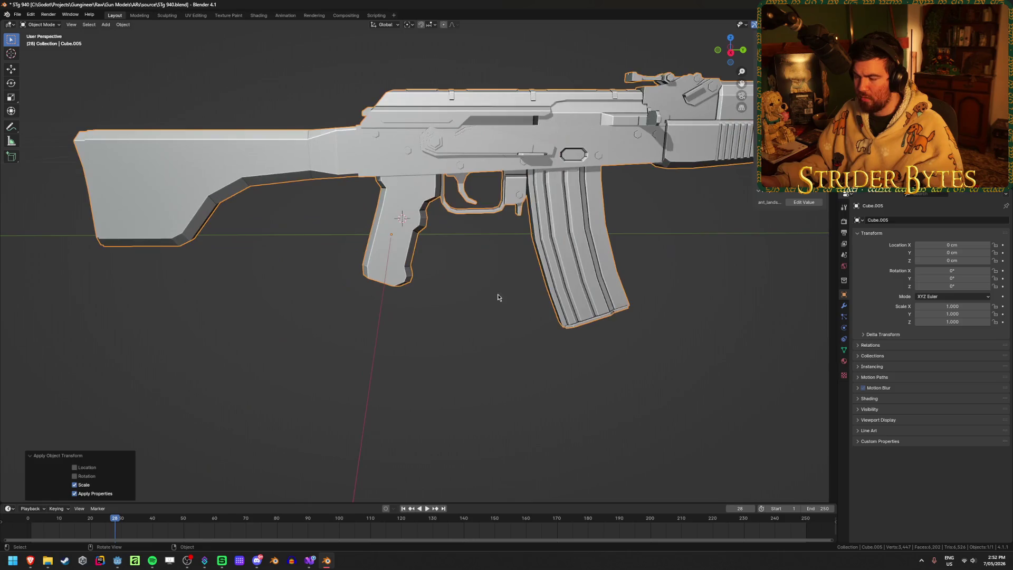
key("Tab")
key("Tab")
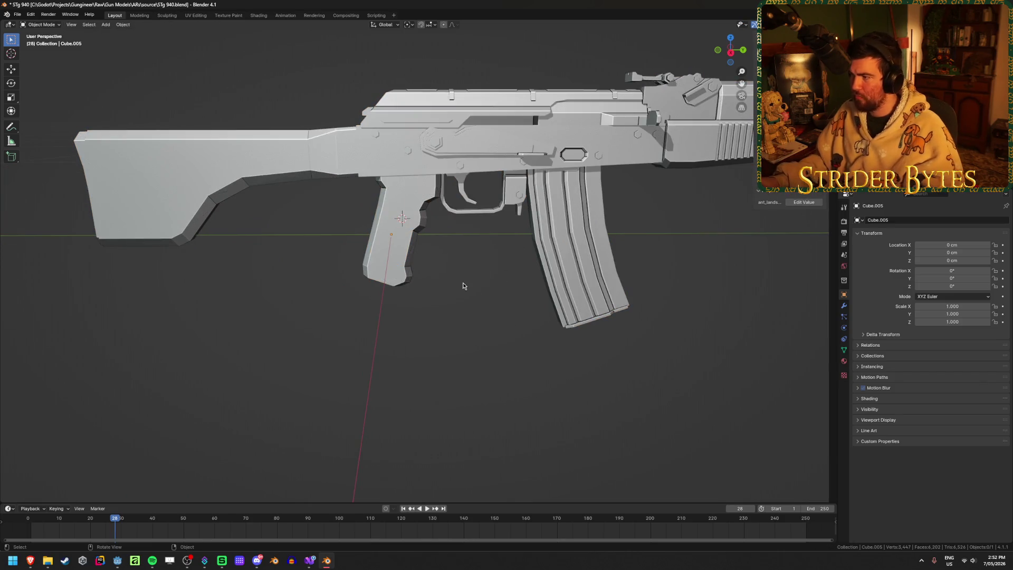
key("Tab")
Step: Frame the rifle and enter Edit Mode with the whole mesh selected
middle_click_drag(441, 290, 433, 332)
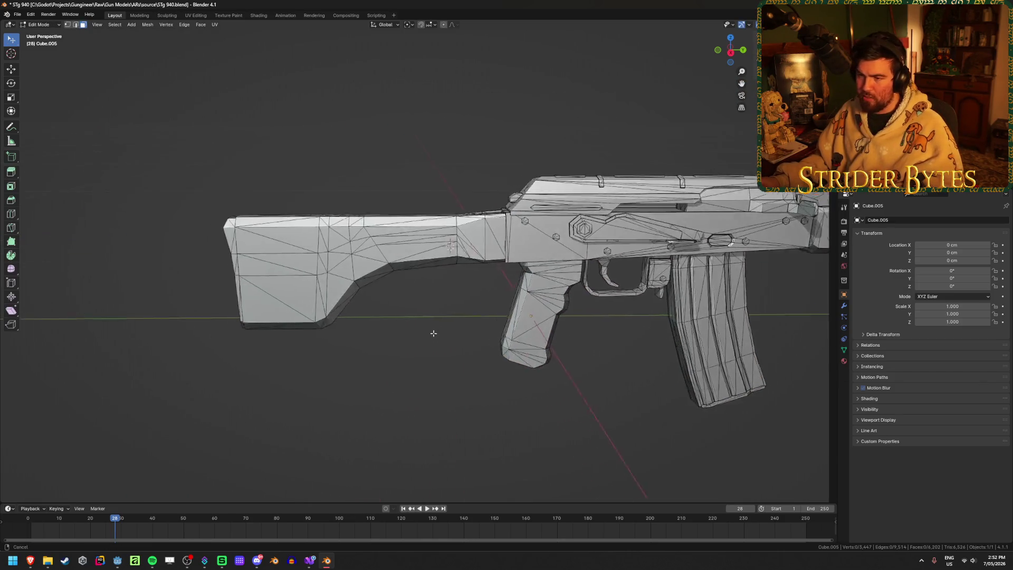
mouse_move(215, 354)
middle_mouse_down()
mouse_move(273, 340)
mouse_move(457, 335)
middle_mouse_up()
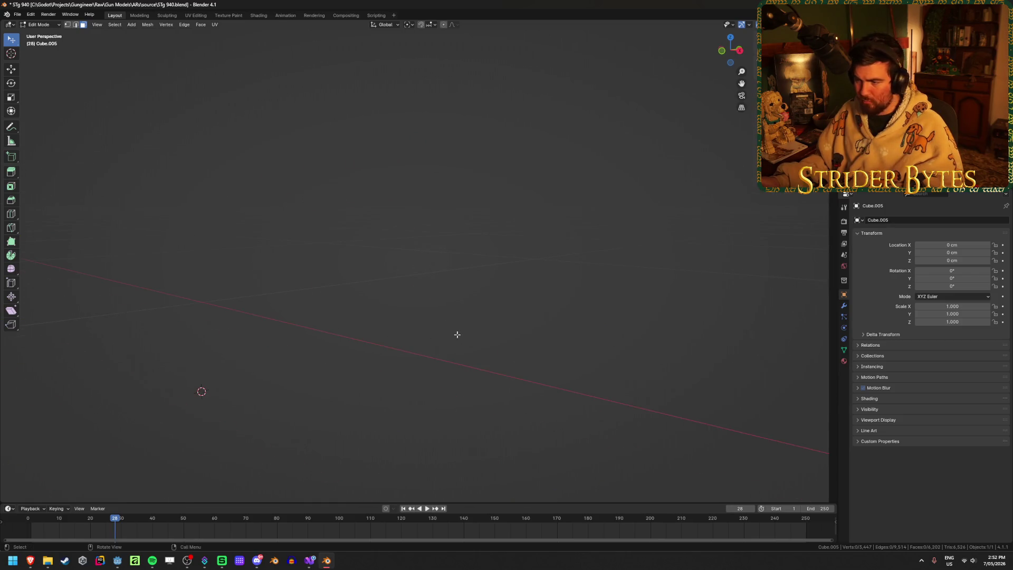
key("Tab")
key("KP_Decimal")
key("ctrl+Tab")
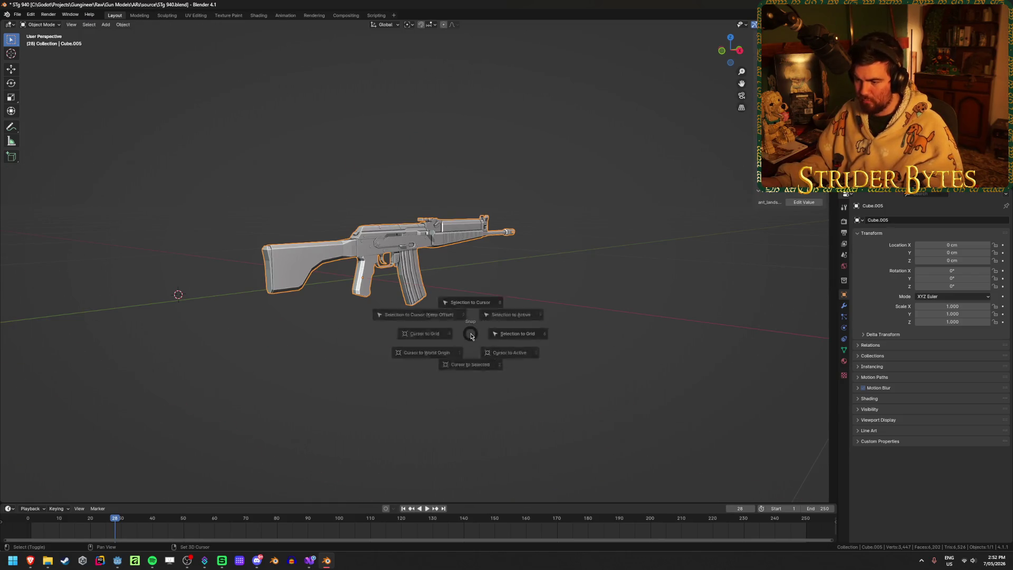
key("Tab")
mouse_move(313, 376)
middle_mouse_down()
mouse_move(462, 330)
mouse_move(385, 364)
mouse_move(260, 256)
middle_mouse_up()
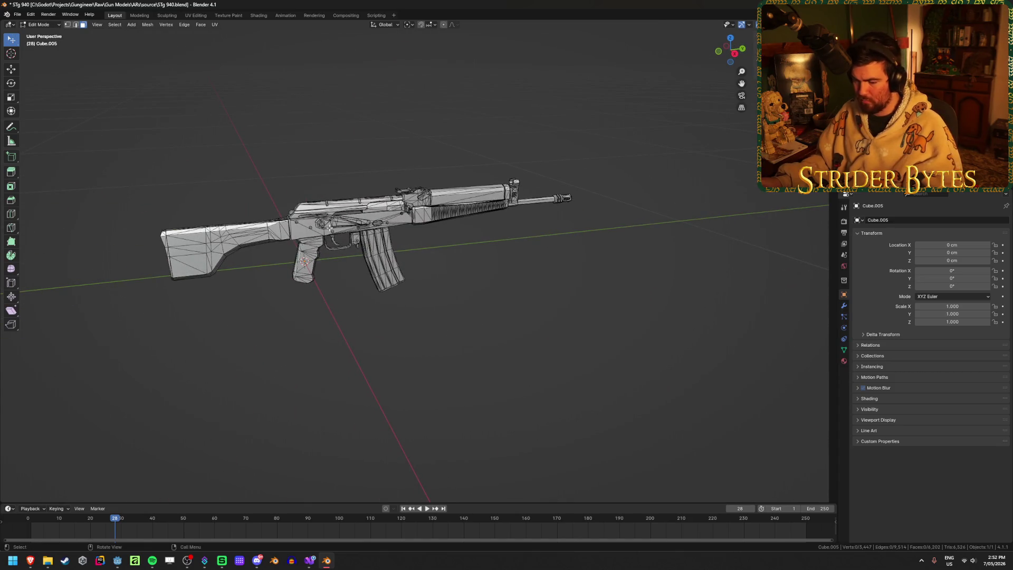
key("a")
Step: Select the connected stock geometry, including the hexagon faces inside the hole
mouse_move(329, 228)
middle_mouse_down()
mouse_move(475, 261)
mouse_move(451, 266)
mouse_move(499, 262)
mouse_move(416, 250)
middle_mouse_up()
key("alt+a")
scroll(475, 261, "up", 5)
key("l")
key("h")
key("alt+h")
key("l")
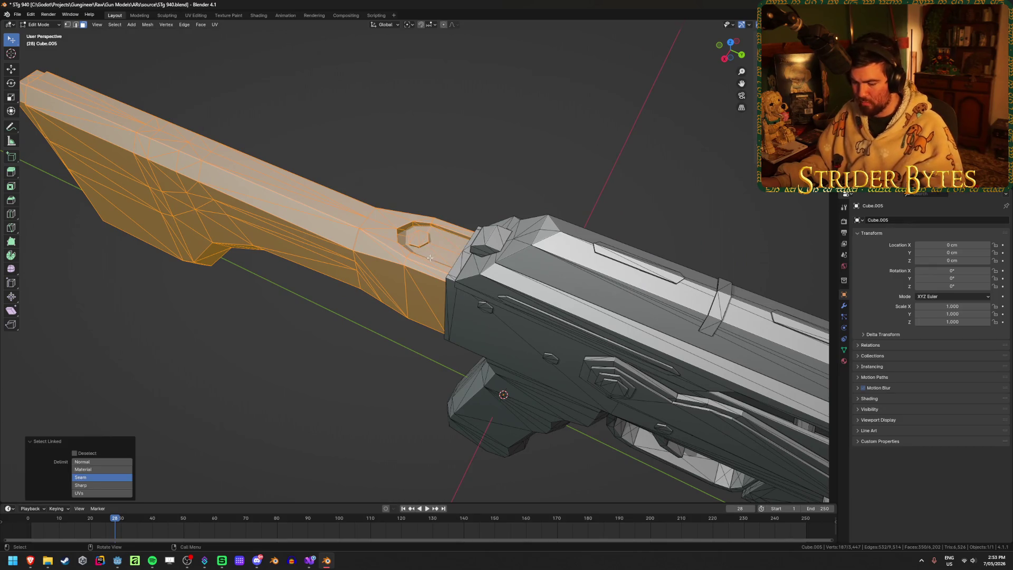
key("h")
Step: Separate the selected stock into its own object
middle_click_drag(351, 281, 422, 254)
key("alt+h")
key("Tab")
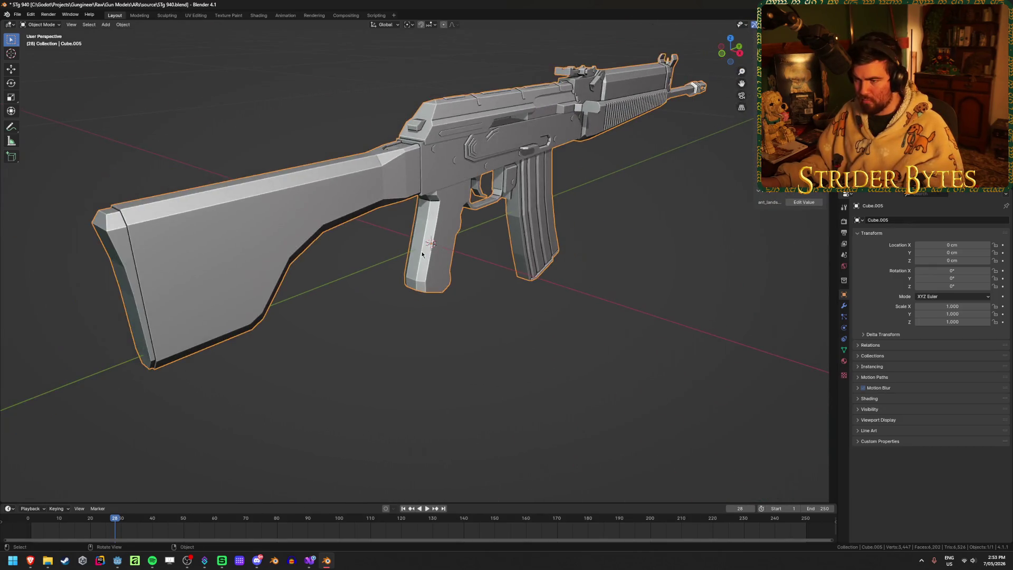
key("Tab")
key("h")
key("alt+h")
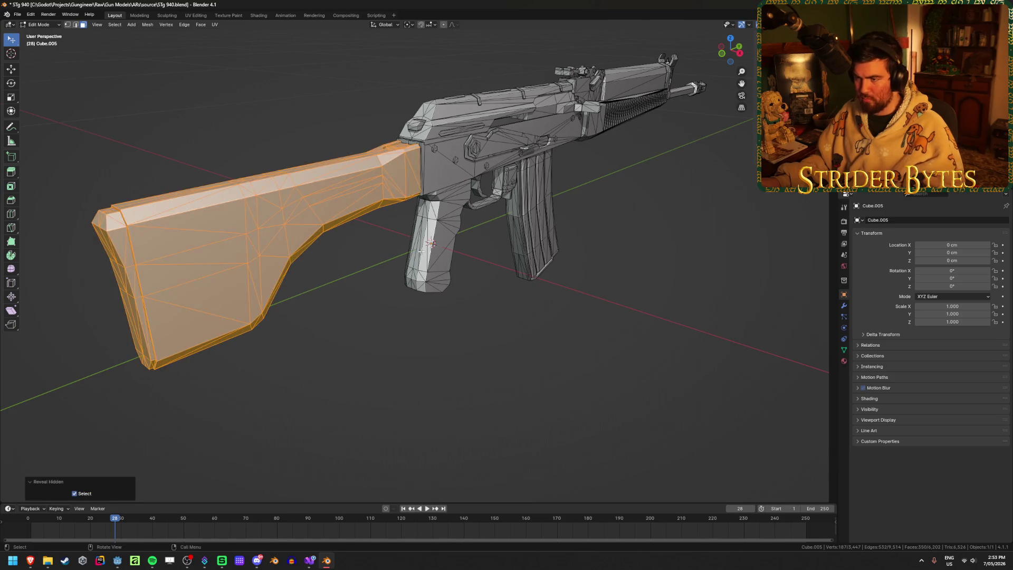
key("ctrl+Tab")
key("Tab")
Step: In Edit Mode, select the connected magazine geometry with X-ray turned on
mouse_move(542, 300)
middle_mouse_down()
mouse_move(411, 405)
mouse_move(390, 388)
mouse_move(405, 347)
middle_mouse_up()
key("Tab")
scroll(554, 295, "up", 3)
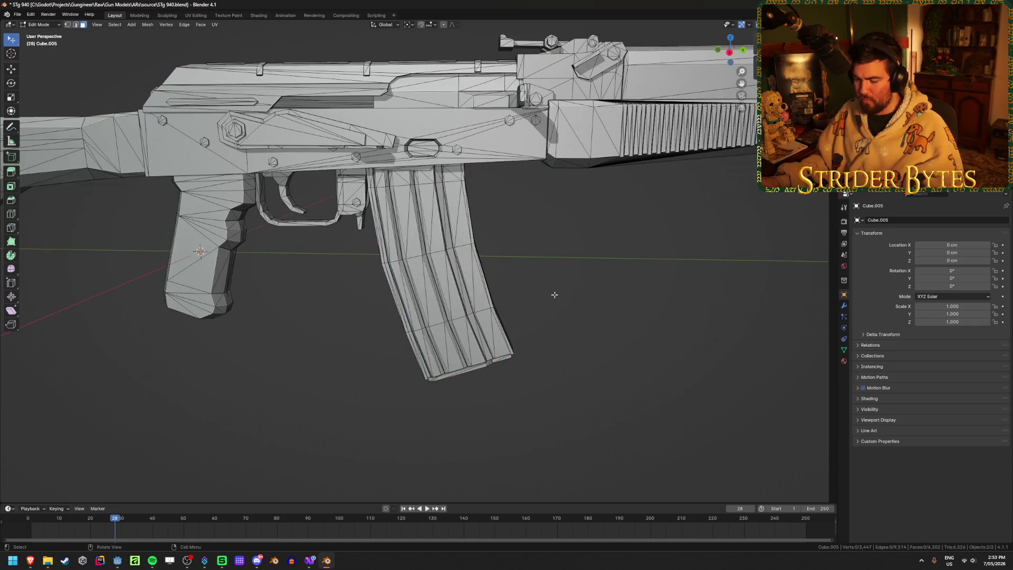
key("l")
mouse_move(456, 295)
middle_mouse_down()
mouse_move(464, 301)
mouse_move(467, 253)
middle_mouse_up()
key("alt+z")
scroll(471, 181, "up", 6)
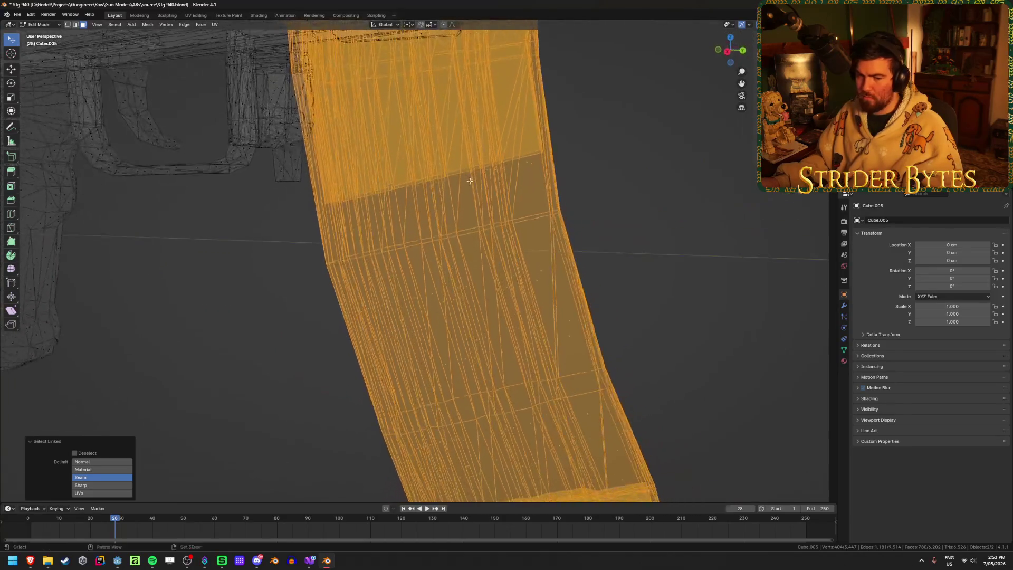
scroll(470, 181, "down", 4)
middle_click_drag(470, 181, 457, 324)
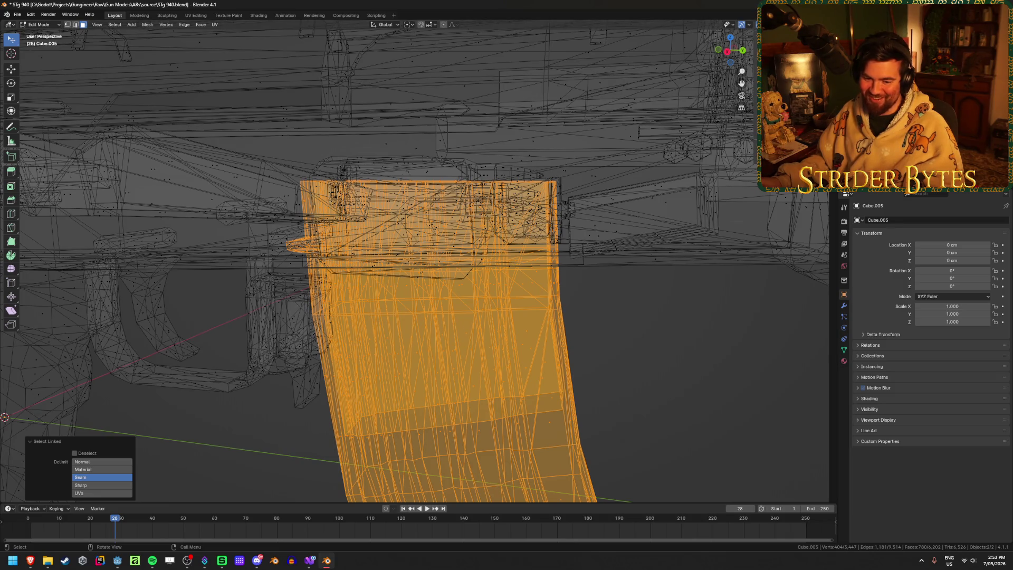
middle_click_drag(470, 201, 497, 157)
scroll(497, 157, "up", 2)
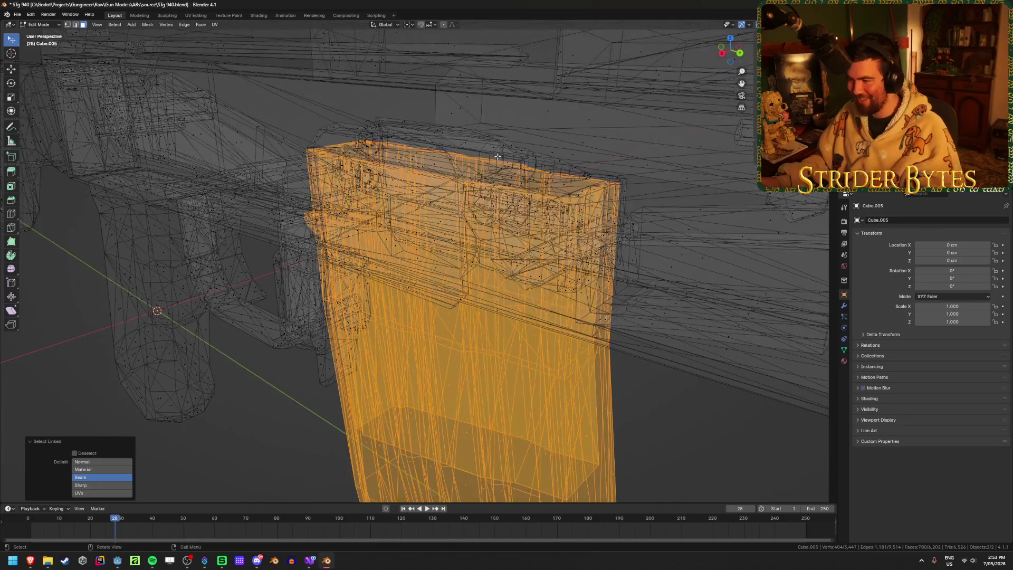
Step: Add the magazine's top and remaining connected parts to the selection
key("l")
key("l")
mouse_move(534, 154)
middle_mouse_down()
mouse_move(492, 164)
mouse_move(506, 207)
mouse_move(554, 210)
middle_mouse_up()
key("l")
key("l")
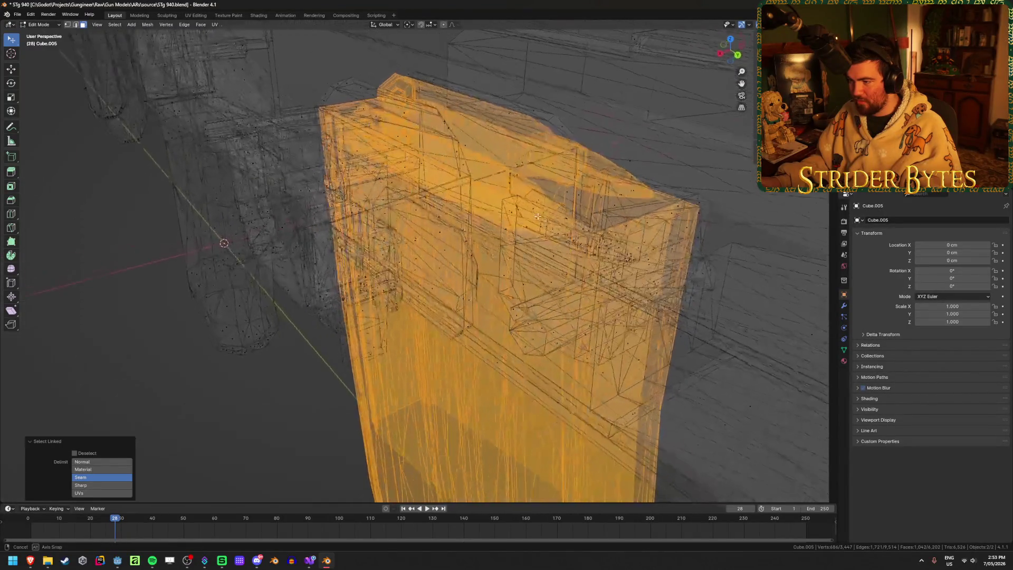
key("l")
middle_click_drag(600, 245, 481, 256)
key("l")
key("ctrl+z")
key("l")
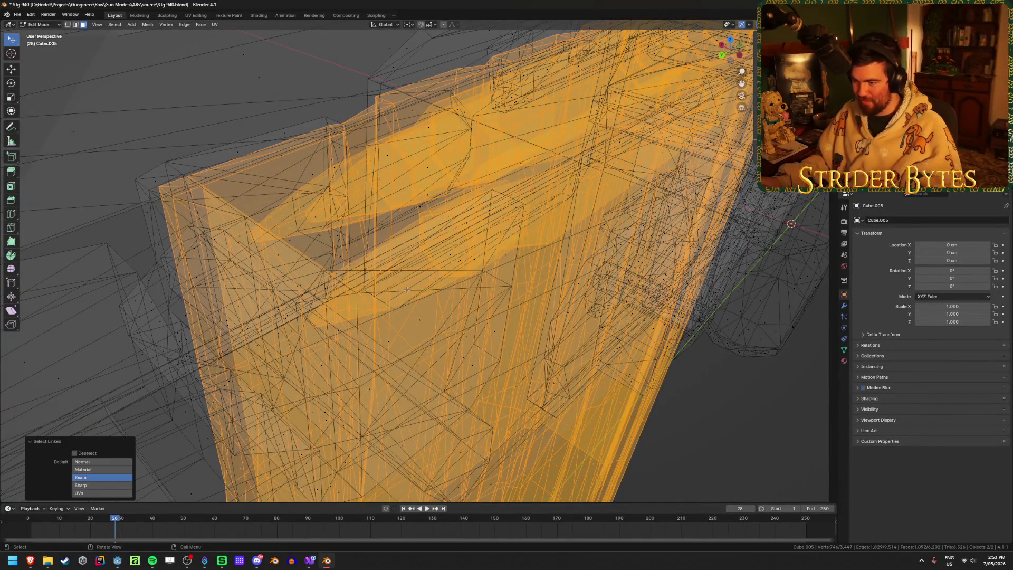
Step: Turn X-ray off, split the magazine into its own object and select all objects
middle_click_drag(407, 290, 464, 237)
key("alt+z")
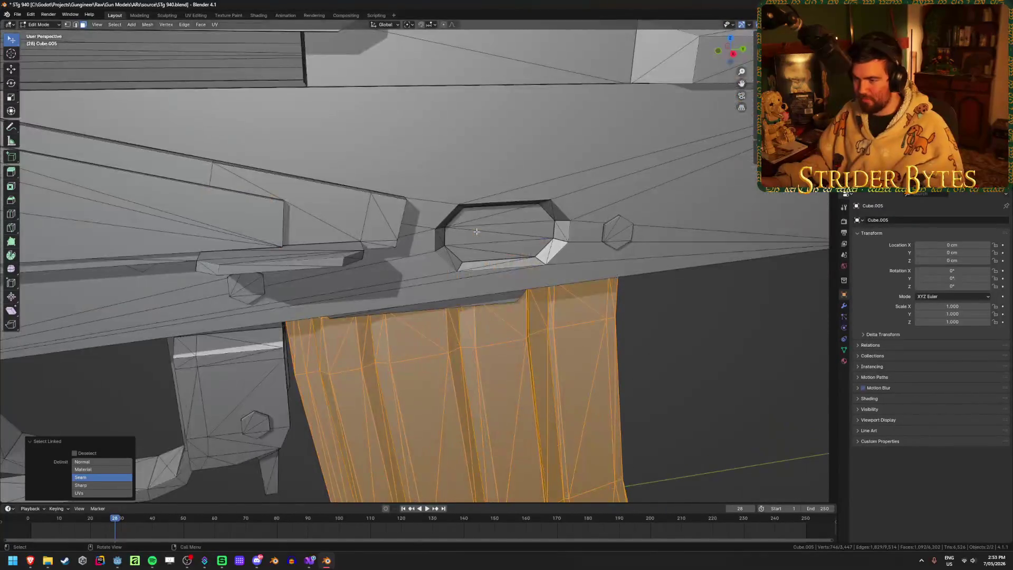
scroll(476, 231, "up", 2)
key("Tab")
key("a")
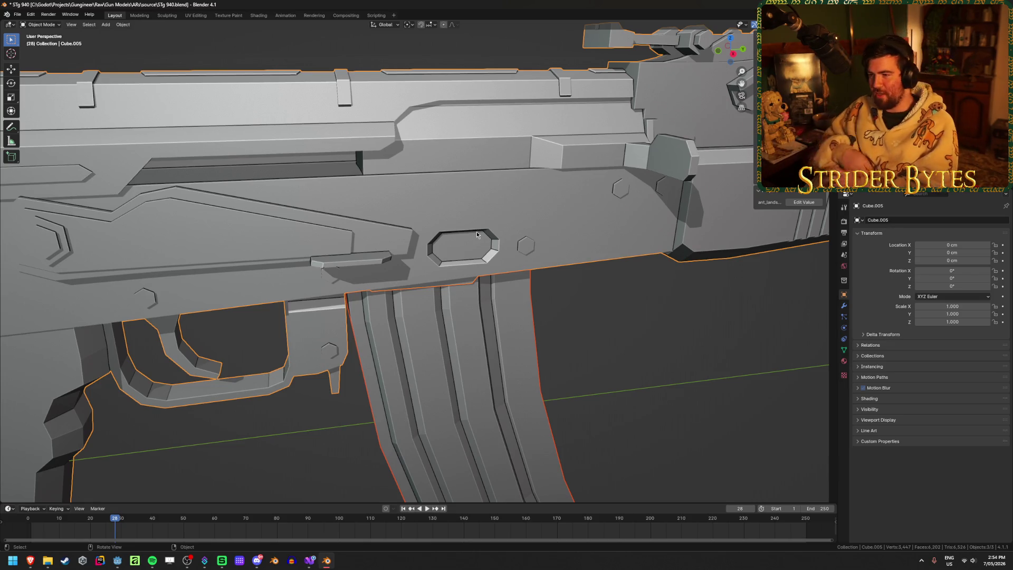
Step: Select only the Cube.005 rifle mesh and zoom in on its barrel end and muzzle brake
scroll(477, 231, "down", 5)
left_click(619, 304)
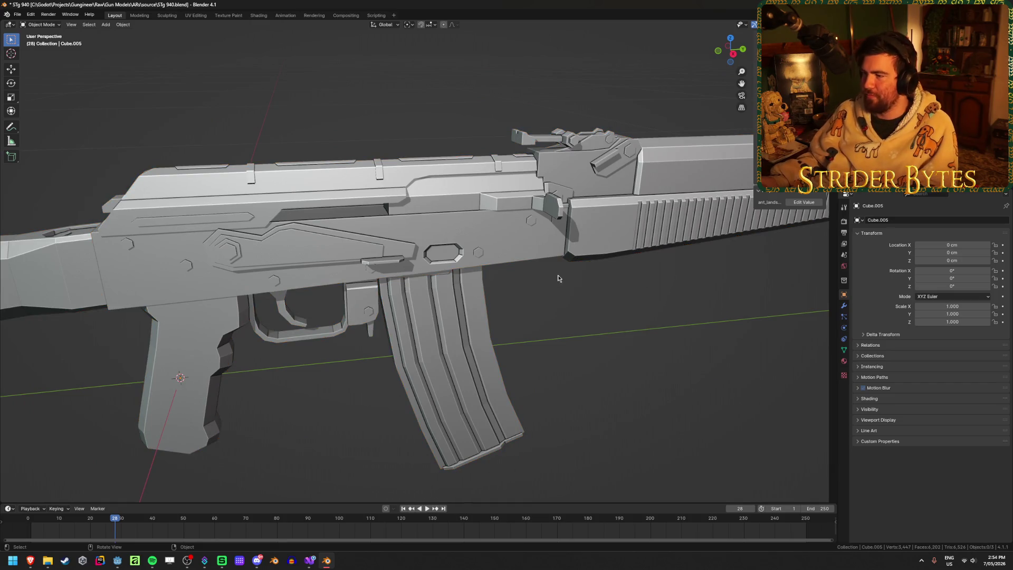
scroll(557, 300, "down", 5)
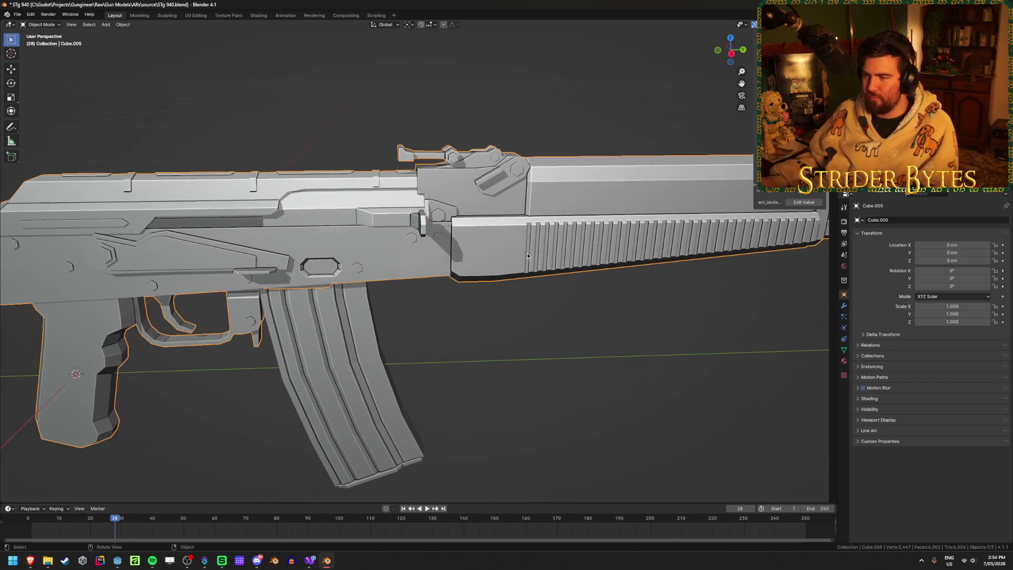
left_click(527, 252)
middle_click_drag(606, 335, 475, 312, "shift")
scroll(475, 316, "up", 6)
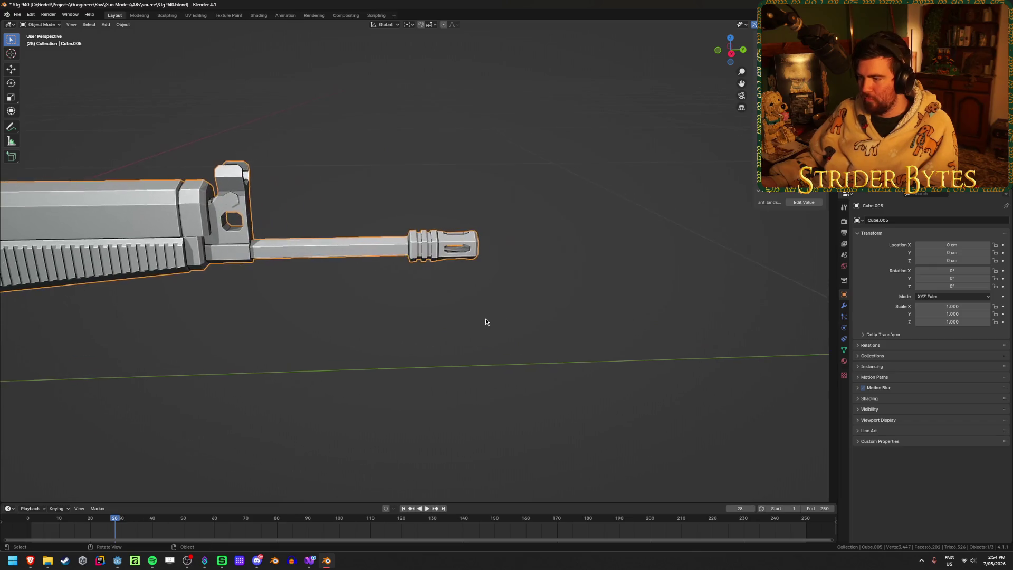
Step: Box-select the muzzle brake geometry in a see-through side view and hide it to inspect the barrel
key("Tab")
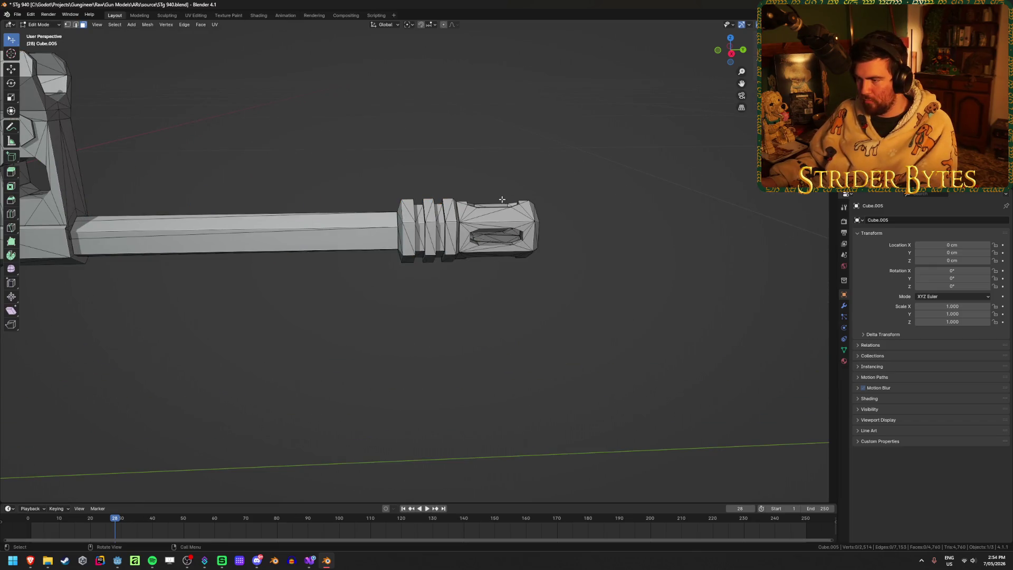
key("l")
key("alt+a")
key("KP_3")
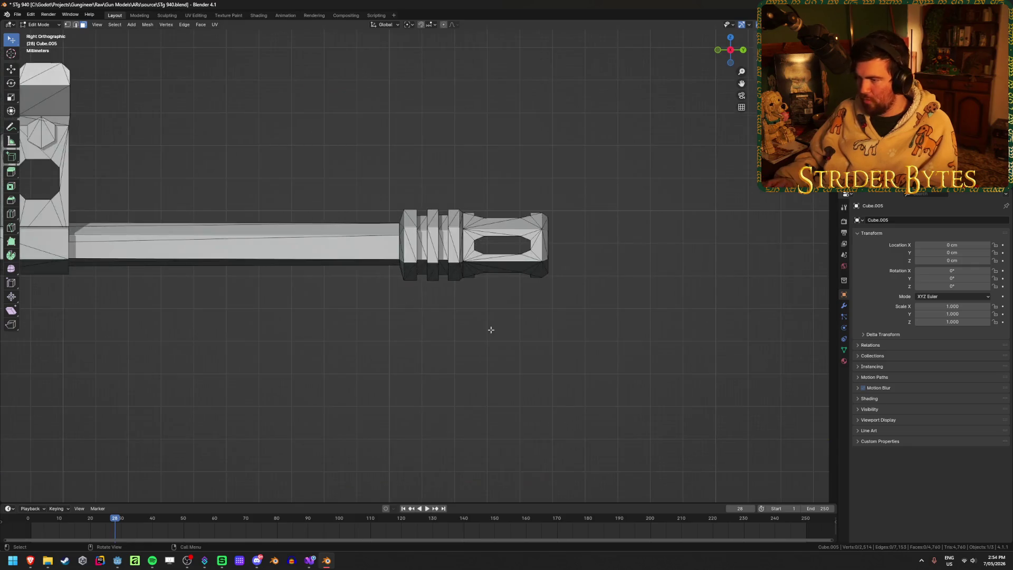
key("alt+z")
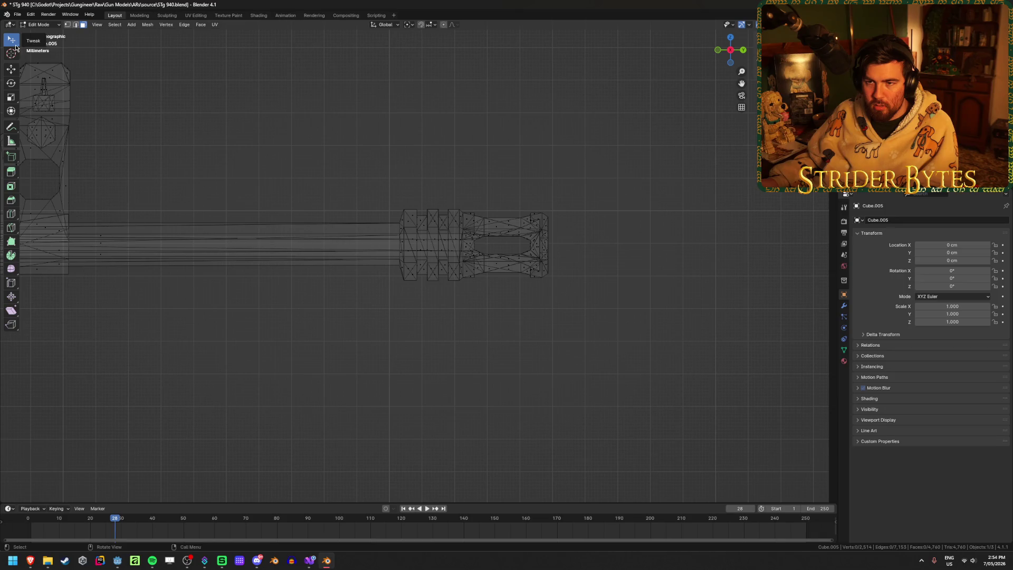
left_click_drag(12, 41, 46, 57)
left_click_drag(346, 133, 634, 340)
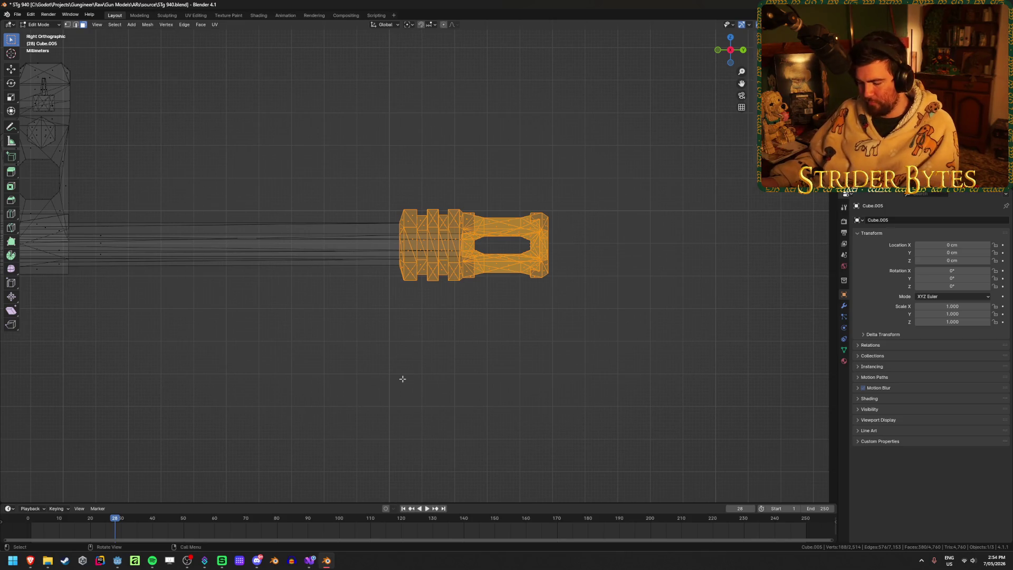
key("h")
mouse_move(423, 363)
middle_mouse_down()
mouse_move(438, 344)
mouse_move(462, 343)
mouse_move(437, 343)
mouse_move(454, 345)
middle_mouse_up()
scroll(454, 345, "up", 4)
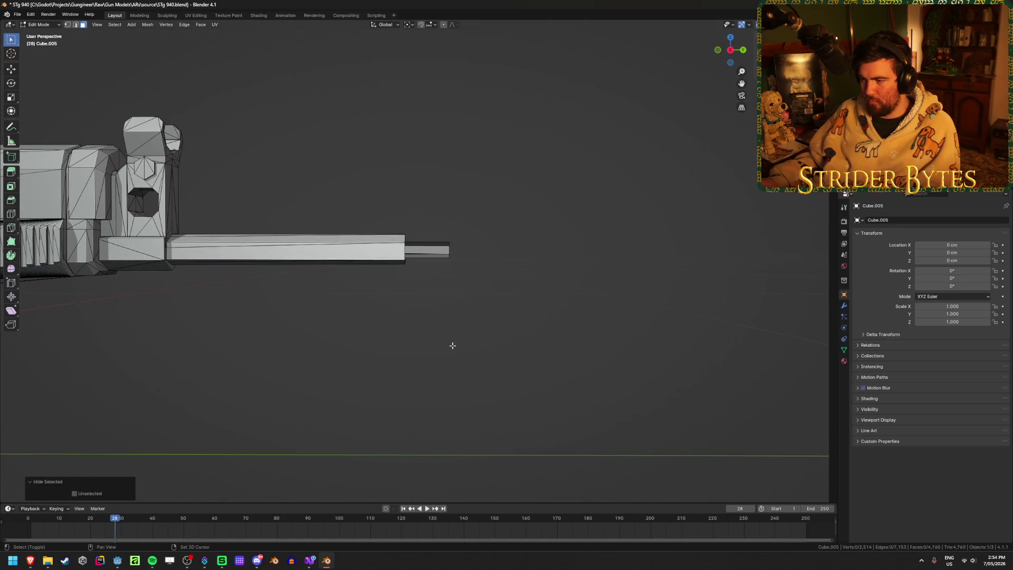
Step: Reveal the muzzle brake and separate it into its own object with P > Selection
key("shift+z")
key("alt+h")
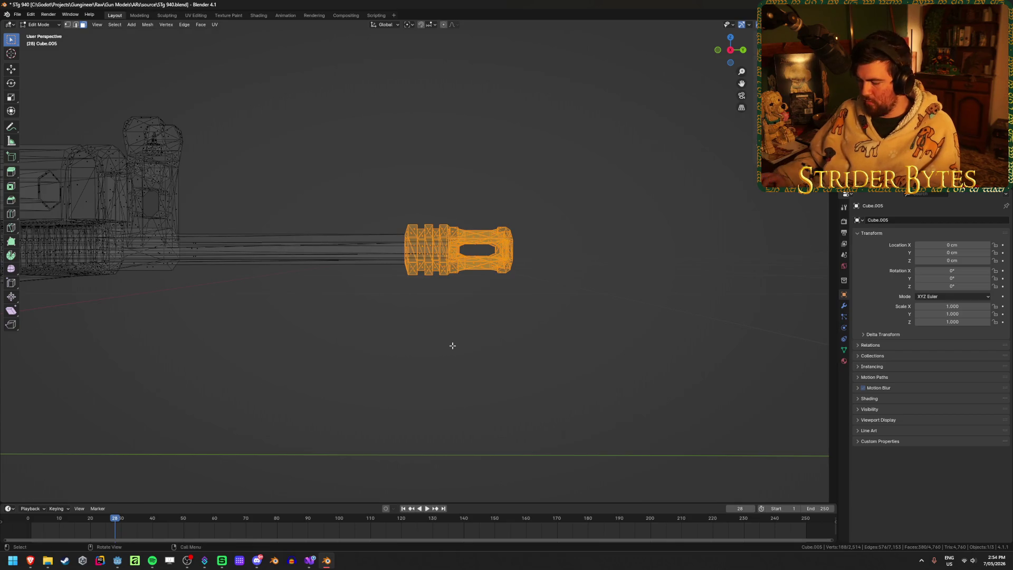
key("KP_Decimal")
scroll(452, 345, "down", 5)
key("shift+z")
scroll(376, 343, "up", 1)
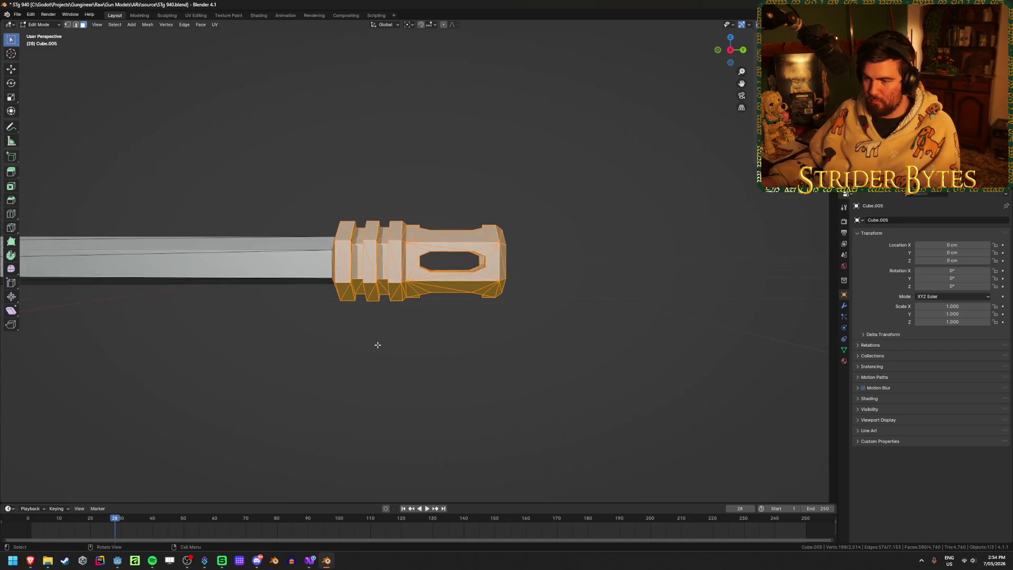
mouse_move(375, 344)
middle_mouse_down()
mouse_move(424, 346)
mouse_move(288, 339)
mouse_move(446, 344)
mouse_move(386, 348)
middle_mouse_up()
key("p")
left_click(299, 343)
key("Tab")
Step: On the rifle body, shorten the inner barrel's end slightly along Y
left_click(363, 280)
key("Tab")
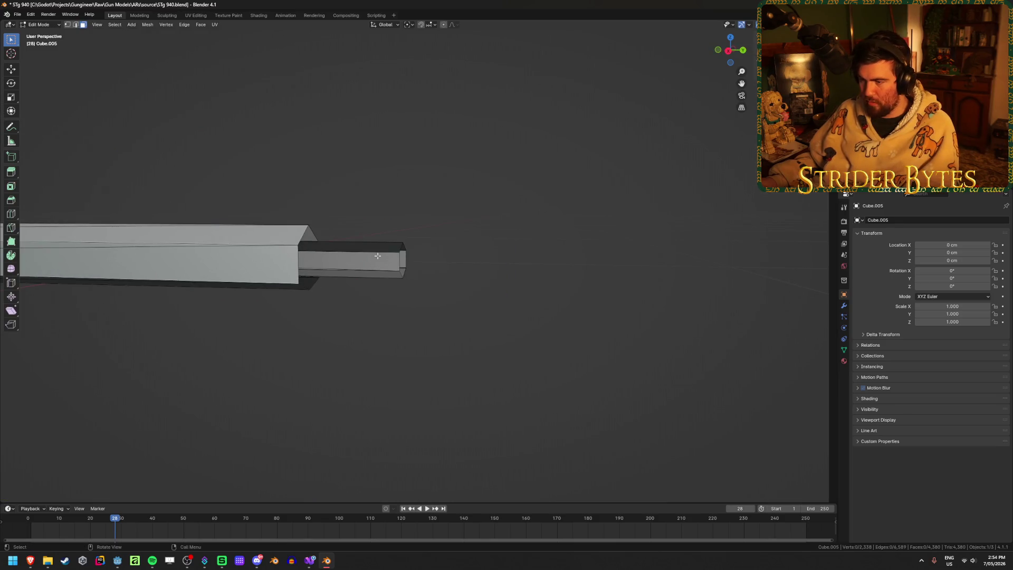
key("KP_3")
key("alt+z")
left_click_drag(379, 221, 434, 333)
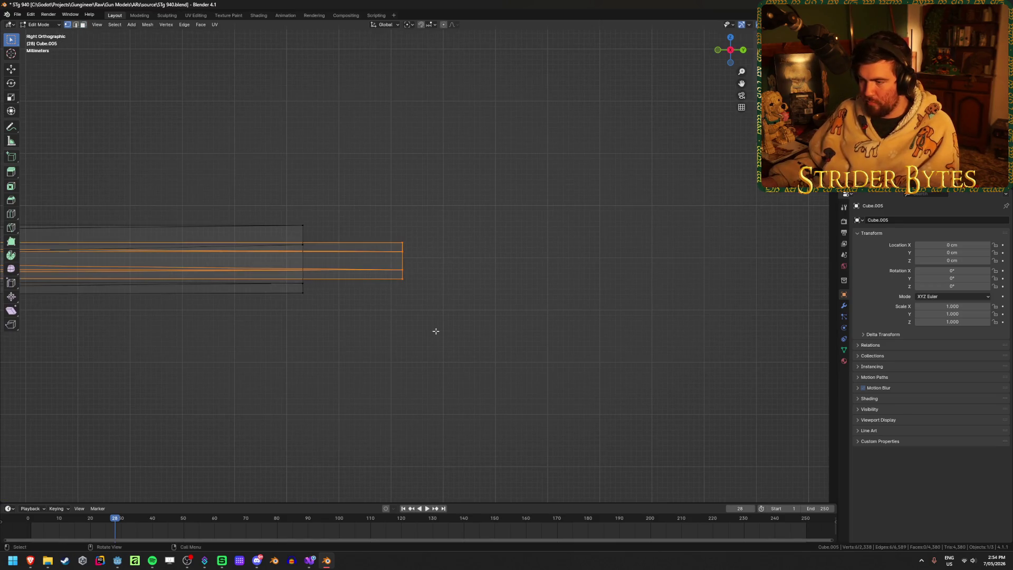
key("g")
key("y")
left_click(410, 331)
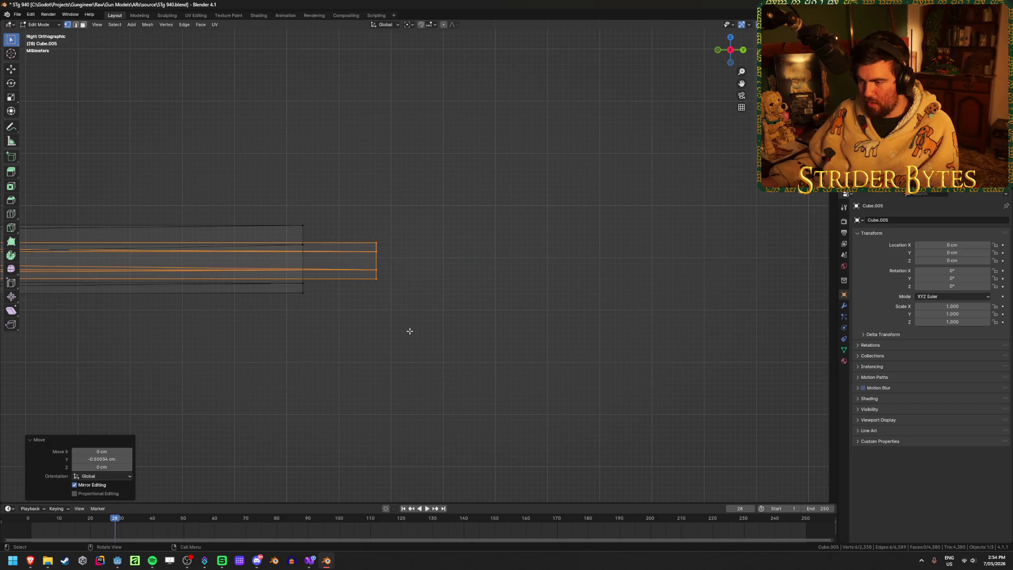
Step: Turn on vertex snapping and snap the outer barrel end flush with the inner end
left_click(427, 25)
left_click(432, 73)
left_click_drag(233, 178, 331, 389)
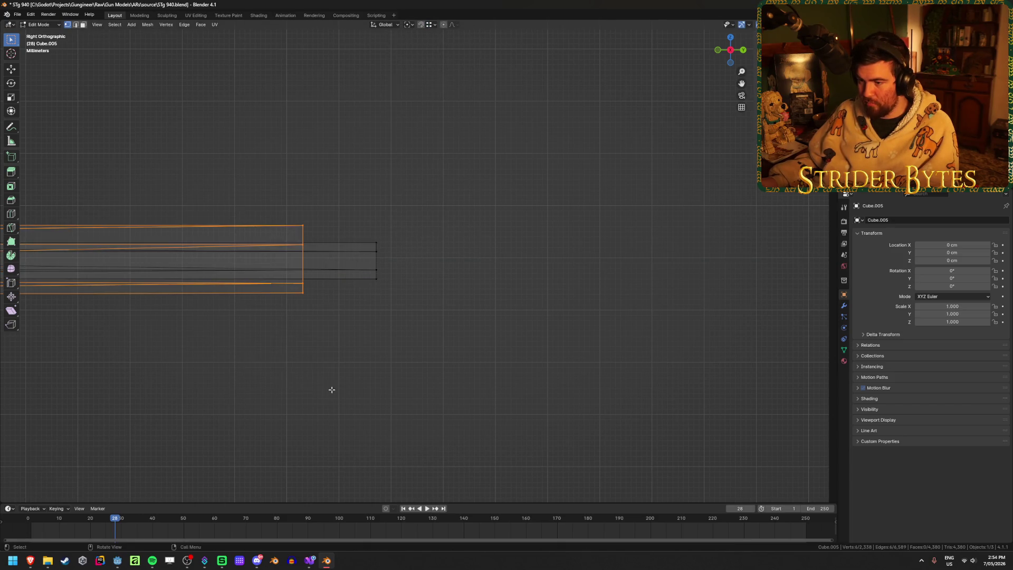
key("g")
key("y")
left_click(375, 258)
middle_click_drag(376, 258, 428, 341)
Step: Bridge the inner and outer barrel end edge loops into a hollow end
key("2")
left_click(379, 248, "alt")
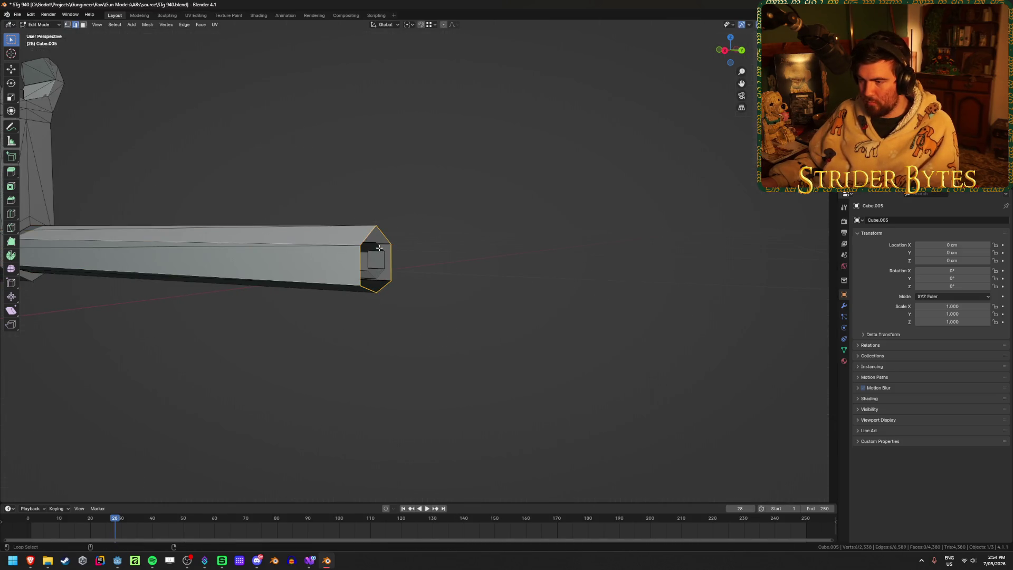
right_click(490, 287)
left_click(465, 310)
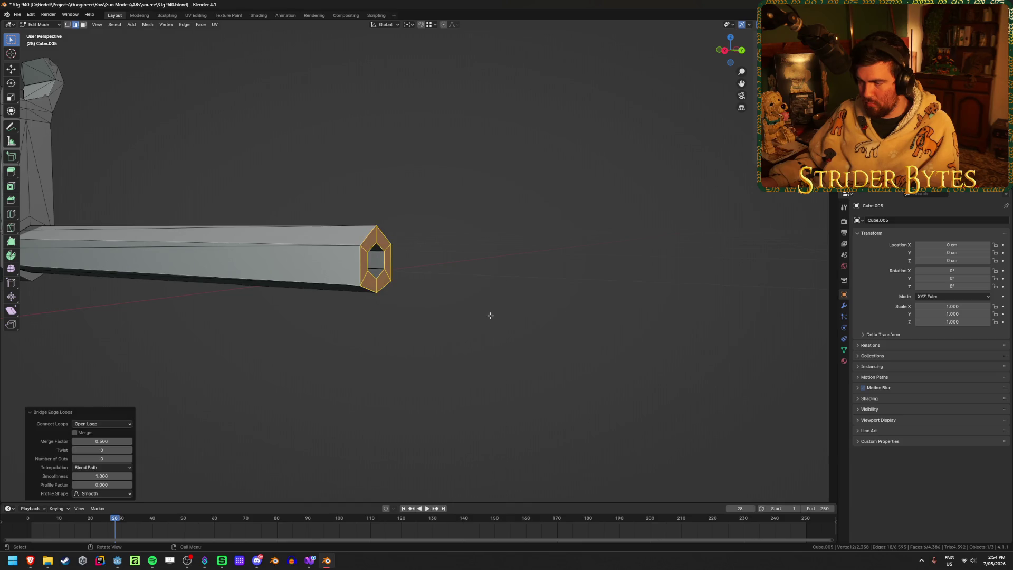
key("Tab")
Step: Undo the bridge and barrel end moves, returning to before the mesh edits
left_click(486, 362)
mouse_move(486, 363)
middle_mouse_down()
mouse_move(430, 346)
mouse_move(407, 350)
mouse_move(437, 355)
mouse_move(413, 374)
mouse_move(377, 275)
middle_mouse_up()
left_click(388, 237)
mouse_move(388, 237)
middle_mouse_down()
mouse_move(410, 306)
mouse_move(405, 339)
mouse_move(395, 330)
middle_mouse_up()
key("Tab")
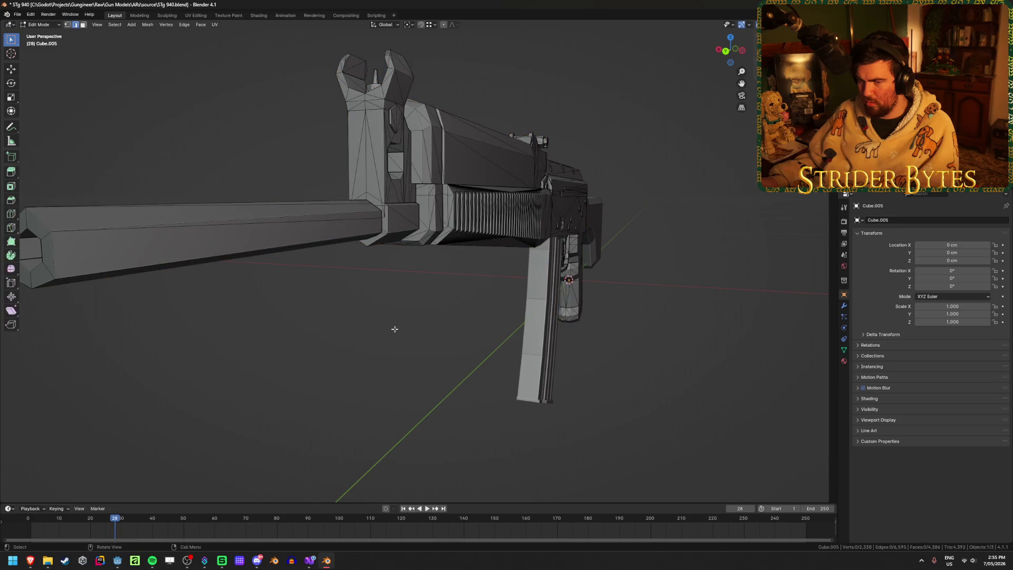
key("ctrl+z")
key("ctrl+z")
key("ctrl+z")
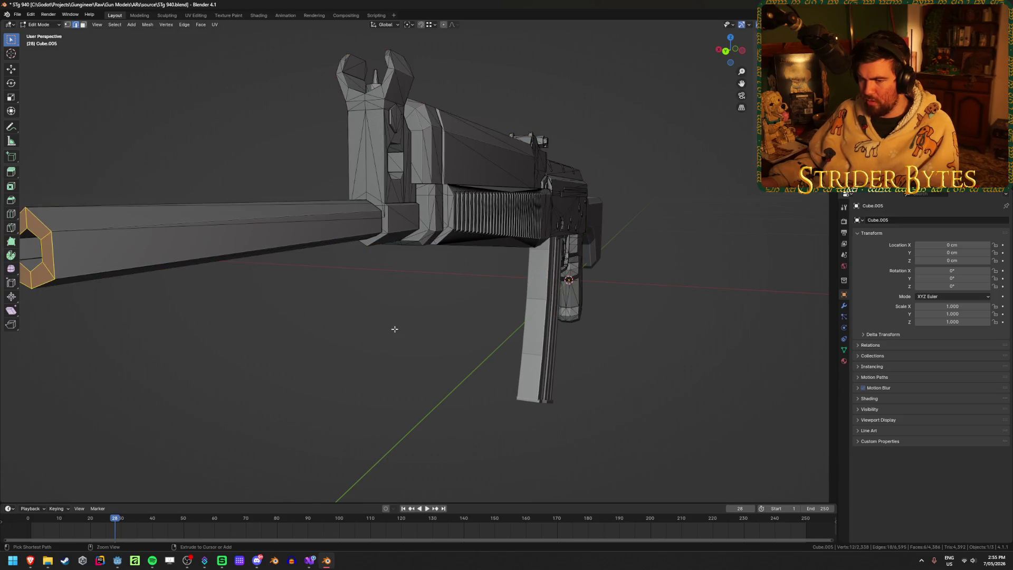
key("ctrl+z")
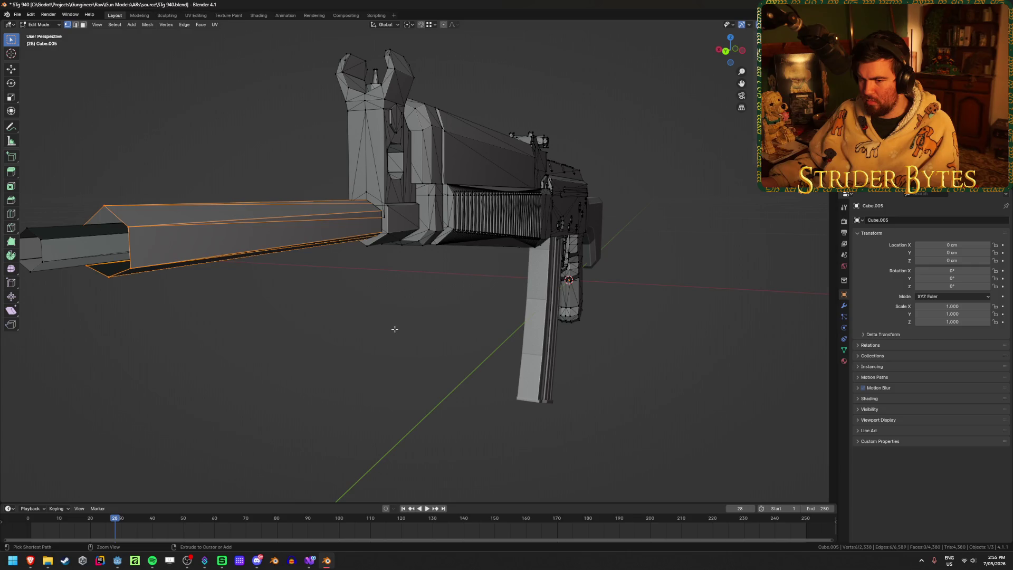
key("ctrl+z")
key("ctrl+z")
key("ctrl+z")
key("ctrl+z")
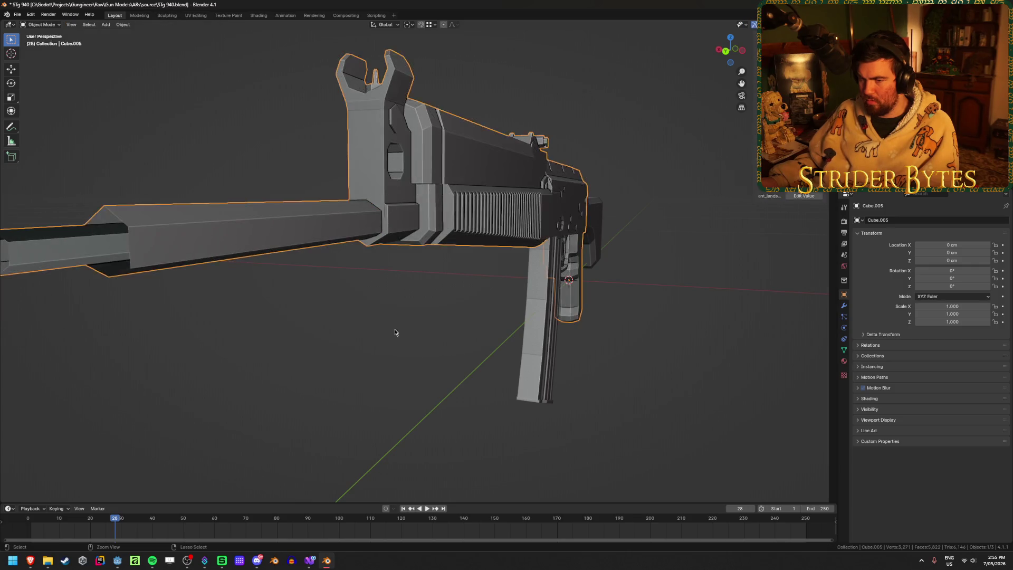
scroll(394, 333, "up", 4)
middle_click_drag(395, 332, 344, 331)
key("ctrl+z")
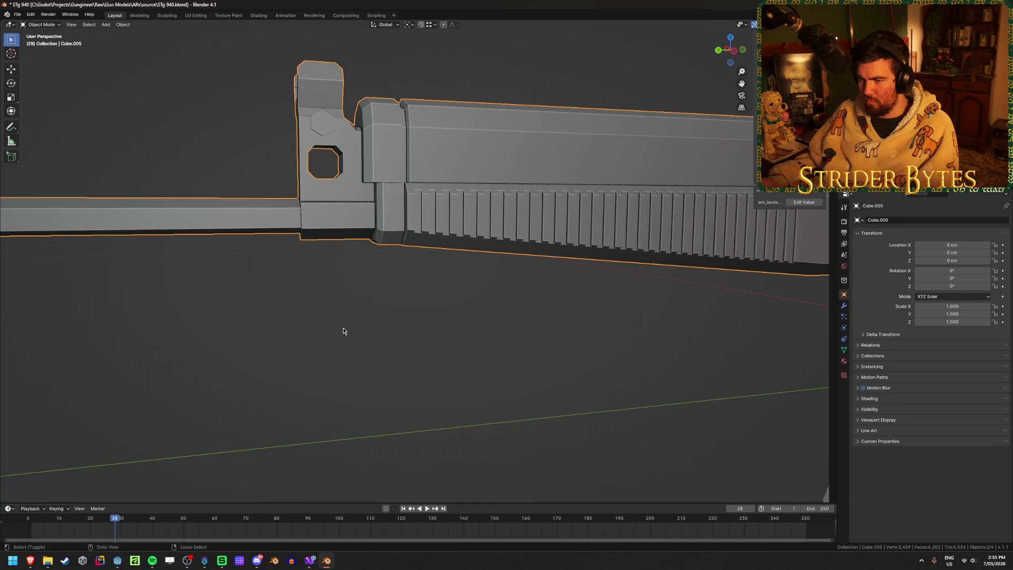
Step: Move the barrel end's lower-right corner vertex 0.1848 cm along Z
key("Tab")
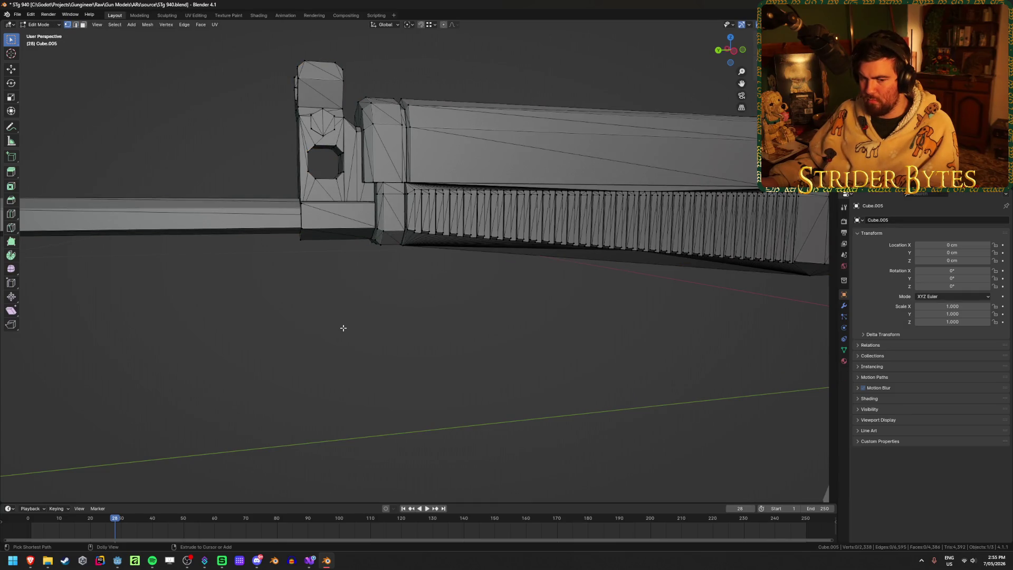
mouse_move(343, 328)
middle_mouse_down()
mouse_move(303, 362)
mouse_move(497, 365)
mouse_move(414, 364)
mouse_move(451, 365)
middle_mouse_up()
key("Tab")
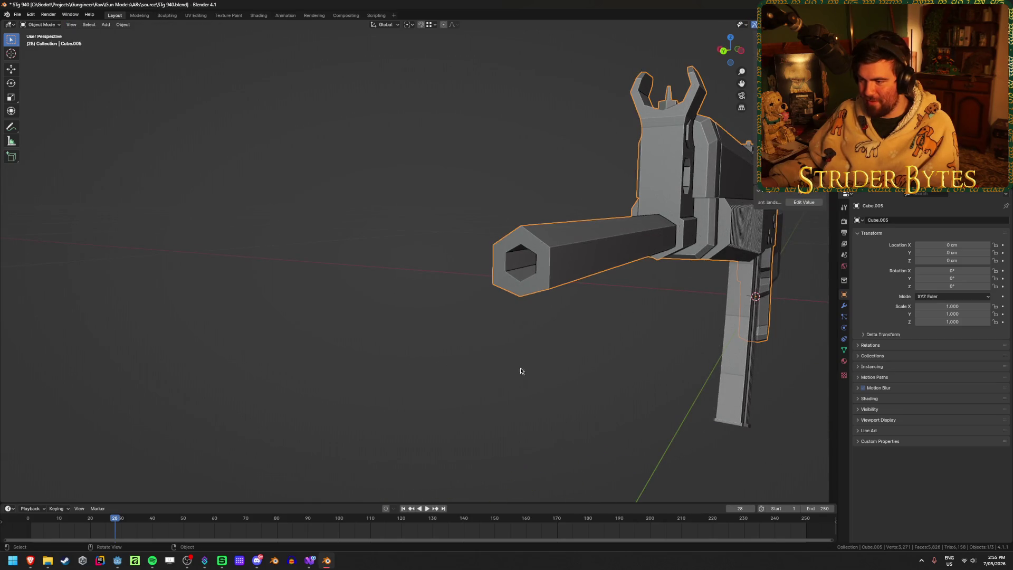
mouse_move(520, 371)
middle_mouse_down()
mouse_move(647, 375)
mouse_move(535, 377)
middle_mouse_up()
key("Tab")
left_click(575, 384)
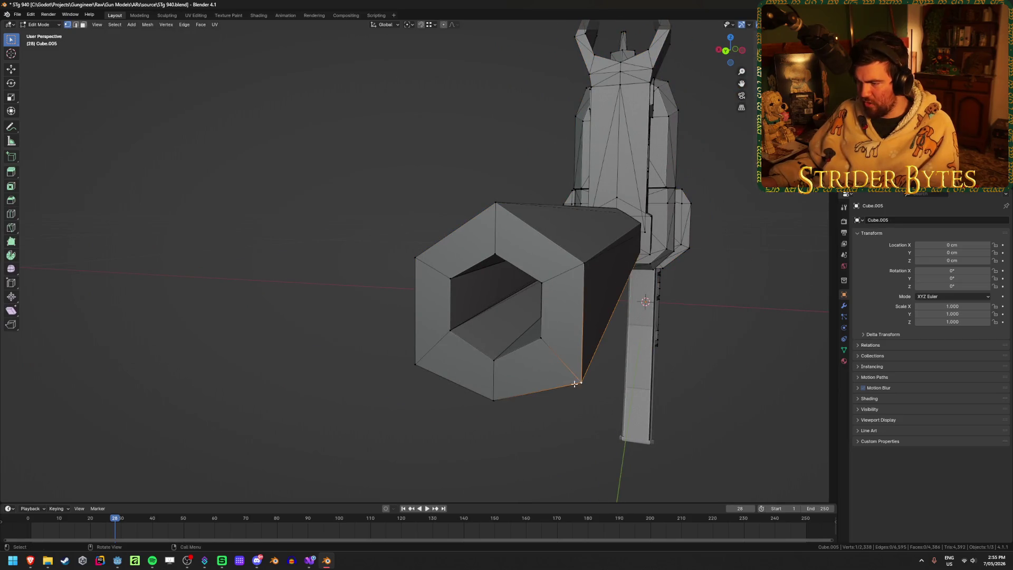
mouse_move(420, 371)
middle_mouse_down()
mouse_move(613, 357)
mouse_move(348, 385)
mouse_move(362, 425)
mouse_move(407, 440)
mouse_move(417, 424)
mouse_move(404, 451)
mouse_move(402, 330)
middle_mouse_up()
key("g")
key("z")
left_click(613, 343)
key("Tab")
Step: Return to a side view of the barrel end and unhide the muzzle brake
key("shift+z")
key("shift+z")
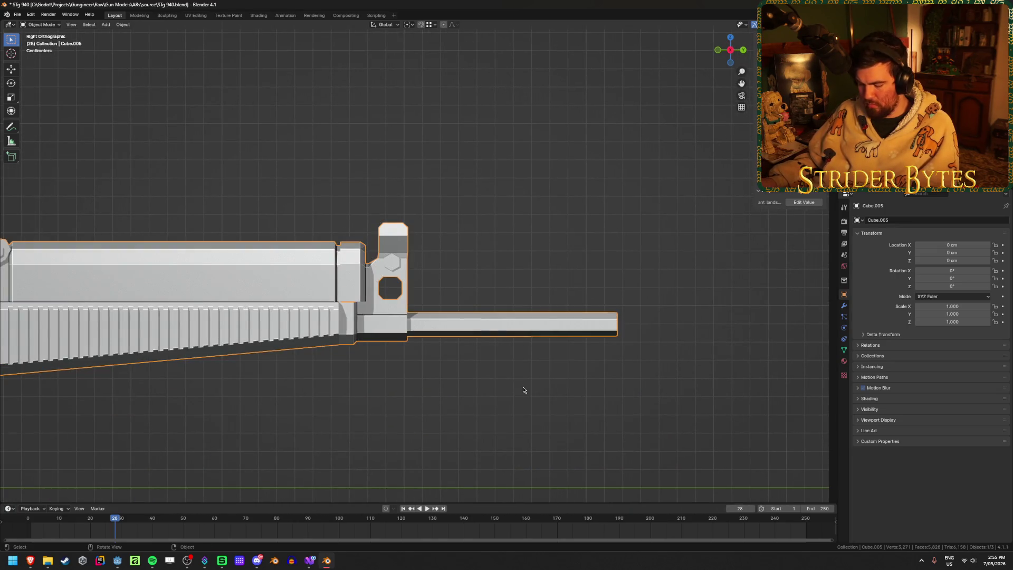
scroll(524, 391, "up", 2)
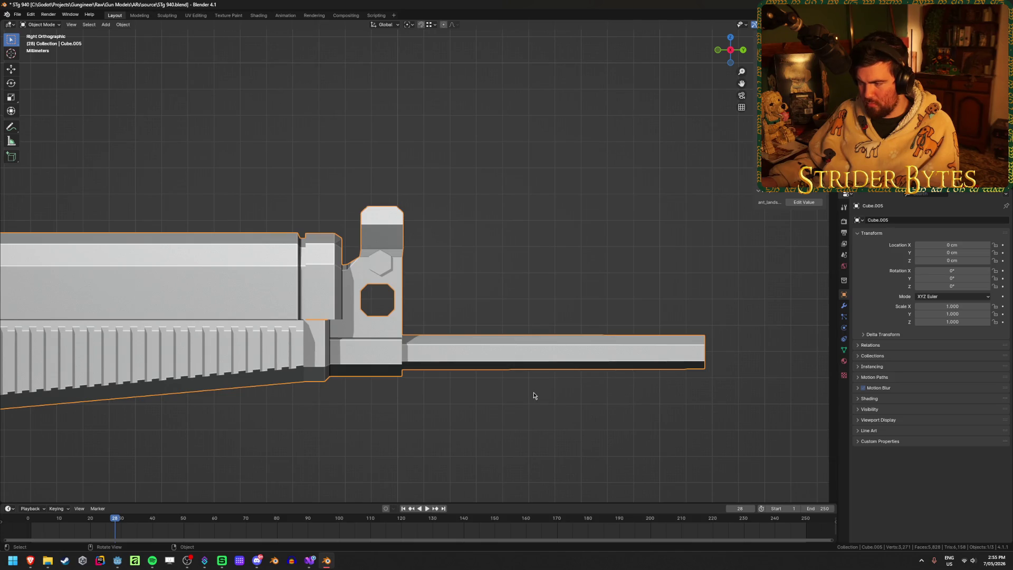
middle_click_drag(534, 395, 452, 357, "shift")
key("alt+h")
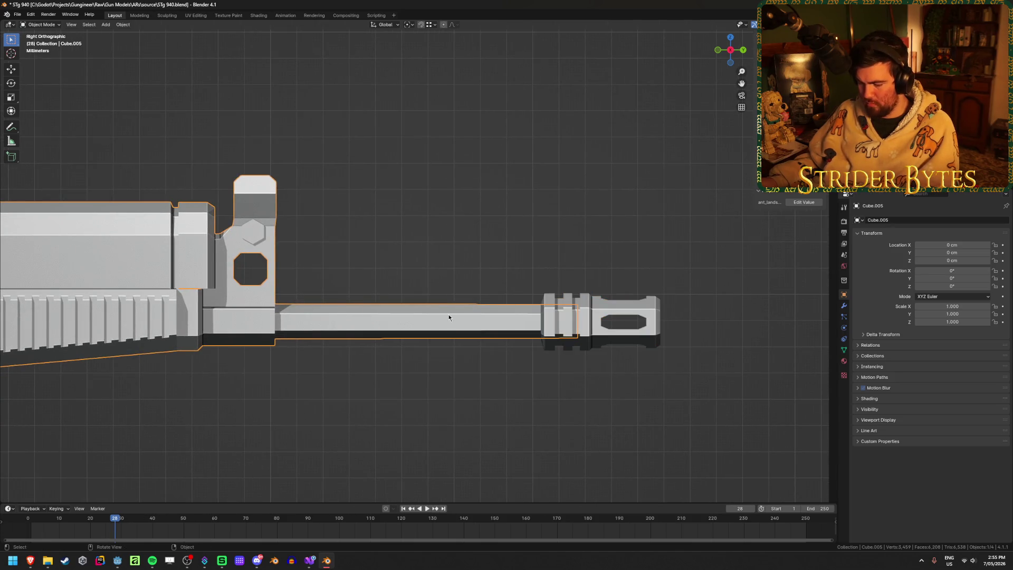
Step: Isolate the muzzle brake and bridge its bore edge loops
key("h")
mouse_move(449, 316)
middle_mouse_down()
mouse_move(359, 296)
mouse_move(211, 296)
mouse_move(393, 236)
mouse_move(298, 255)
mouse_move(320, 274)
middle_mouse_up()
key("KP_Decimal")
key("Tab")
key("2")
right_click(375, 280)
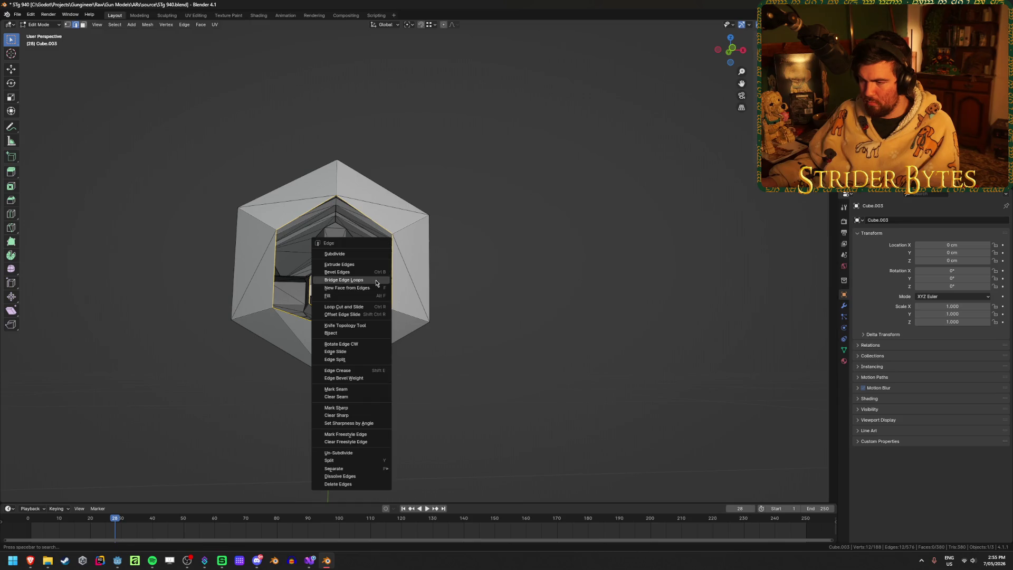
left_click(372, 276)
key("Tab")
Step: Move a single vertex on the muzzle brake's bore vertically
mouse_move(477, 301)
middle_mouse_down()
mouse_move(555, 331)
mouse_move(539, 312)
mouse_move(556, 299)
mouse_move(572, 319)
mouse_move(525, 324)
mouse_move(565, 319)
middle_mouse_up()
key("Tab")
left_click(336, 345)
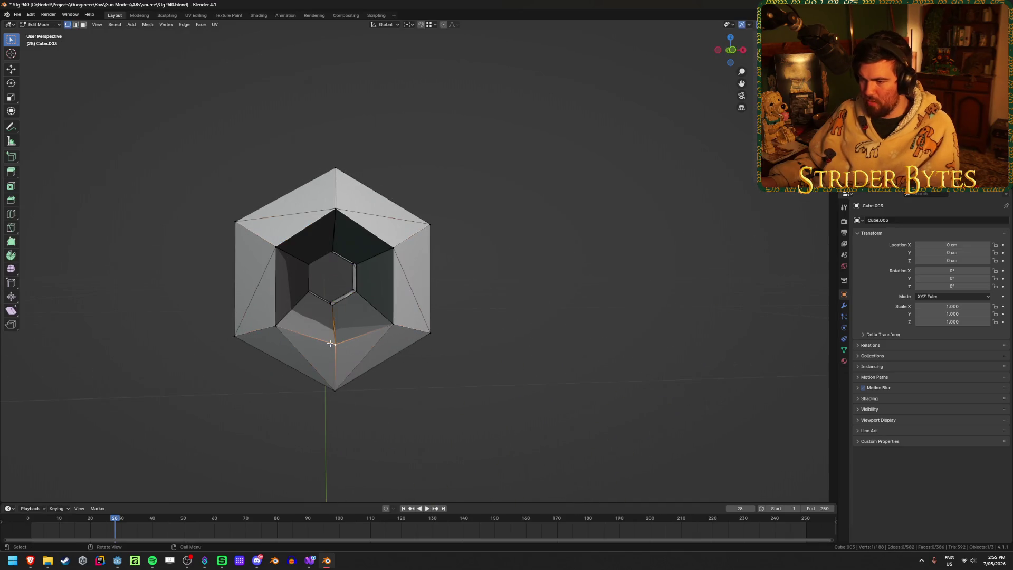
key("g")
key("z")
left_click(523, 357)
mouse_move(523, 358)
middle_mouse_down()
mouse_move(450, 350)
mouse_move(447, 341)
middle_mouse_up()
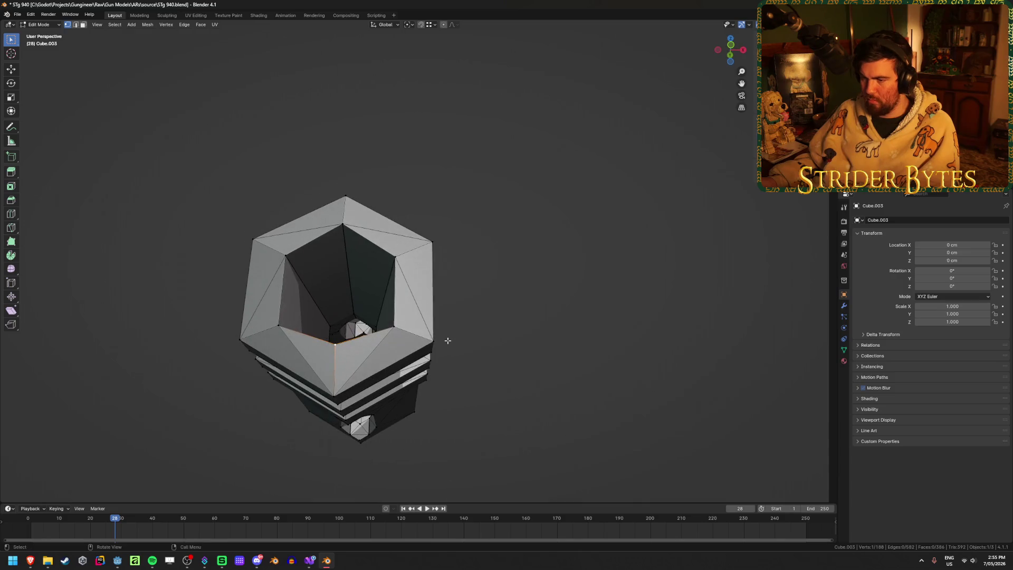
Step: Raise that vertex again along Z (0.13754 cm) and return to Object Mode
key("g")
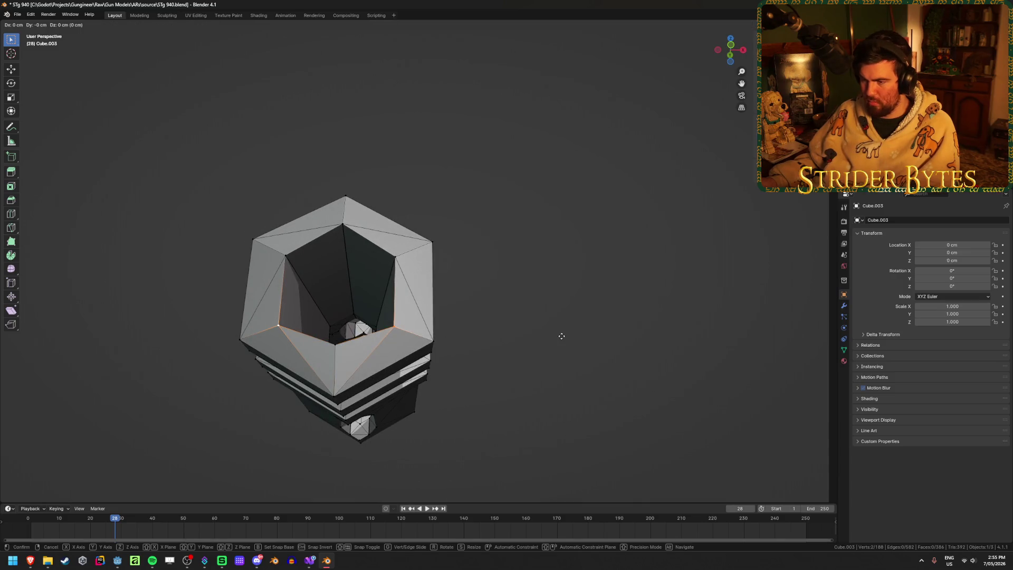
key("z")
left_click(561, 323)
middle_click_drag(561, 323, 521, 355)
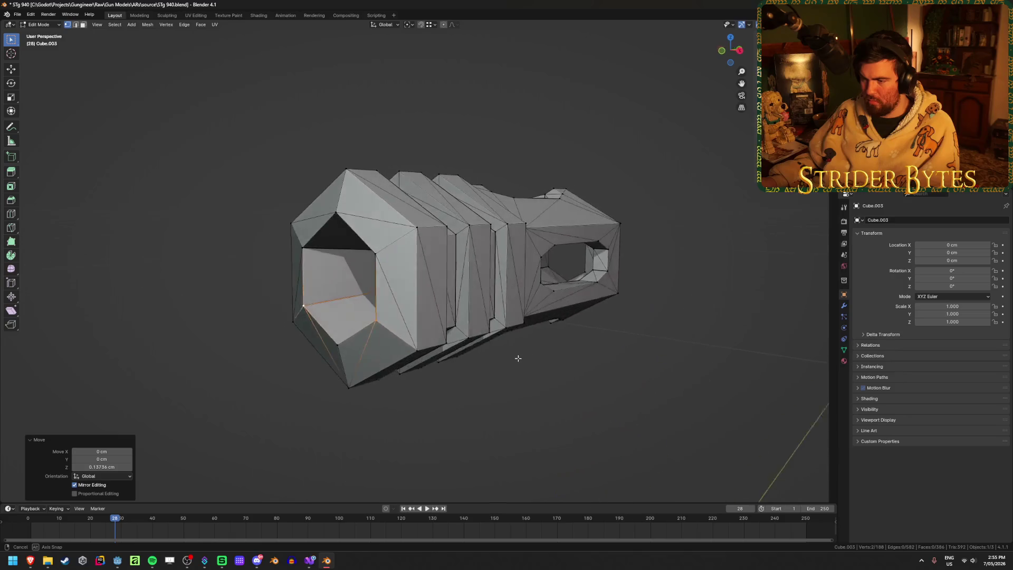
key("Tab")
scroll(600, 402, "down", 3)
mouse_move(601, 403)
middle_mouse_down()
mouse_move(470, 402)
mouse_move(549, 403)
middle_mouse_up()
Step: Unhide all parts and select the linked barrel, front sight and handguard pieces
key("alt+h")
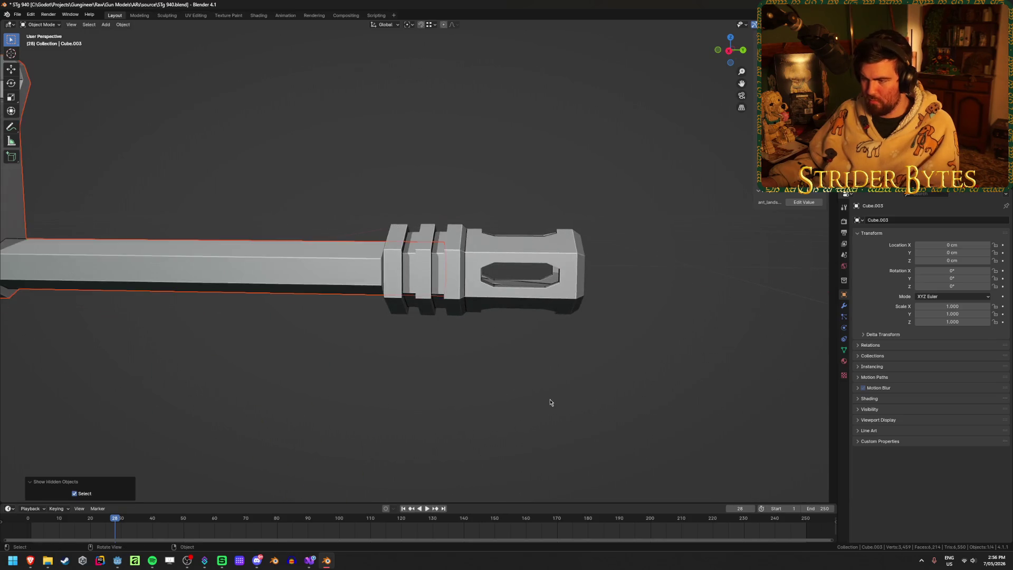
scroll(387, 389, "down", 2)
mouse_move(387, 389)
middle_mouse_down()
mouse_move(509, 391)
mouse_move(362, 389)
mouse_move(464, 379)
middle_mouse_up()
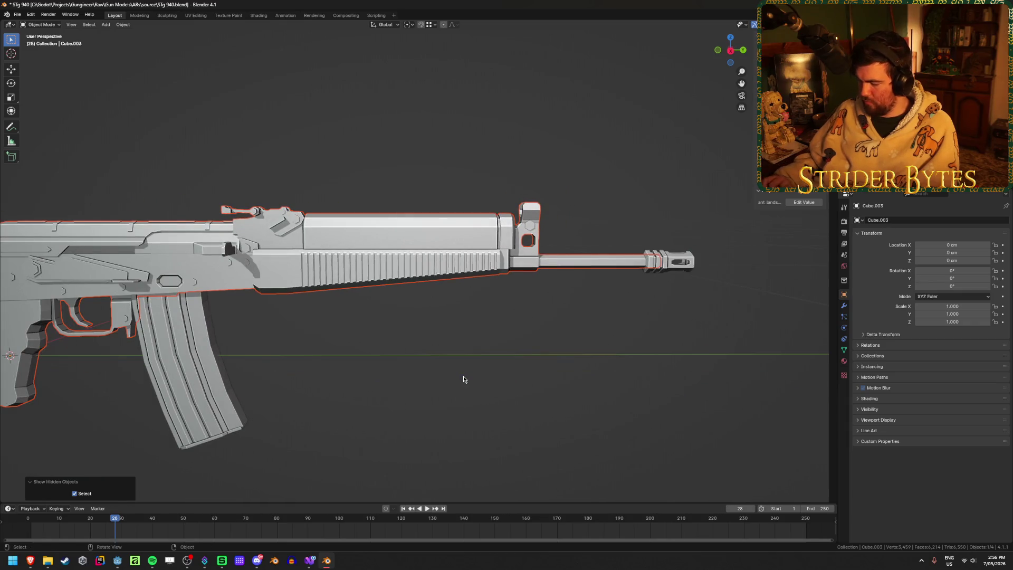
key("KP_3")
key("Tab")
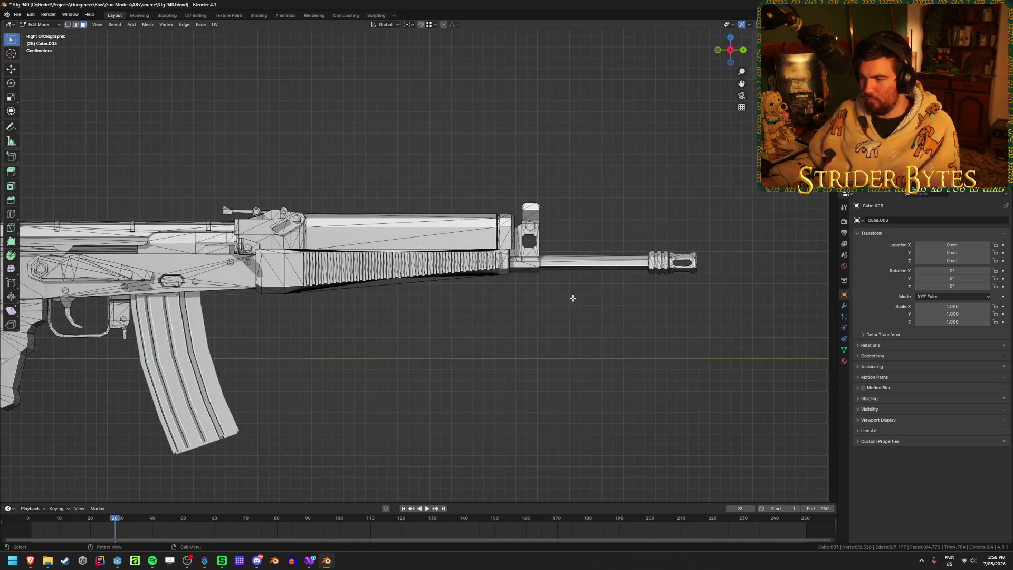
key("l")
middle_click_drag(561, 281, 515, 327)
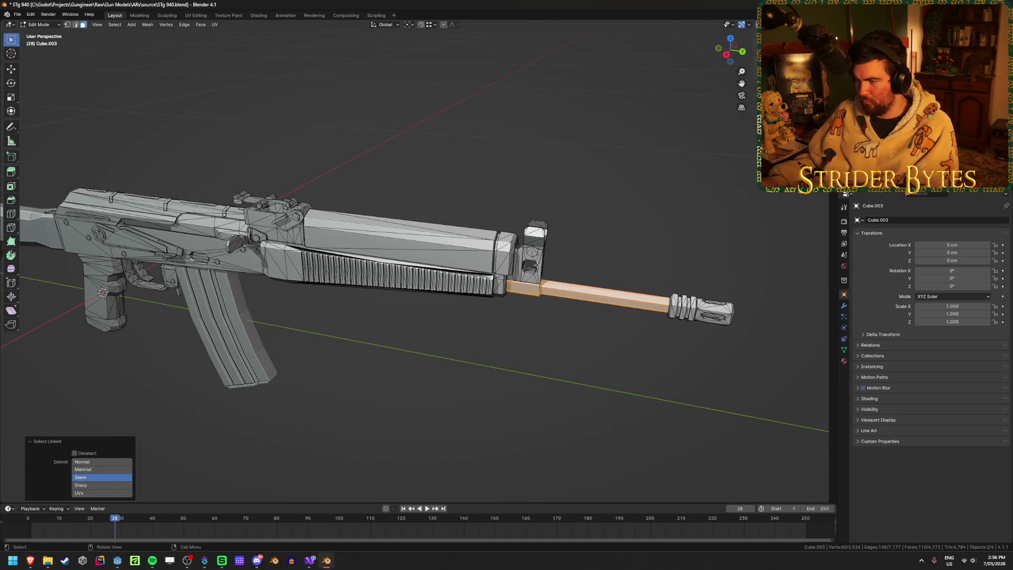
key("l")
key("l")
mouse_move(512, 252)
middle_mouse_down()
mouse_move(377, 274)
mouse_move(531, 259)
mouse_move(402, 307)
mouse_move(368, 307)
mouse_move(618, 260)
mouse_move(549, 274)
mouse_move(526, 331)
middle_mouse_up()
key("l")
key("l")
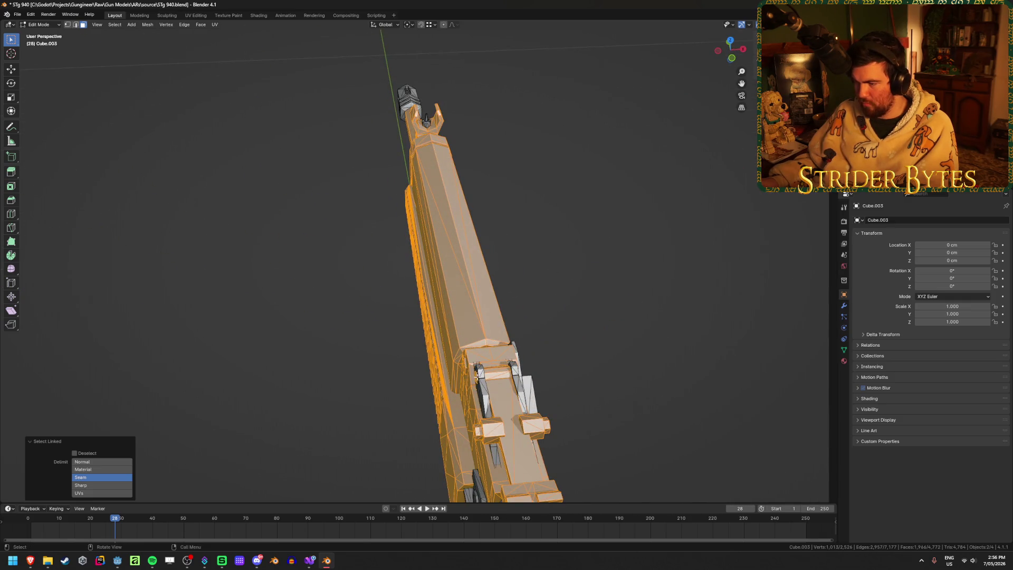
key("l")
mouse_move(517, 379)
middle_mouse_down()
mouse_move(350, 327)
mouse_move(407, 344)
mouse_move(563, 346)
mouse_move(488, 312)
mouse_move(199, 332)
middle_mouse_up()
Step: Add the inner barrel tube in wireframe, check by hiding, then separate the selection
key("h")
key("alt+h")
scroll(507, 322, "up", 3)
key("shift+z")
key("l")
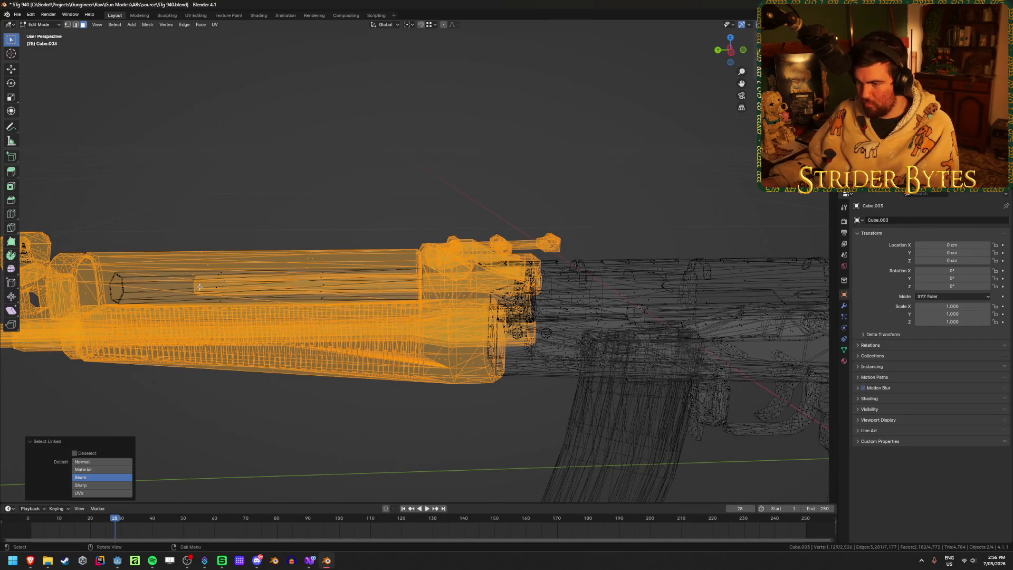
key("l")
key("shift+z")
key("h")
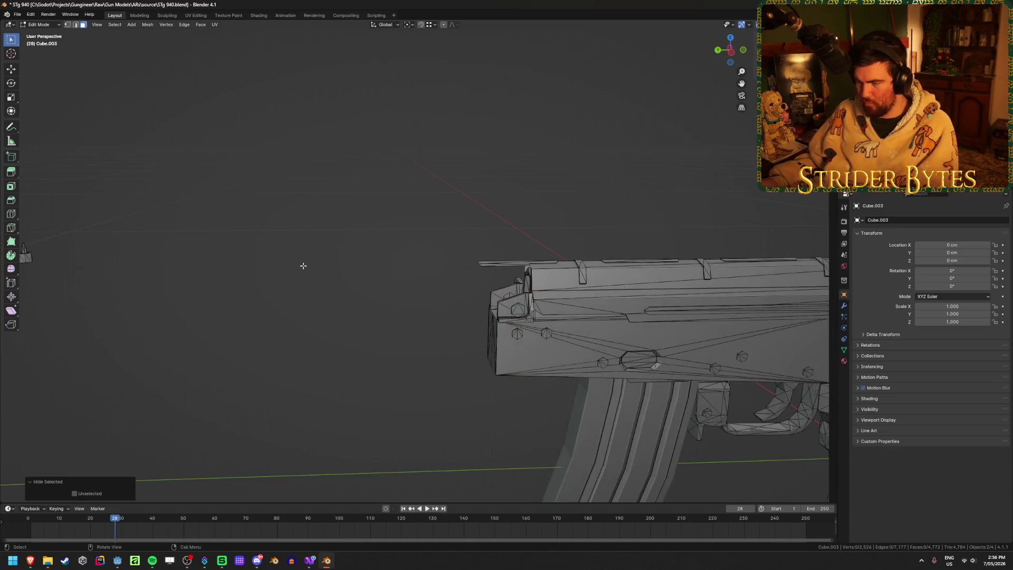
mouse_move(303, 265)
middle_mouse_down()
mouse_move(362, 256)
mouse_move(455, 264)
mouse_move(267, 350)
mouse_move(305, 352)
middle_mouse_up()
key("alt+h")
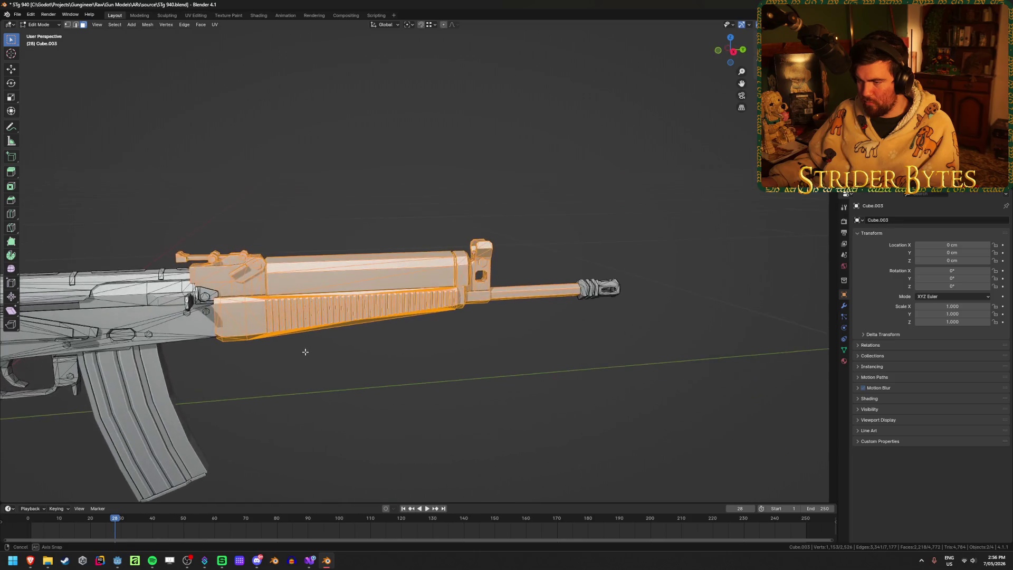
left_click(302, 353)
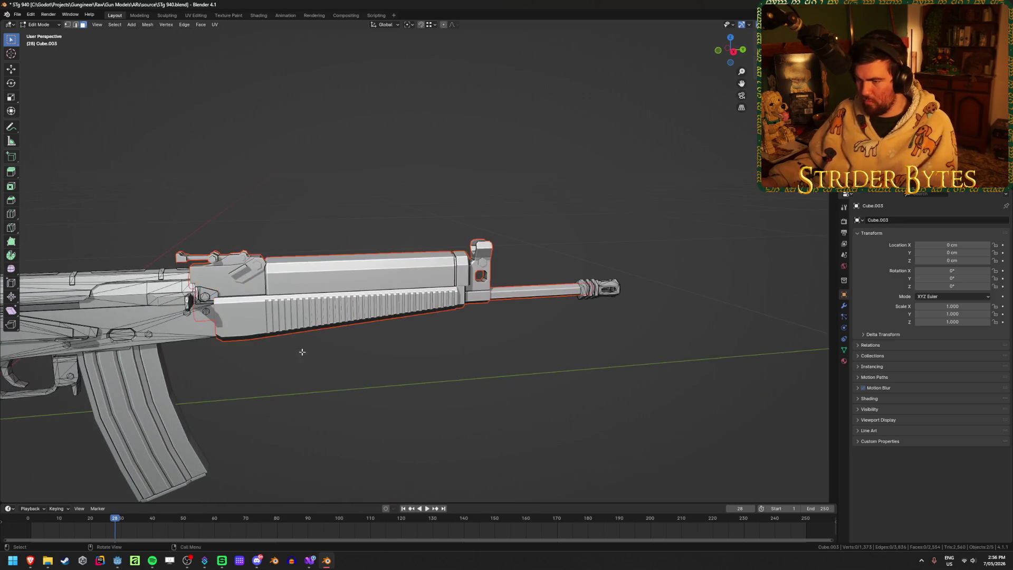
scroll(459, 363, "up", 5)
Step: Hide the handguard and barrel object, then enter mesh editing on the receiver Cube.005
key("Tab")
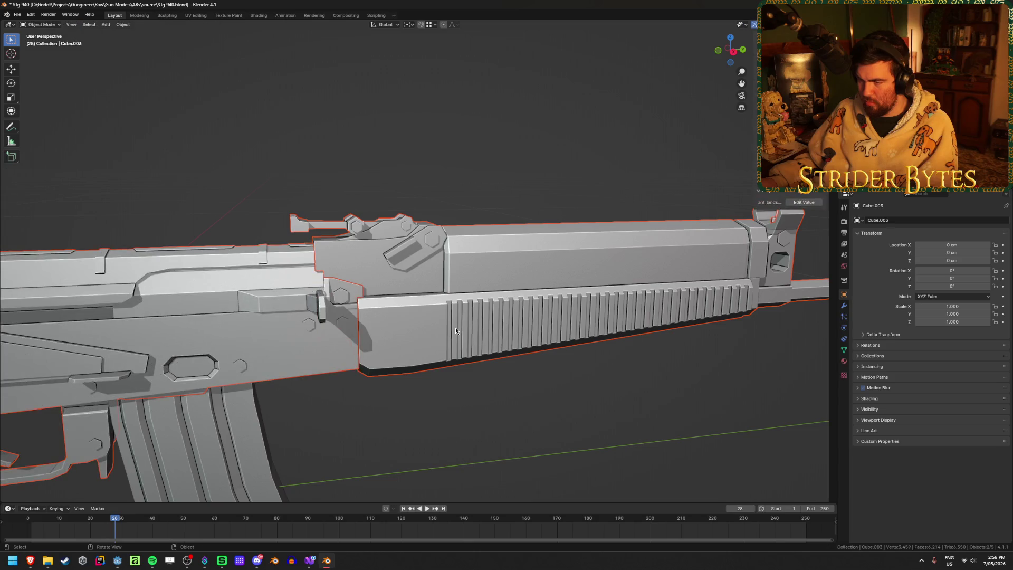
left_click(455, 327)
key("h")
left_click(346, 245)
key("Tab")
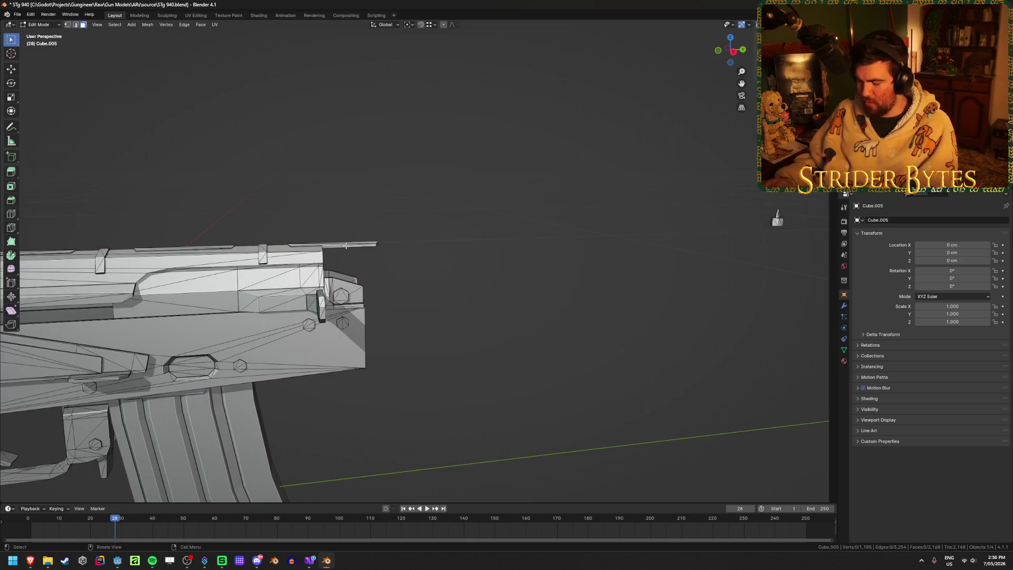
Step: In right side orthographic X-ray view, box-select the top rail's front tip vertices
key("KP_1")
key("KP_3")
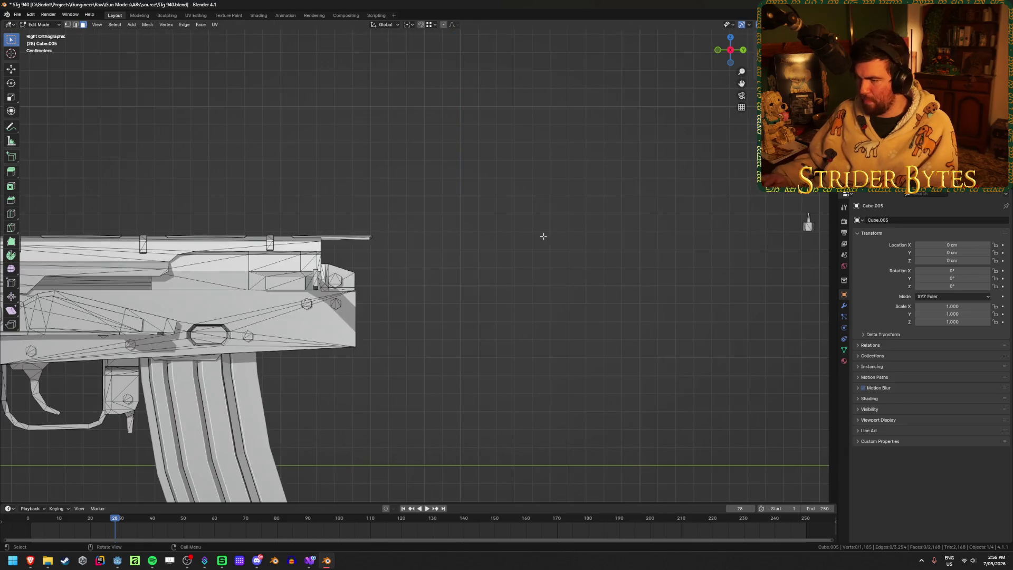
scroll(544, 237, "up", 3)
scroll(541, 358, "down", 1)
key("alt+z")
scroll(540, 357, "up", 3)
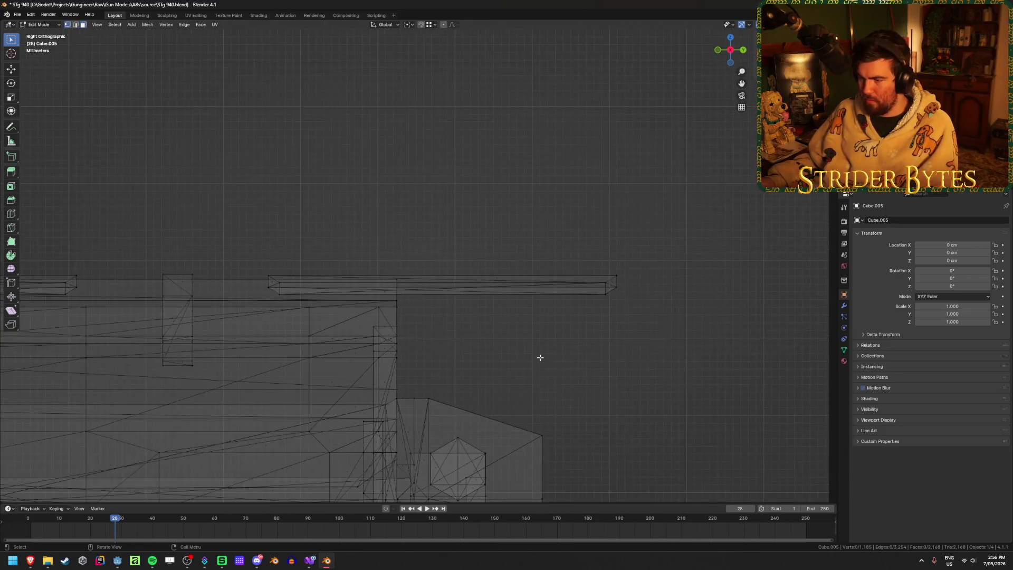
key("alt+z")
key("alt+z")
key("1")
left_click_drag(568, 227, 654, 342)
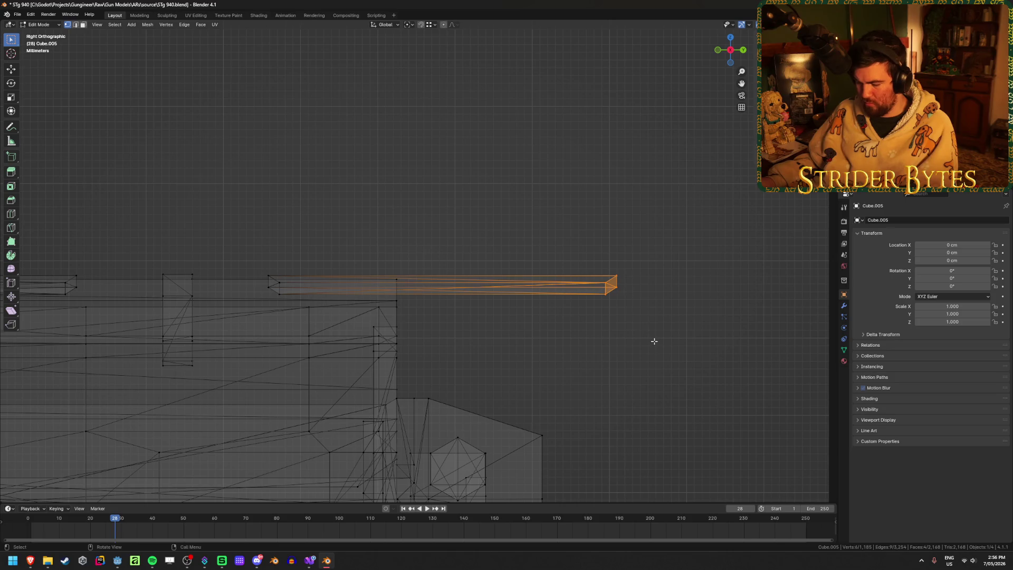
Step: Slide the rail tip back along Y until flush with the receiver, then return to Object Mode
key("g")
key("y")
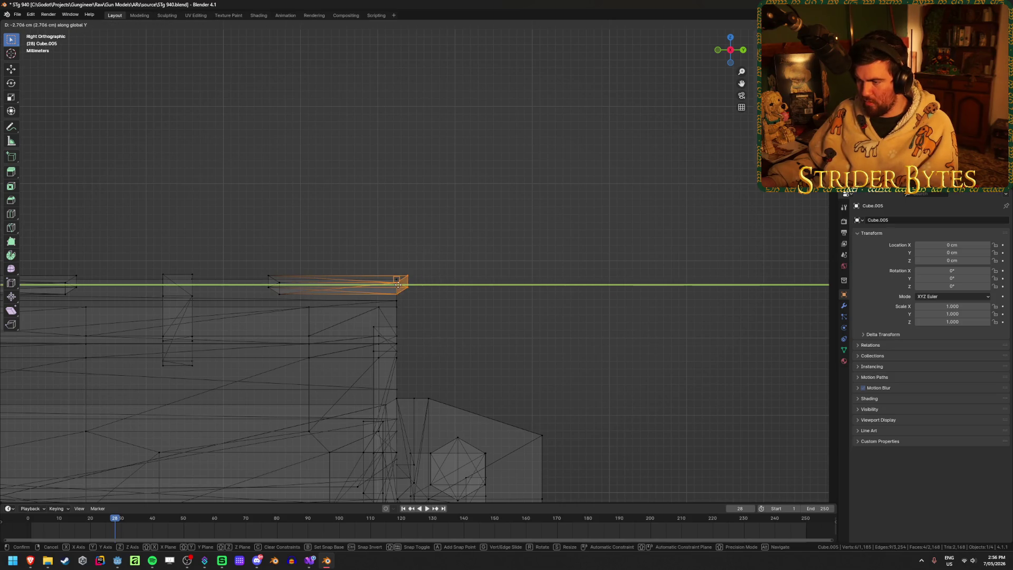
left_click(388, 280)
key("g")
key("y")
left_click(393, 280)
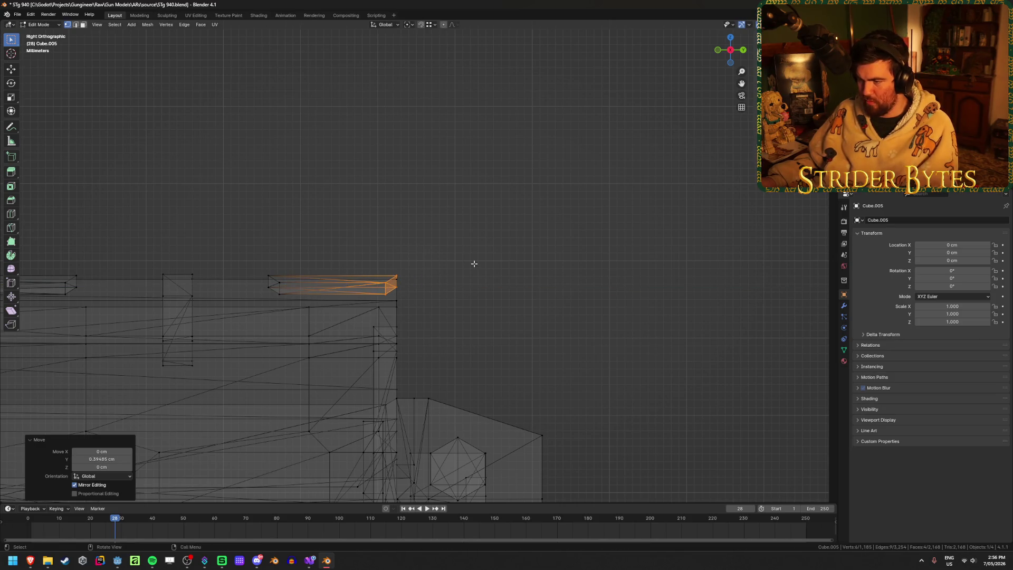
key("Tab")
key("alt+z")
Step: Inspect the trimmed rail, then re-edit the receiver in right side X-ray view
mouse_move(476, 265)
middle_mouse_down()
mouse_move(473, 294)
mouse_move(526, 284)
mouse_move(518, 289)
middle_mouse_up()
scroll(525, 284, "down", 5)
scroll(474, 261, "up", 5)
scroll(517, 288, "down", 1)
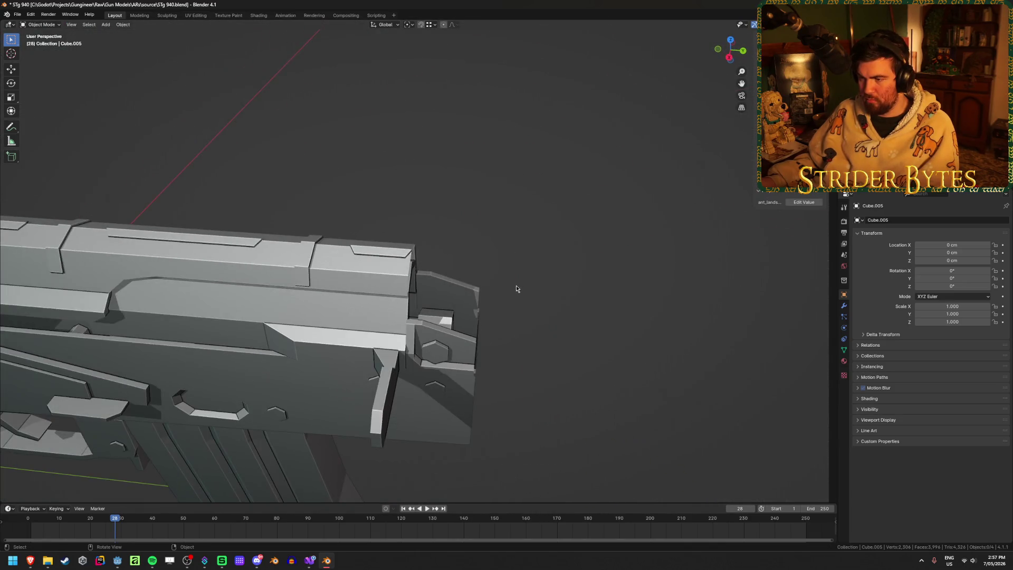
scroll(516, 288, "up", 5)
left_click(360, 236)
key("Tab")
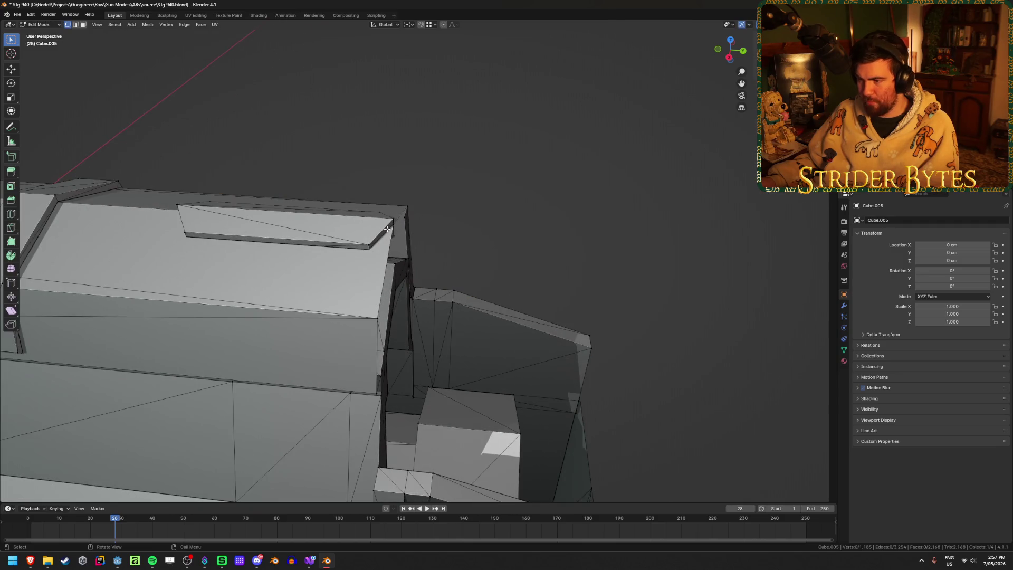
key("KP_1")
key("KP_3")
key("alt+z")
Step: Select the second top piece's front-end vertices and move them along Y
scroll(418, 216, "up", 4)
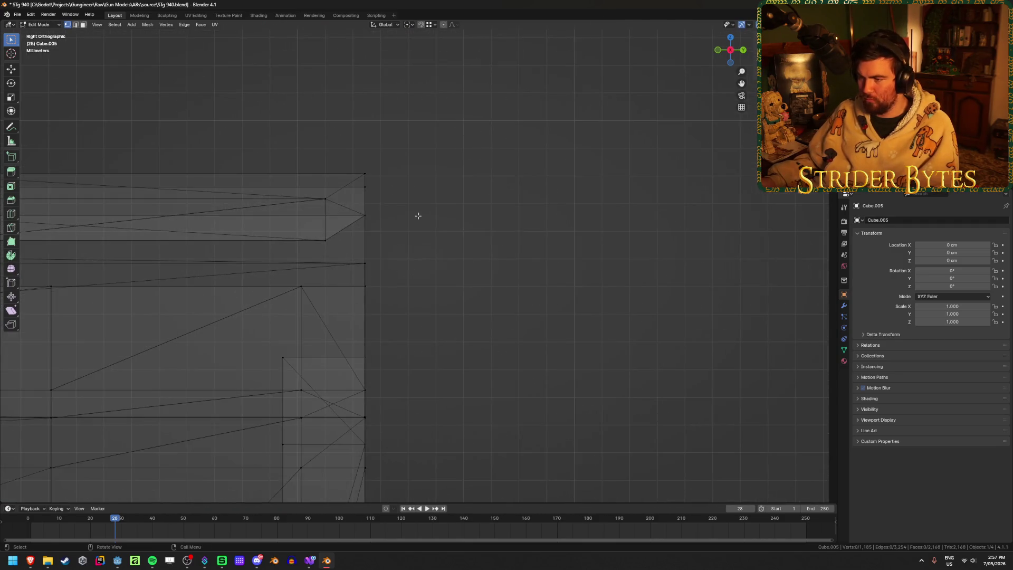
key("ctrl+z")
key("ctrl+shift+z")
key("ctrl+shift+z")
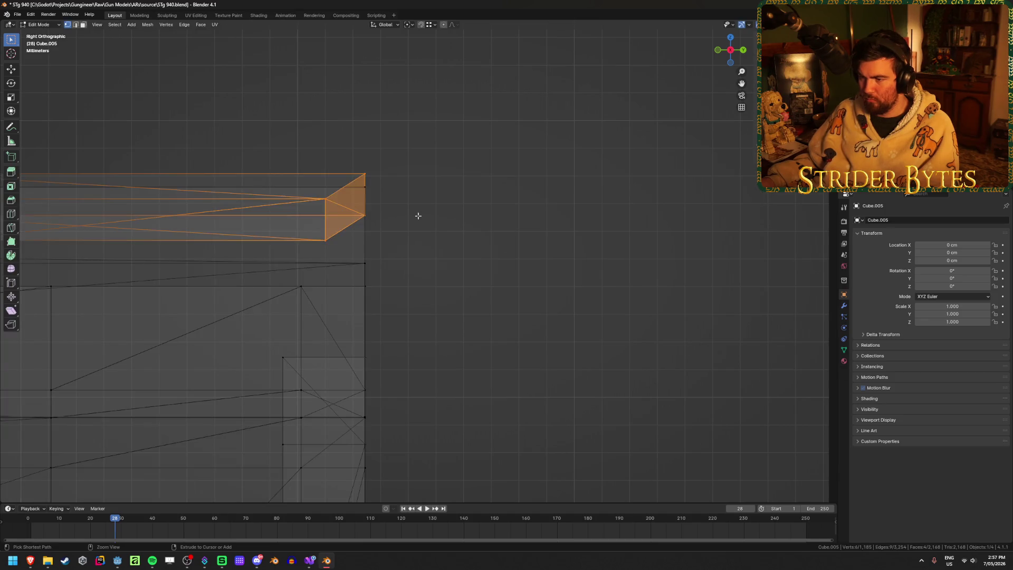
middle_click_drag(217, 260, 344, 274, "shift")
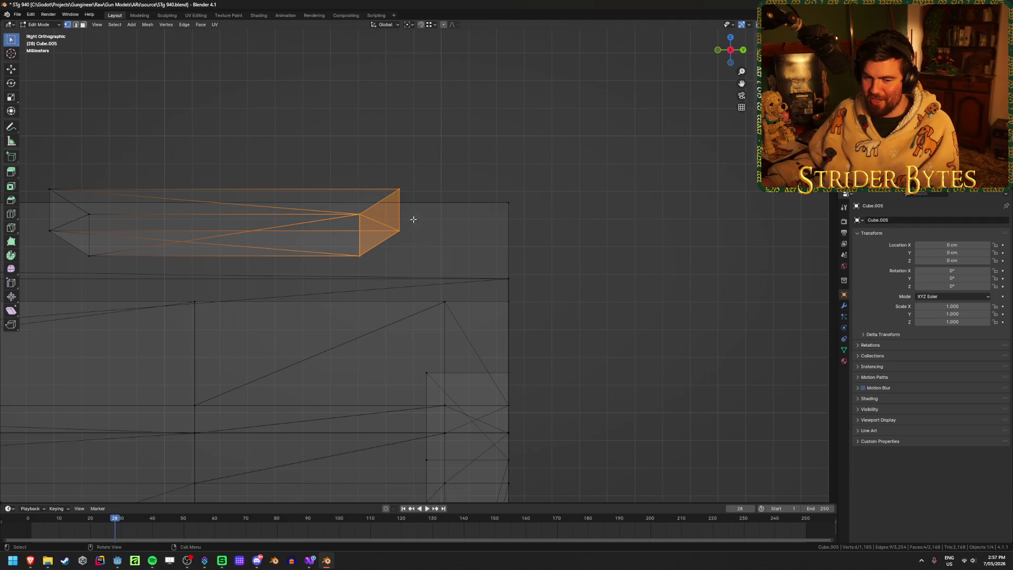
left_click_drag(425, 172, 385, 274)
key("g")
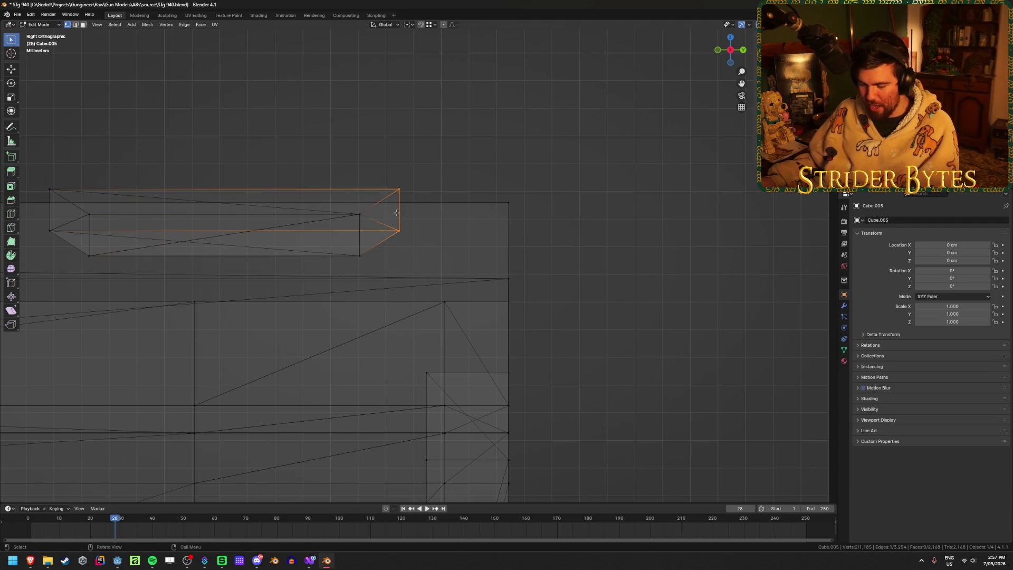
key("y")
left_click(360, 215)
Step: Reselect that front end, move it along Y flush with the edge, and clear the selection
left_click_drag(502, 165, 340, 320)
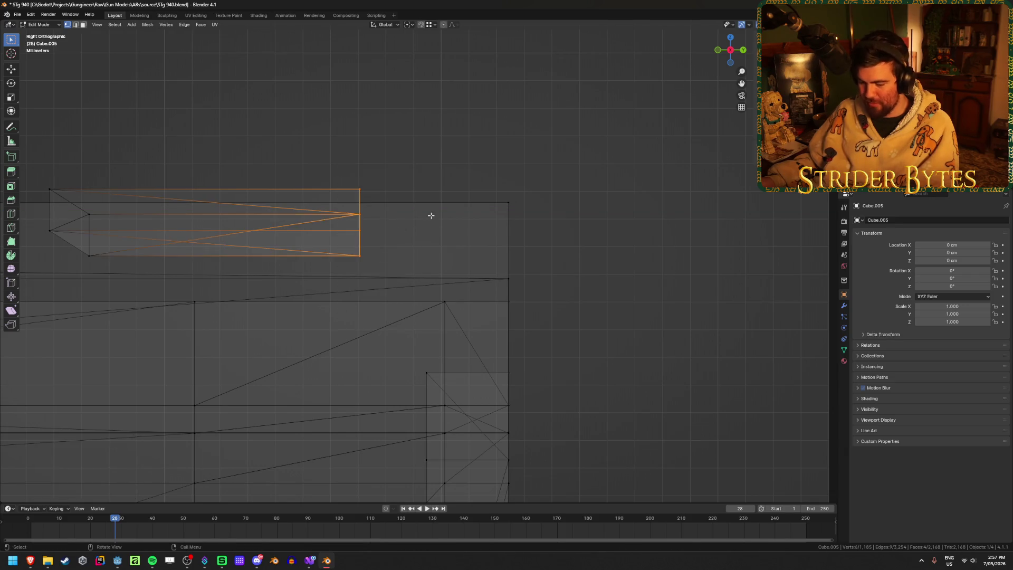
key("g")
key("y")
left_click(509, 207)
key("alt+a")
mouse_move(581, 300)
middle_mouse_down()
mouse_move(439, 315)
mouse_move(502, 282)
middle_mouse_up()
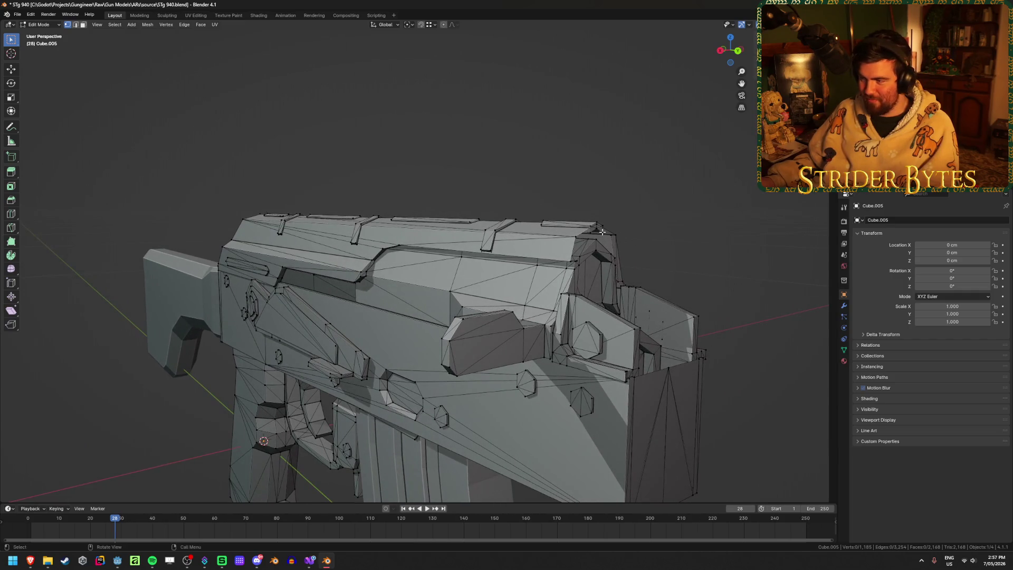
key("KP_Decimal")
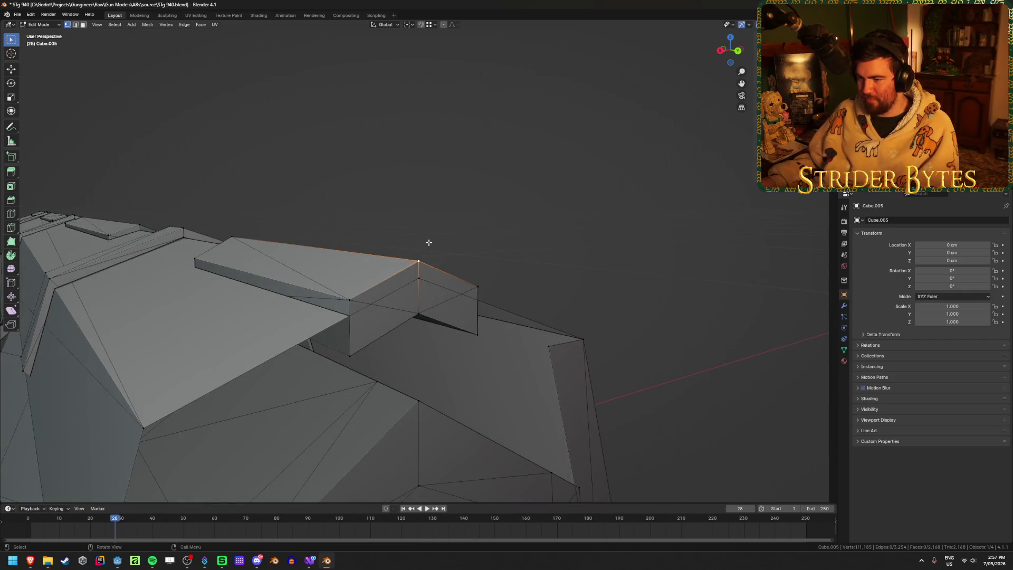
Step: Return to Object Mode and deselect everything to review the finished rifle
key("Tab")
mouse_move(526, 227)
middle_mouse_down()
mouse_move(548, 219)
mouse_move(505, 257)
middle_mouse_up()
scroll(457, 283, "down", 3)
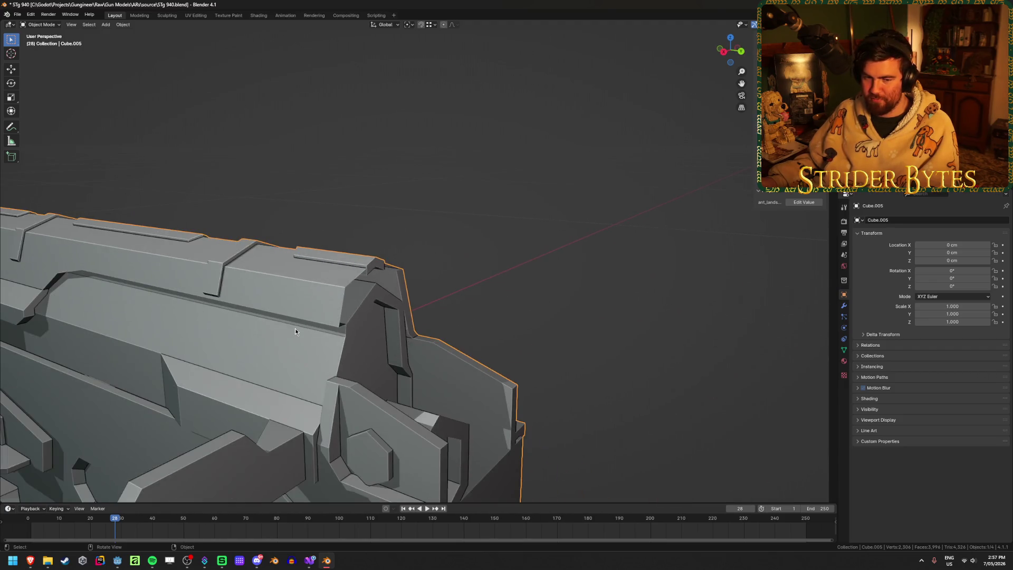
scroll(256, 315, "down", 8)
left_click(283, 314)
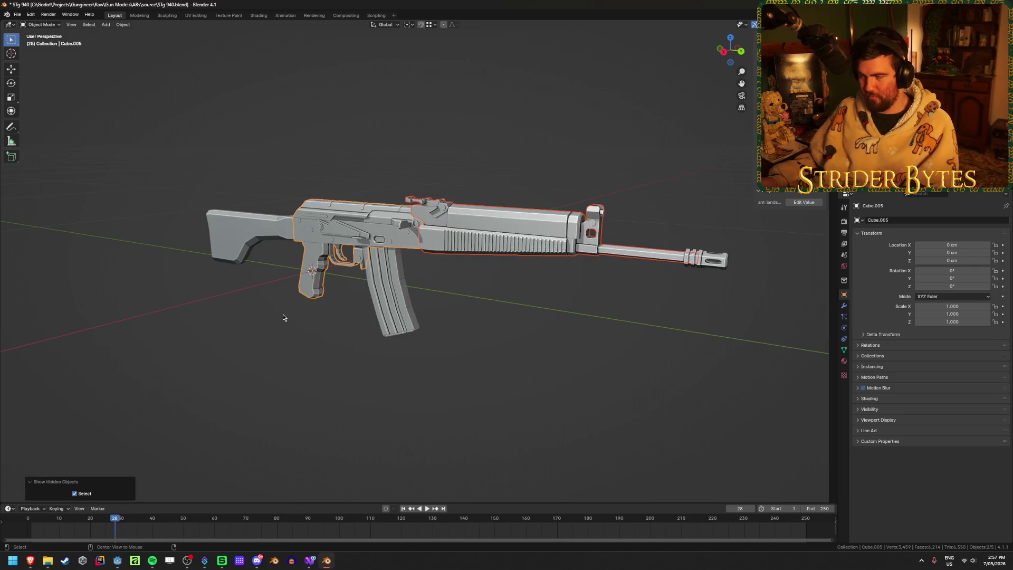
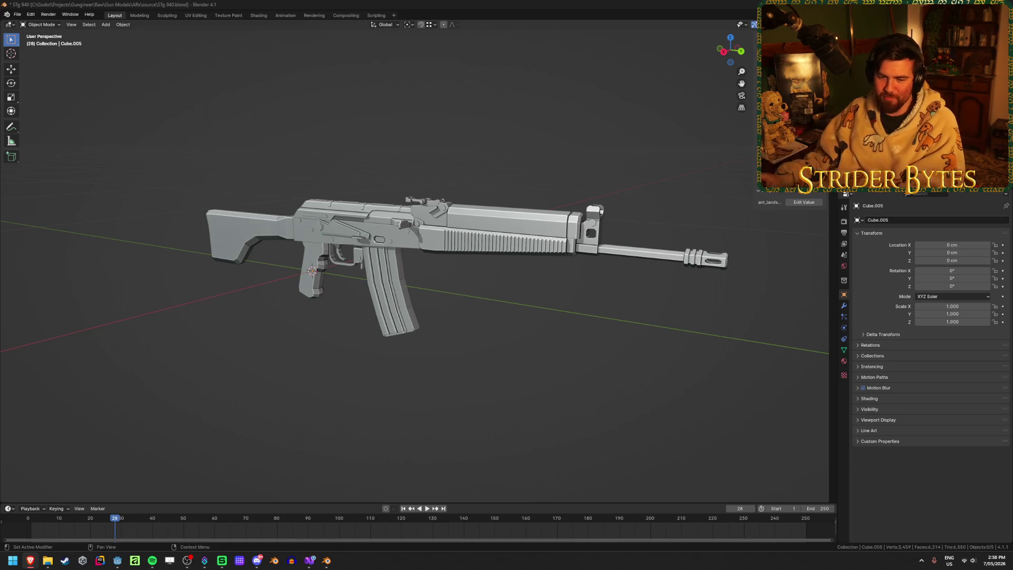
Step: Save the STg 940.blend rifle file
key("ctrl+s")
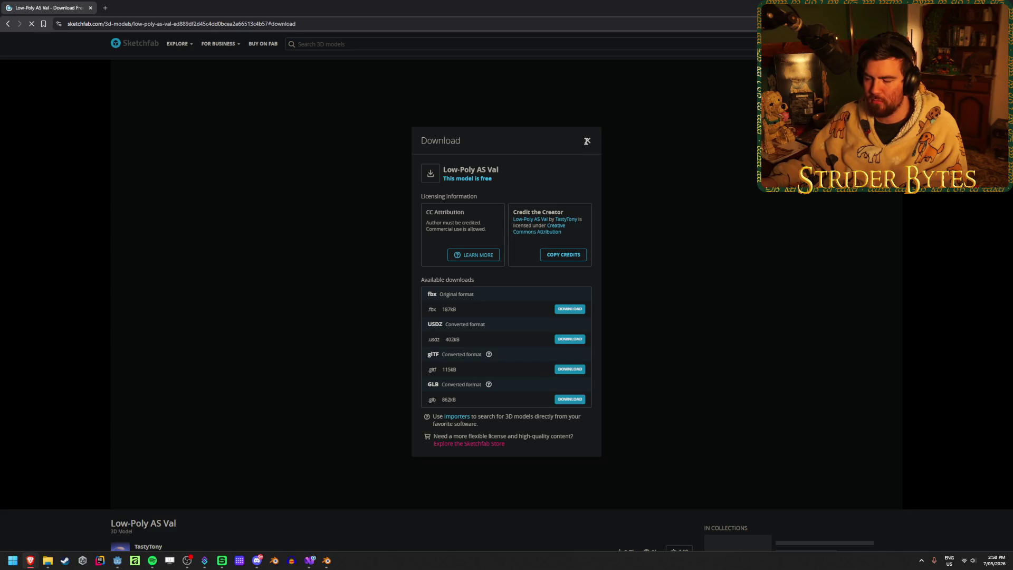
Step: Close the Sketchfab download dialog and orbit the AS Val model to a side view
left_click(587, 142)
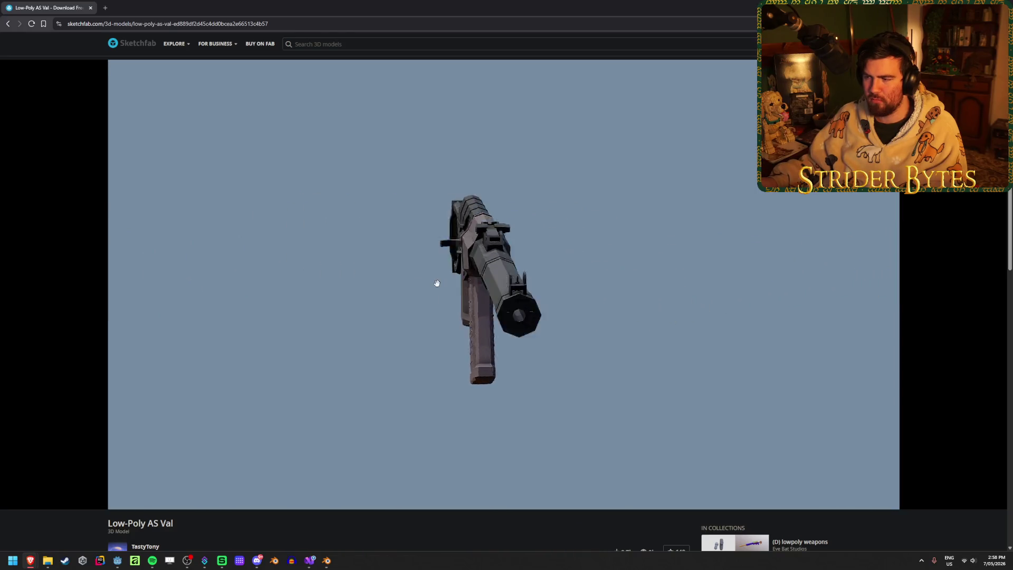
mouse_move(437, 283)
left_mouse_down()
mouse_move(540, 287)
mouse_move(396, 310)
left_mouse_up()
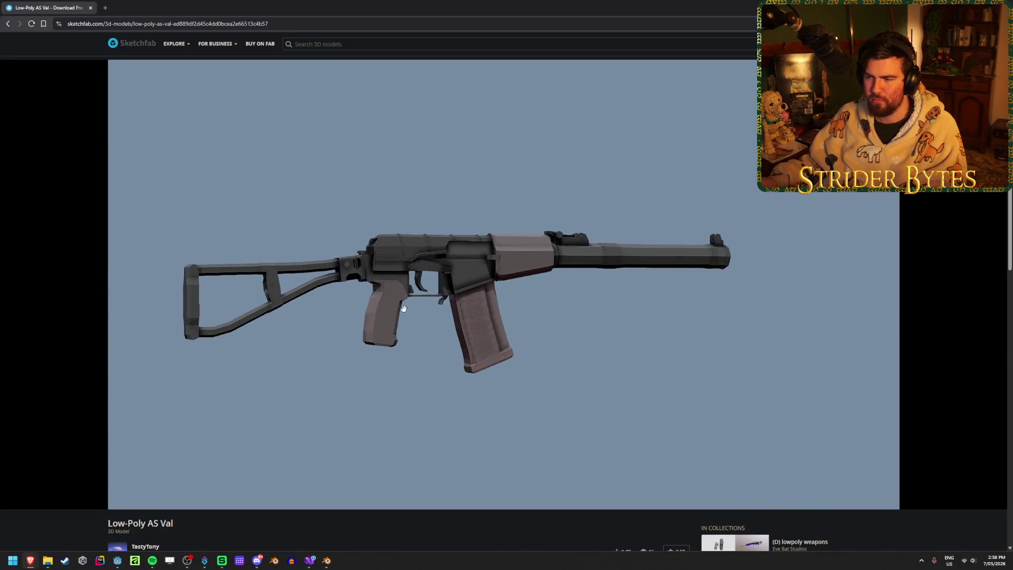
scroll(321, 519, "down", 1)
scroll(320, 519, "down", 1)
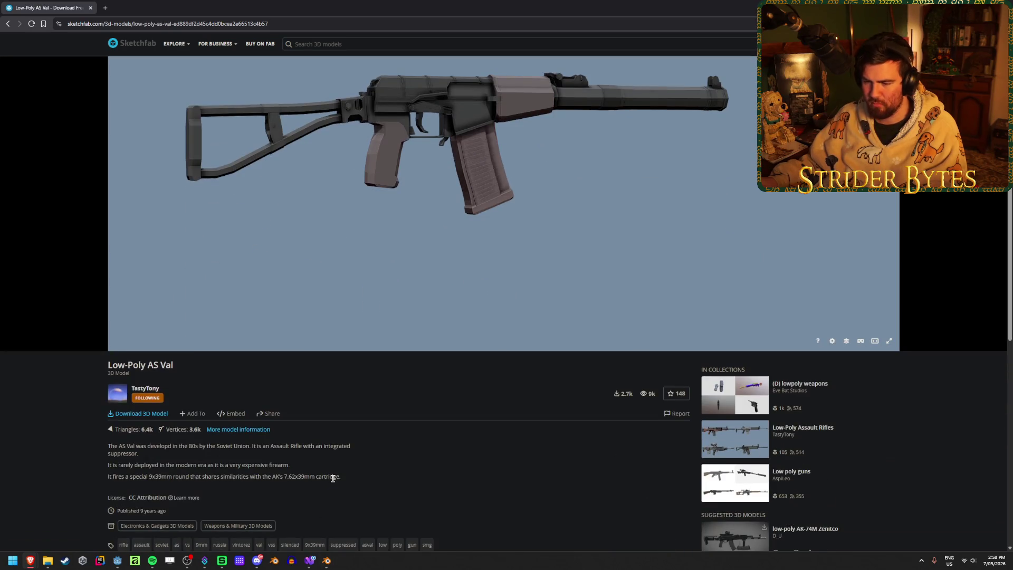
Step: Skim the AS Val description text, then return to Blender
left_click_drag(350, 446, 119, 447)
triple_click(119, 447)
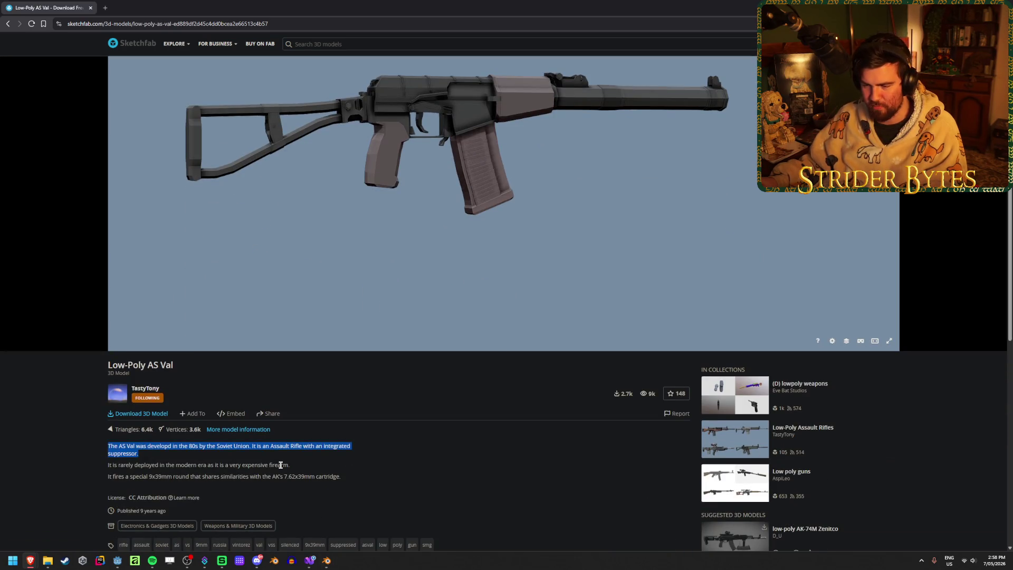
left_click(353, 477)
scroll(363, 476, "up", 2)
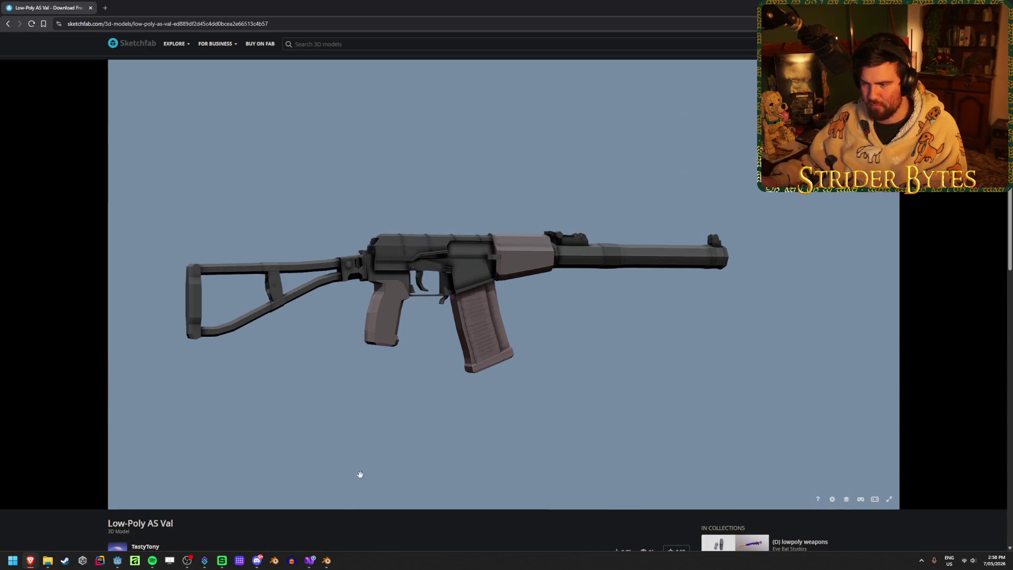
key("alt+Tab")
Step: Orbit and zoom to view the rifle from the side and at an angle
middle_click_drag(437, 280, 442, 309)
scroll(441, 309, "up", 2)
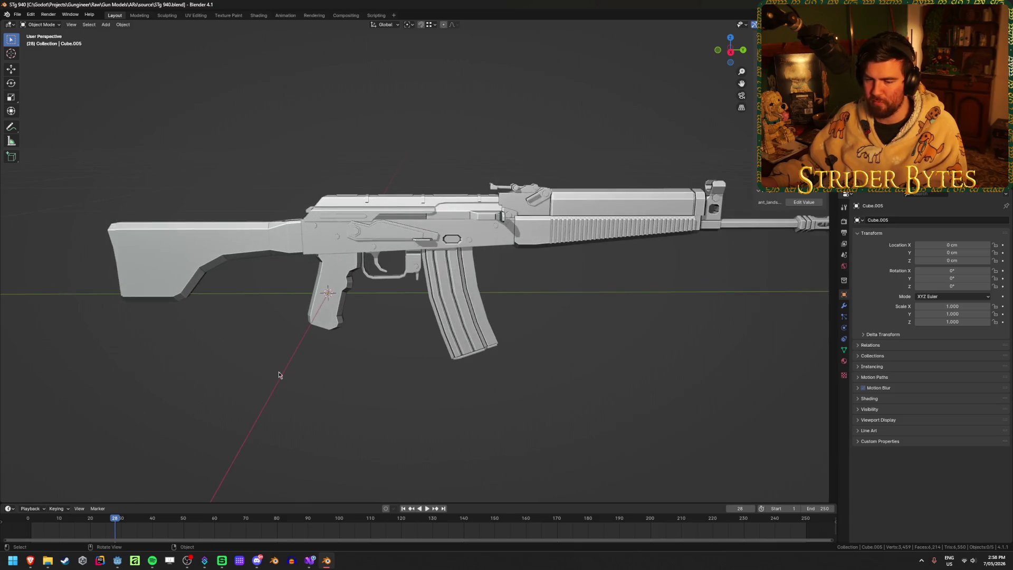
scroll(452, 357, "up", 2)
scroll(452, 357, "down", 3)
mouse_move(357, 373)
middle_mouse_down()
mouse_move(570, 362)
mouse_move(454, 364)
middle_mouse_up()
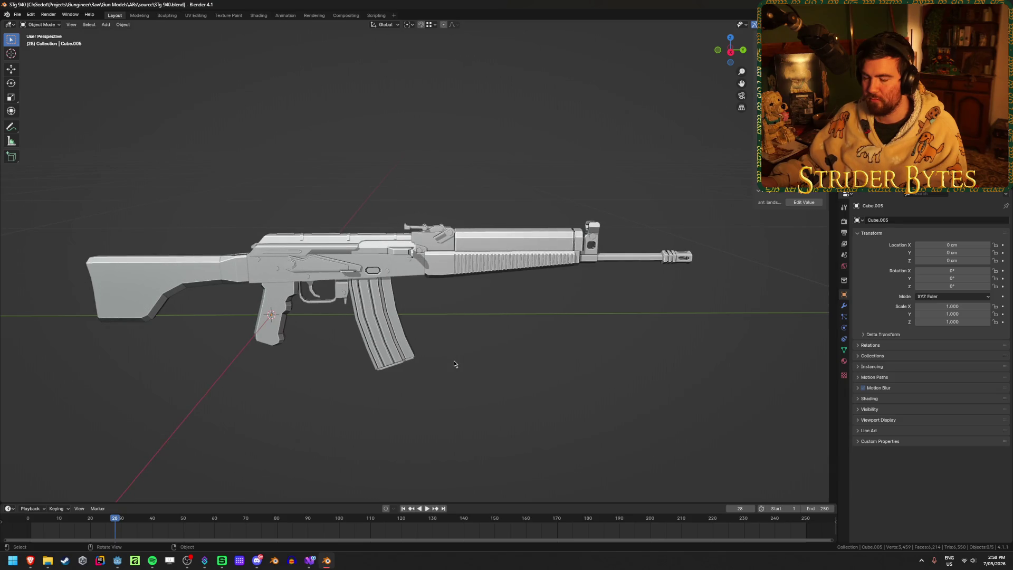
scroll(454, 364, "up", 1)
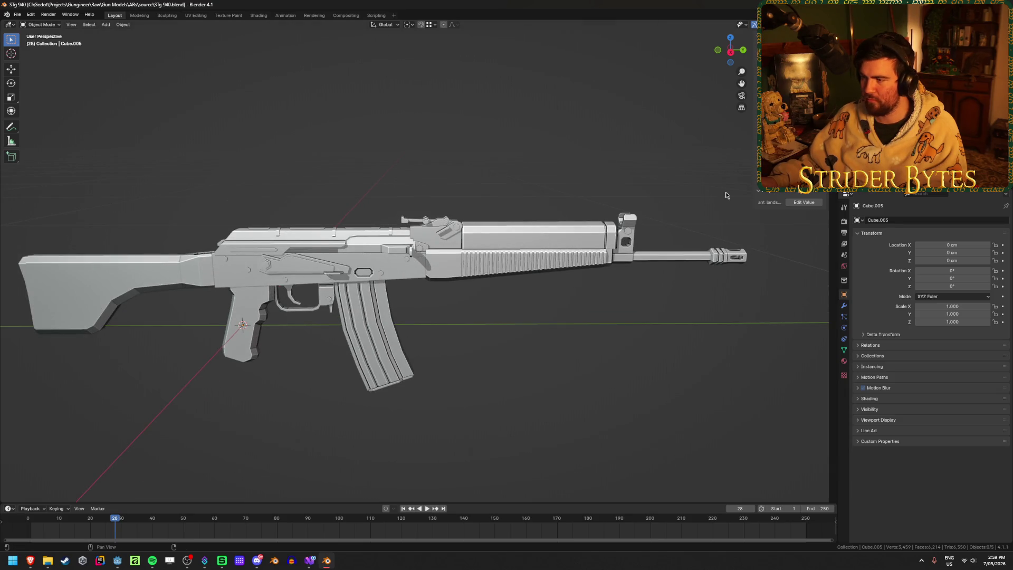
Step: Check the handguard-and-barrel and magazine parts, briefly hiding the handguard to look behind it
left_click(502, 248)
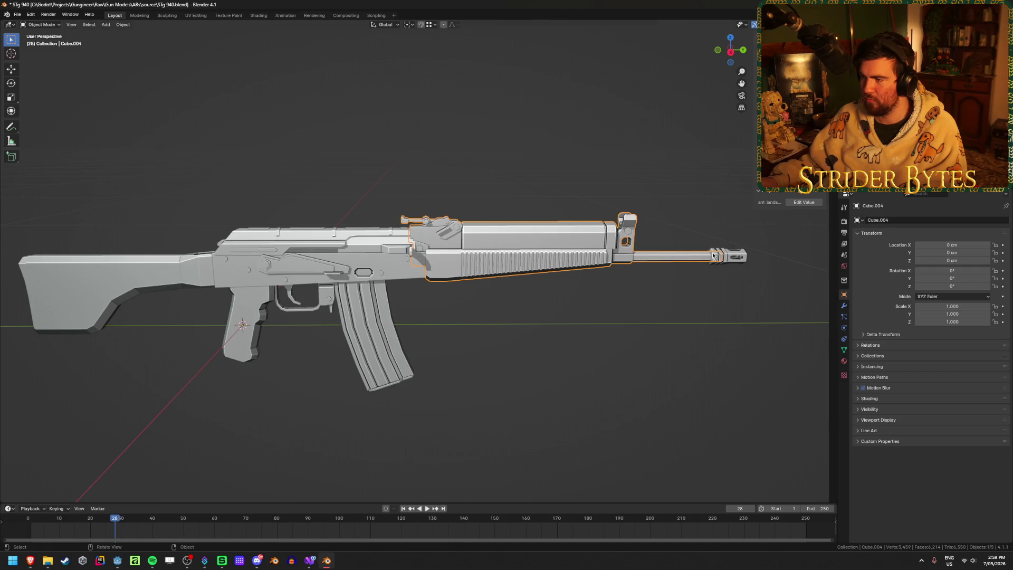
left_click(713, 256)
left_click(483, 256)
left_click(248, 333)
left_click(369, 342)
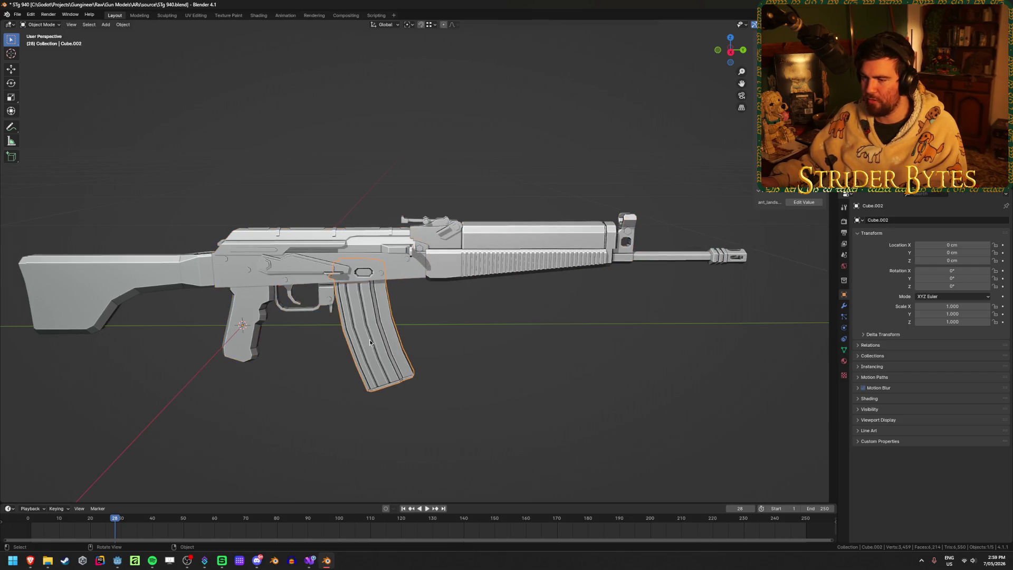
left_click(581, 256)
scroll(691, 239, "up", 2)
middle_click_drag(691, 240, 612, 248)
key("h")
key("alt+h")
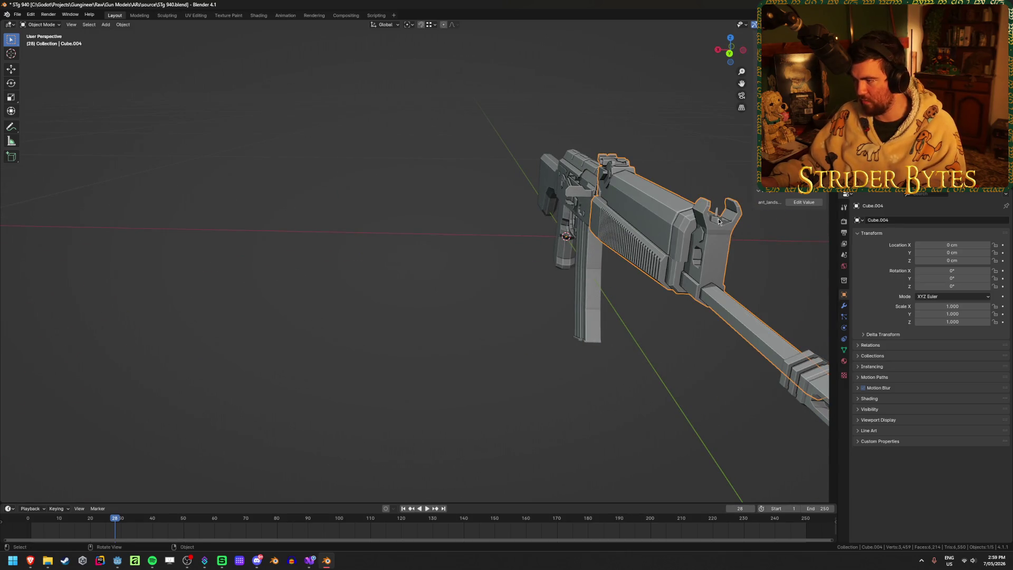
Step: Separate the front sight from the receiver part into its own object
left_click(719, 221)
key("Tab")
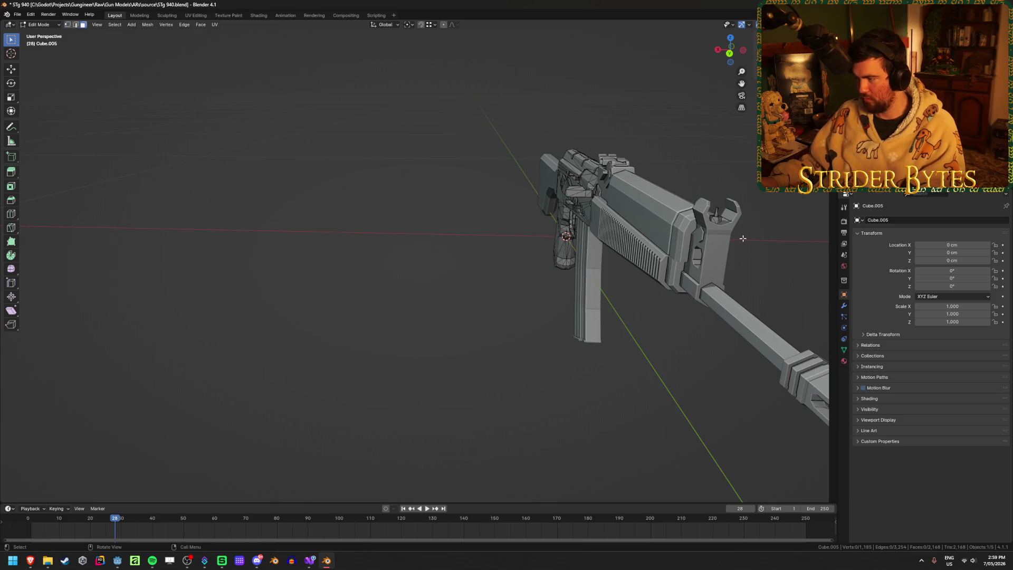
key("l")
key("p")
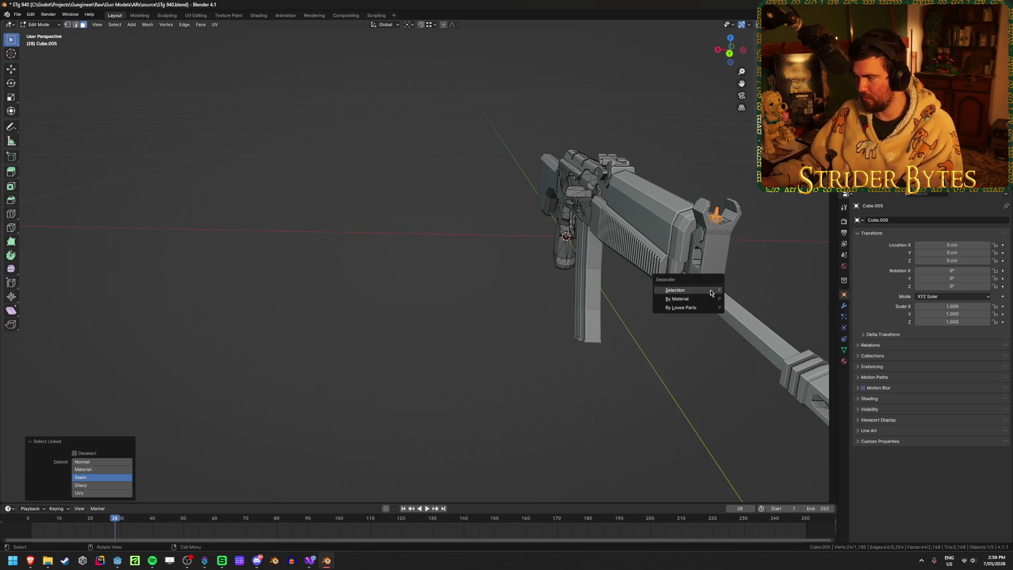
left_click(711, 290)
key("Tab")
Step: Join the front sight into the handguard-and-barrel part and save the file
left_click(717, 216)
left_click(672, 240, "shift")
key("ctrl+j")
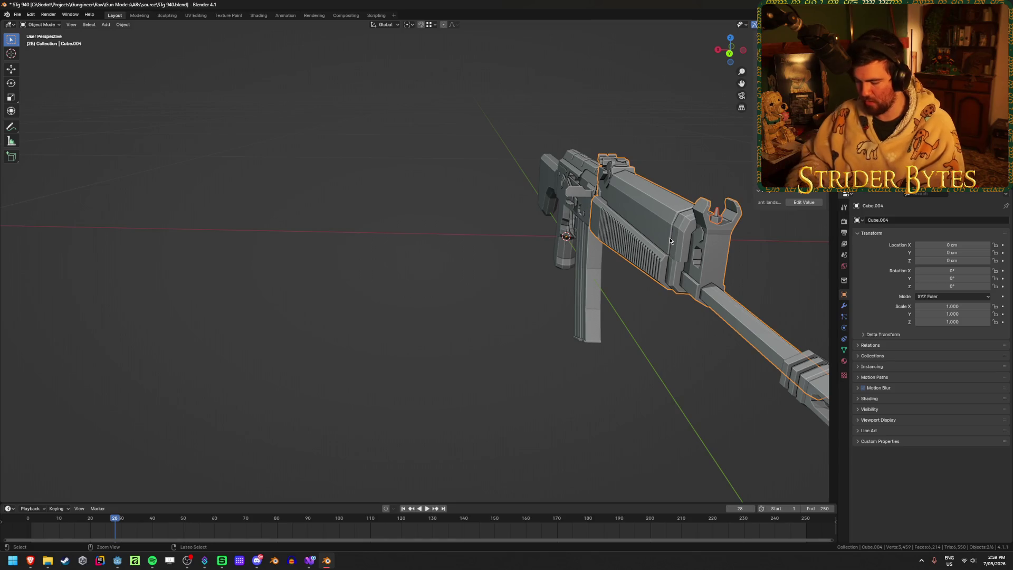
mouse_move(349, 281)
middle_mouse_down()
mouse_move(461, 265)
mouse_move(662, 299)
mouse_move(393, 244)
mouse_move(404, 172)
mouse_move(449, 150)
mouse_move(455, 222)
middle_mouse_up()
scroll(461, 265, "up", 5)
key("ctrl+s")
Step: Deselect all parts and select the stock from a side-on view
left_click(450, 147)
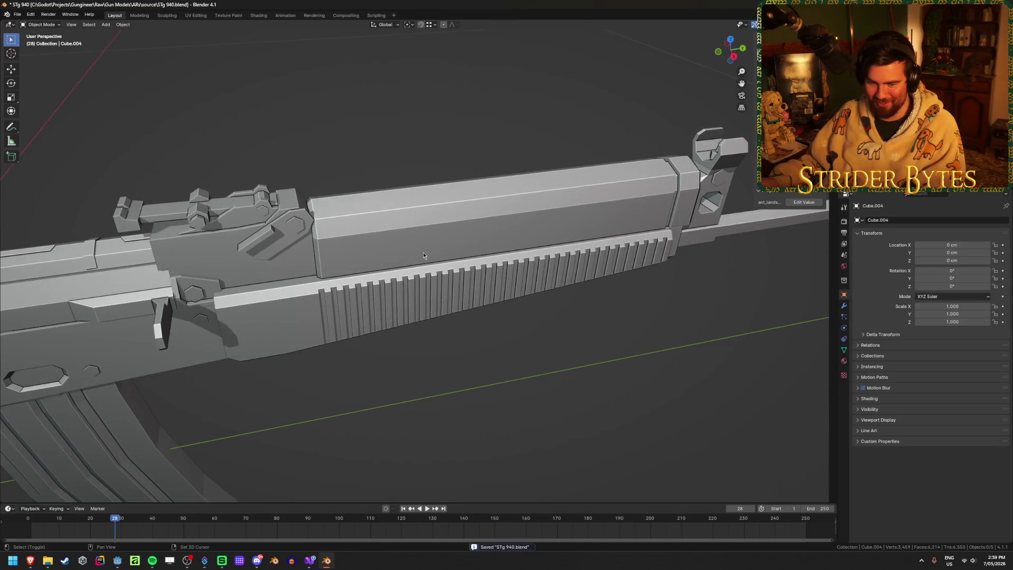
scroll(454, 277, "down", 5)
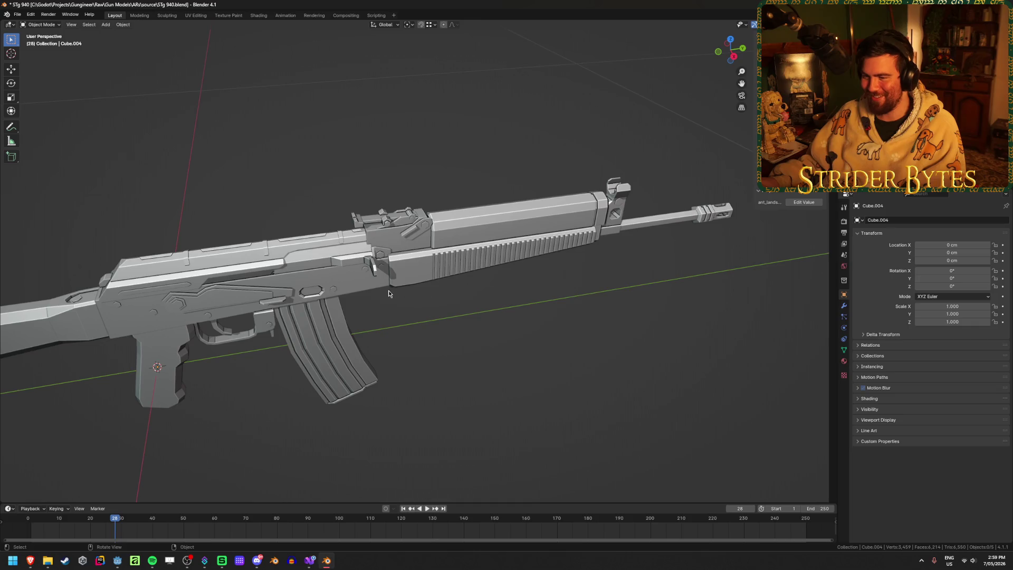
middle_click_drag(389, 291, 436, 262)
scroll(436, 262, "up", 4)
scroll(432, 259, "down", 3)
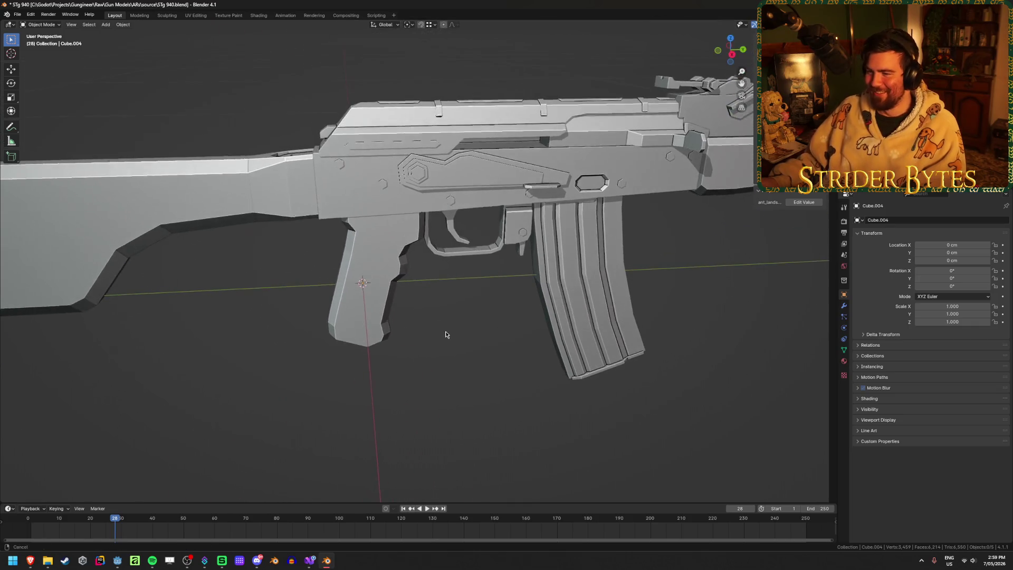
scroll(262, 191, "up", 3)
left_click(262, 191)
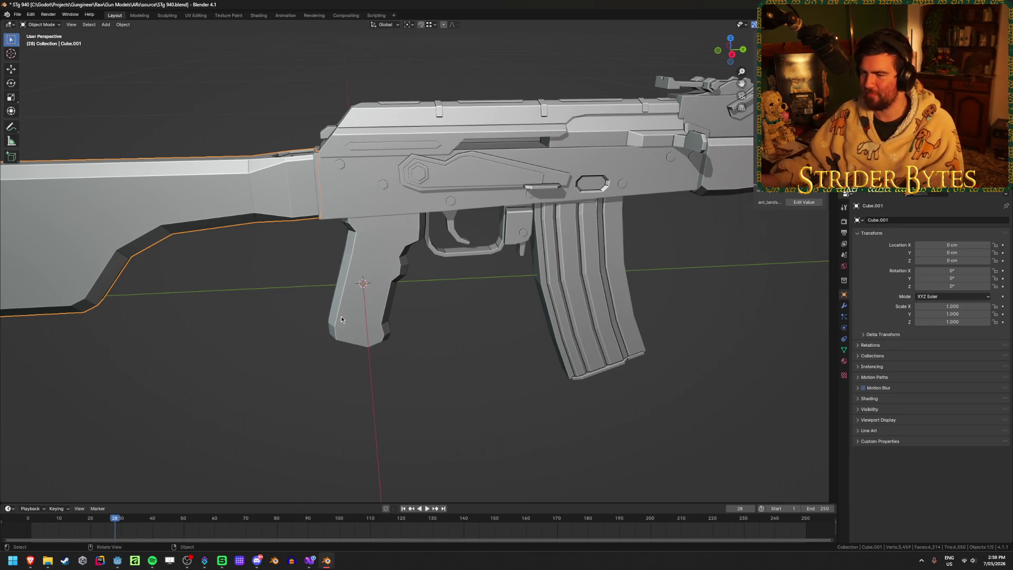
Step: Isolate the stock and select the vertex where it meets the receiver, in see-through view
scroll(295, 306, "down", 2)
scroll(310, 290, "up", 4)
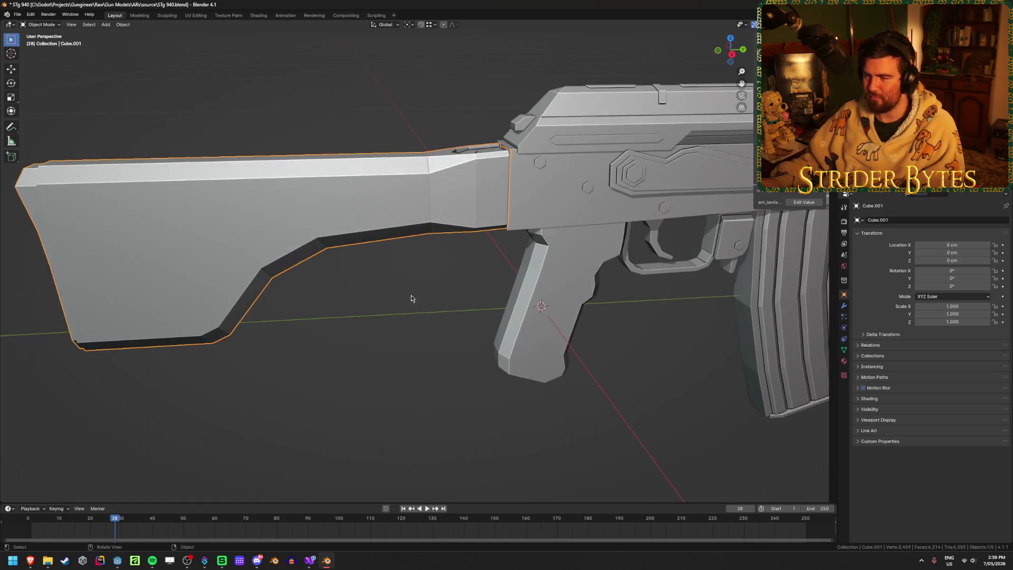
left_click(562, 207)
scroll(561, 204, "down", 3)
key("h")
left_click(523, 141)
key("Tab")
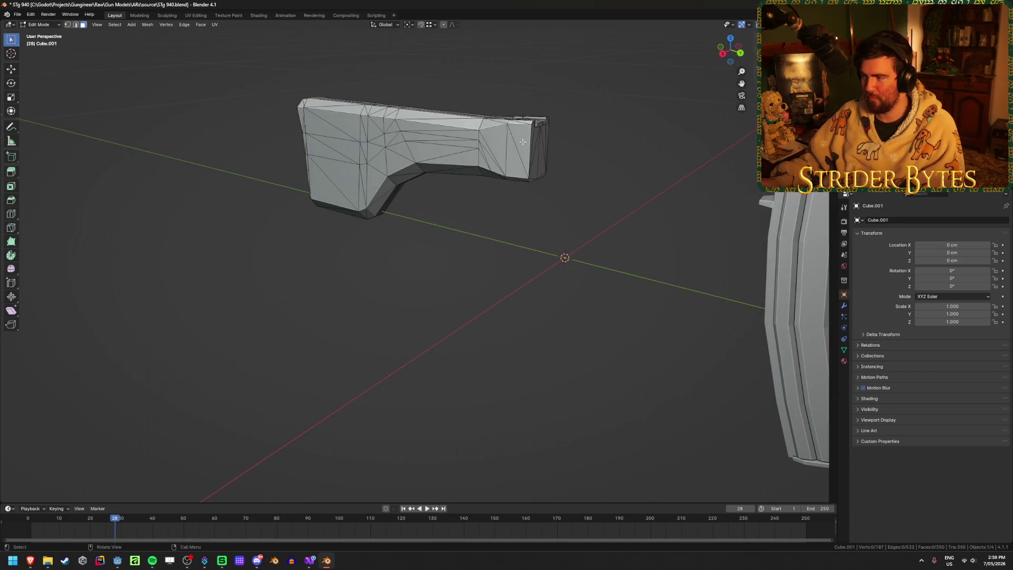
left_click(537, 135)
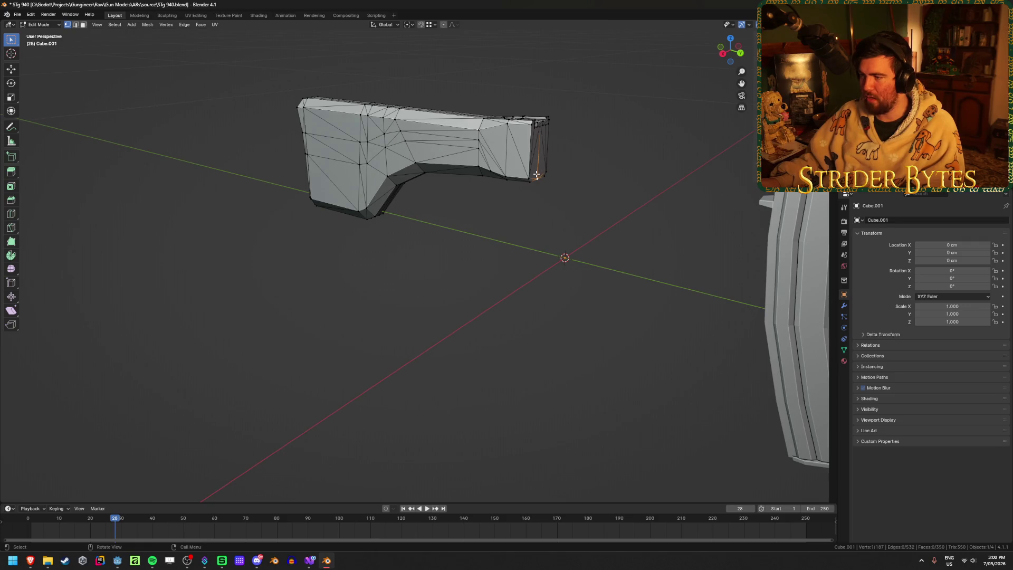
key("KP_Decimal")
scroll(537, 174, "down", 5)
middle_click_drag(536, 175, 533, 344)
key("alt+z")
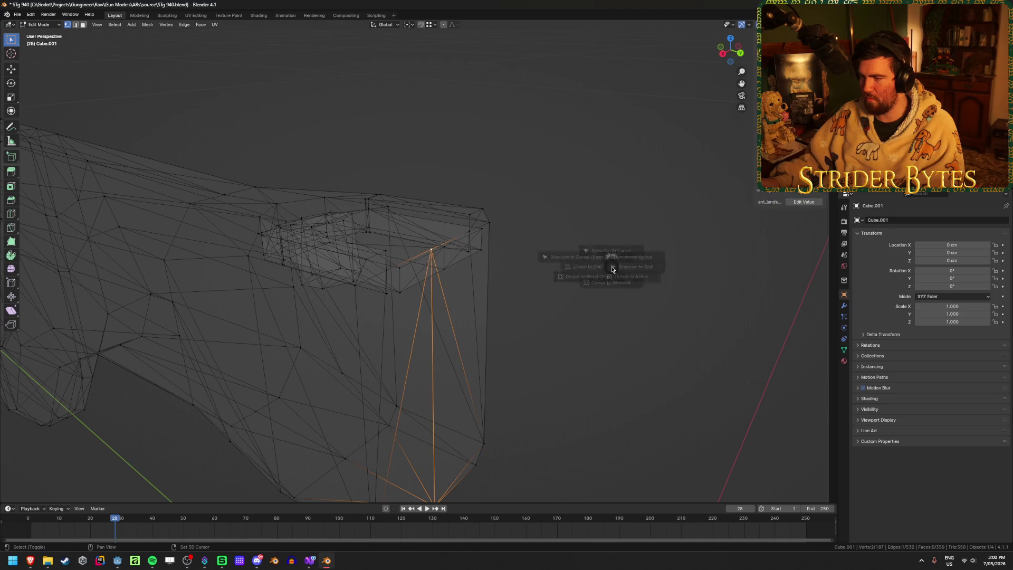
Step: Move the stock's origin to the 3D cursor at that vertex, then reveal all parts in solid view
key("Tab")
key("KP_Decimal")
right_click(485, 306)
mouse_move(486, 307)
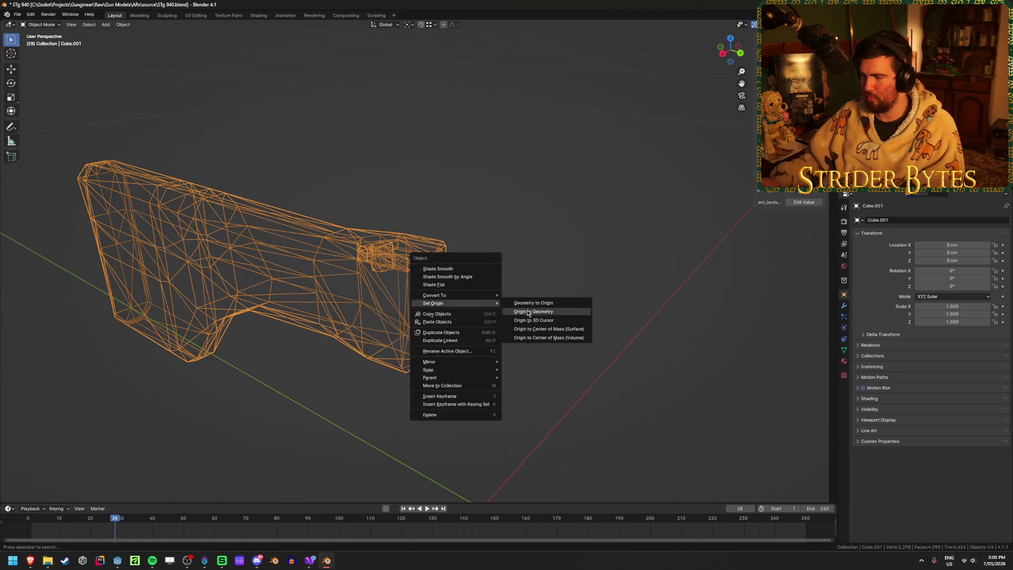
left_click(533, 322)
key("shift+a")
key("Escape")
middle_click_drag(615, 276, 583, 219)
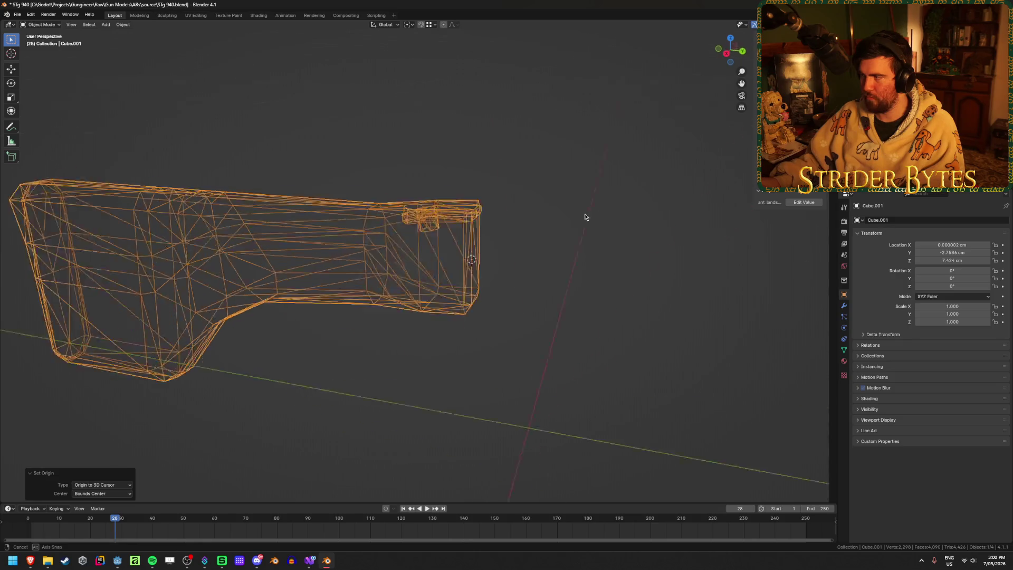
scroll(583, 219, "down", 2)
key("alt+h")
left_click(534, 314)
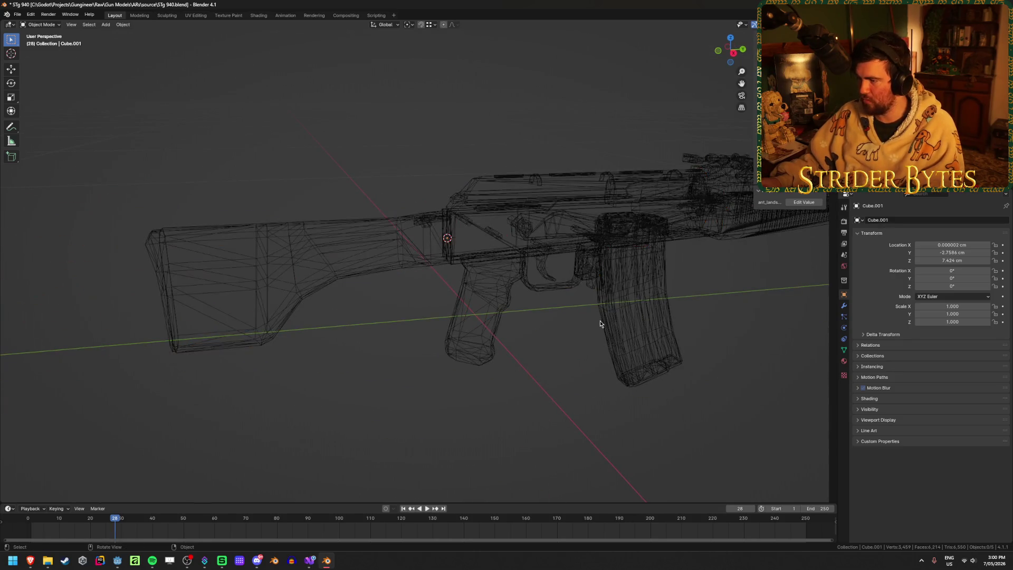
key("shift+z")
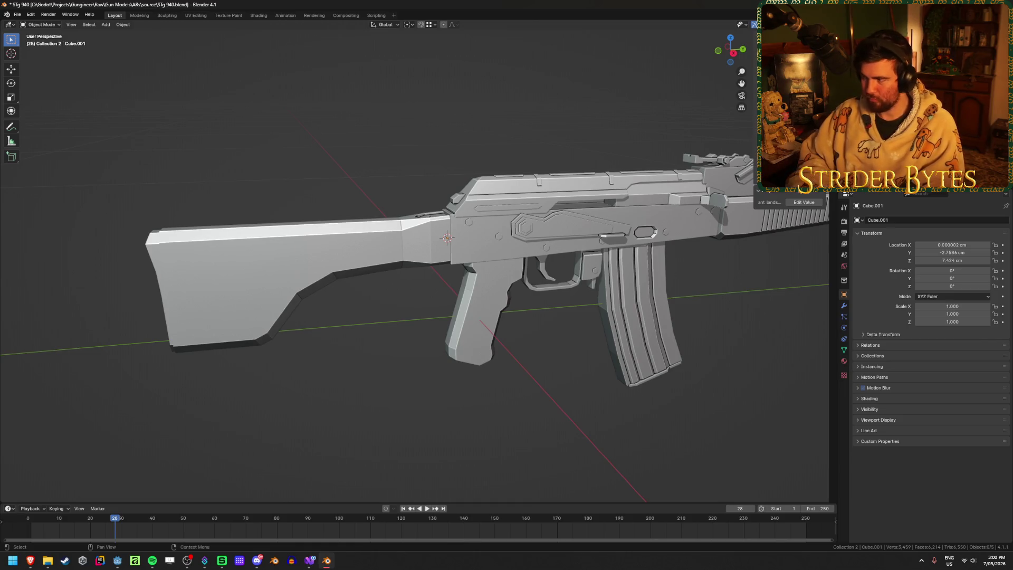
Step: Make the Muzzle collection the active collection in the Outliner
left_click(876, 105)
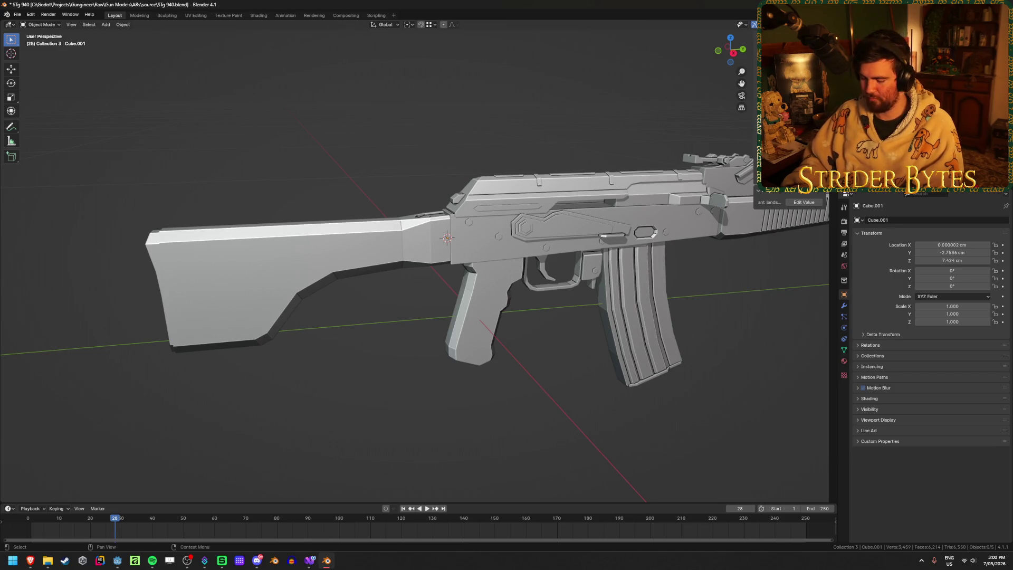
key("Down")
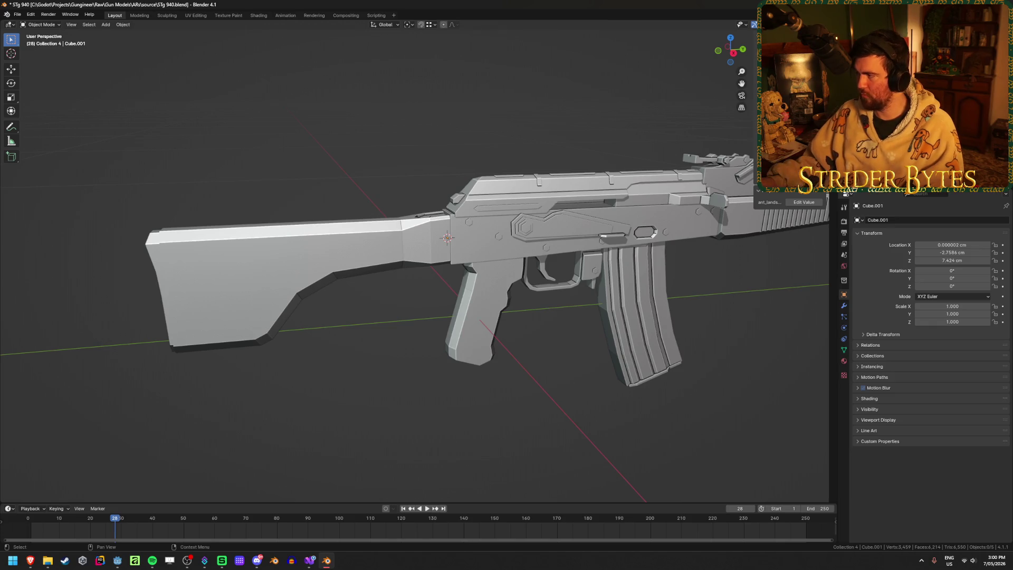
key("alt+Tab")
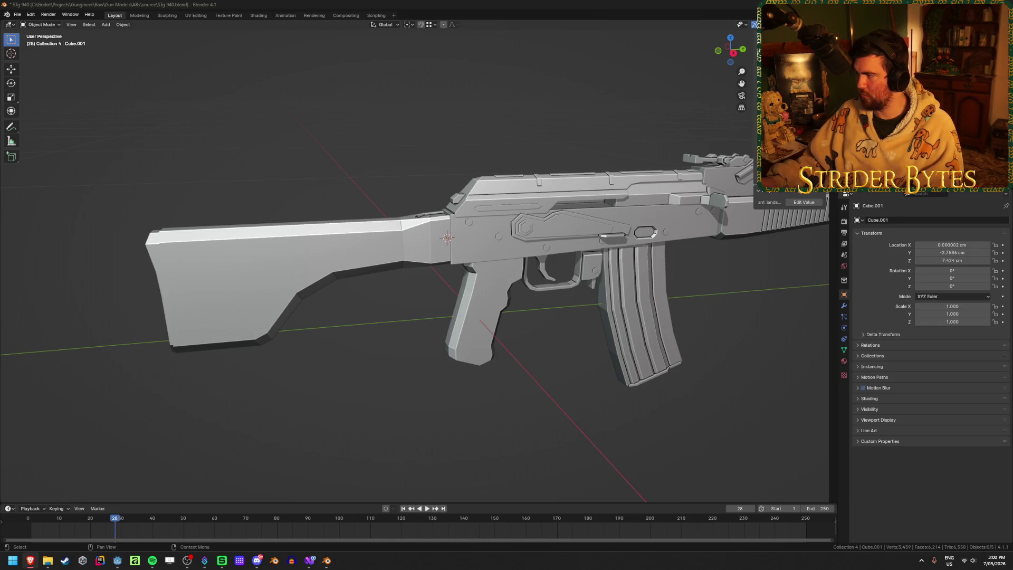
key("alt+Tab")
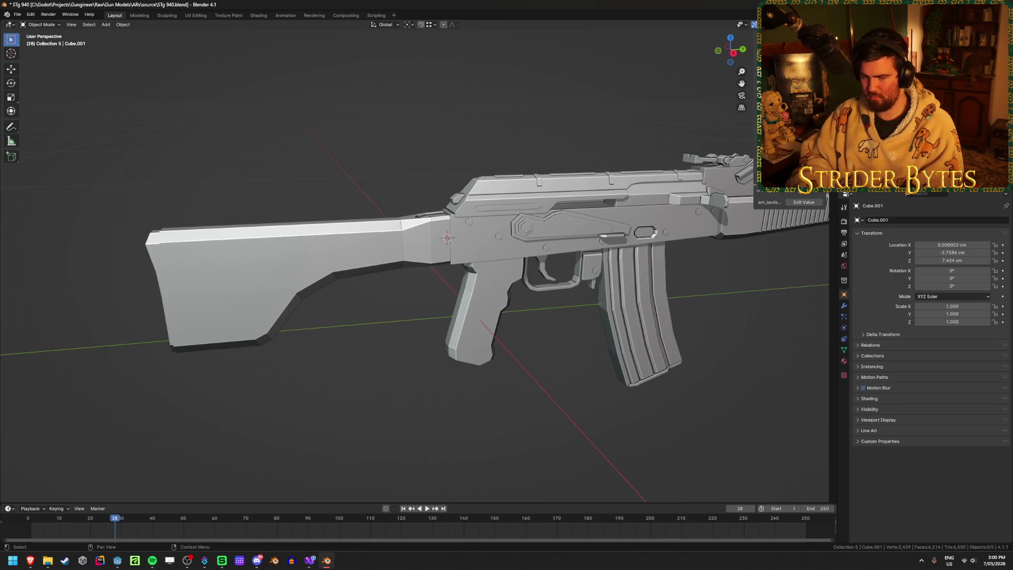
left_click(792, 132)
scroll(401, 269, "down", 3)
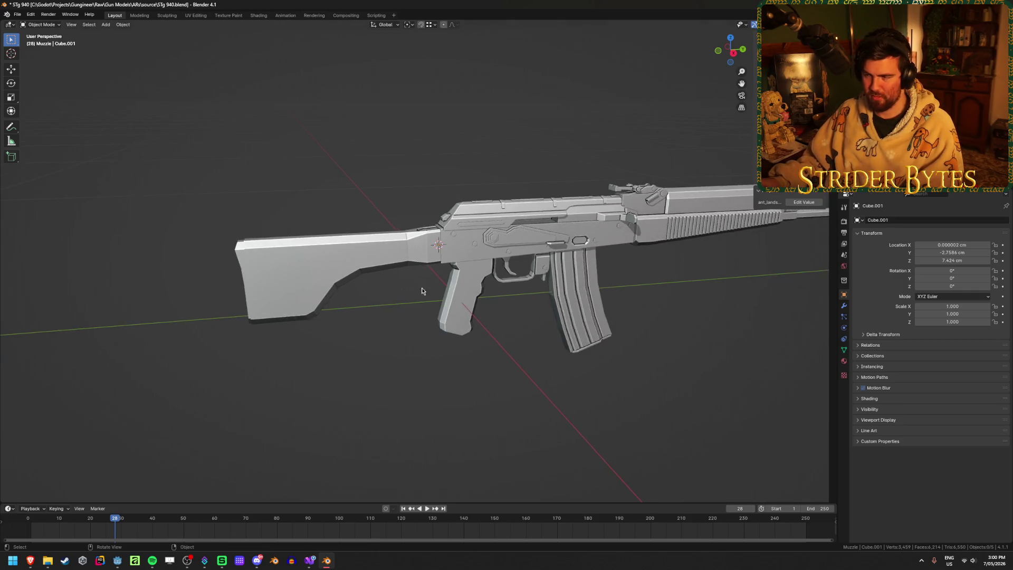
Step: Select the rifle stock and bring up the Add menu
left_click(292, 248, "shift")
left_click(679, 284)
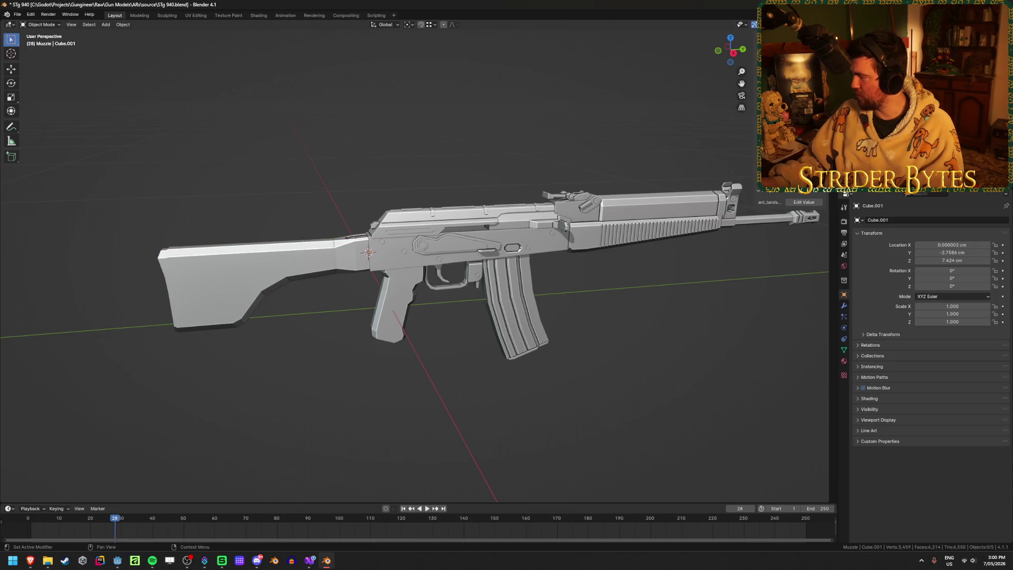
key("super+e")
key("alt+Tab")
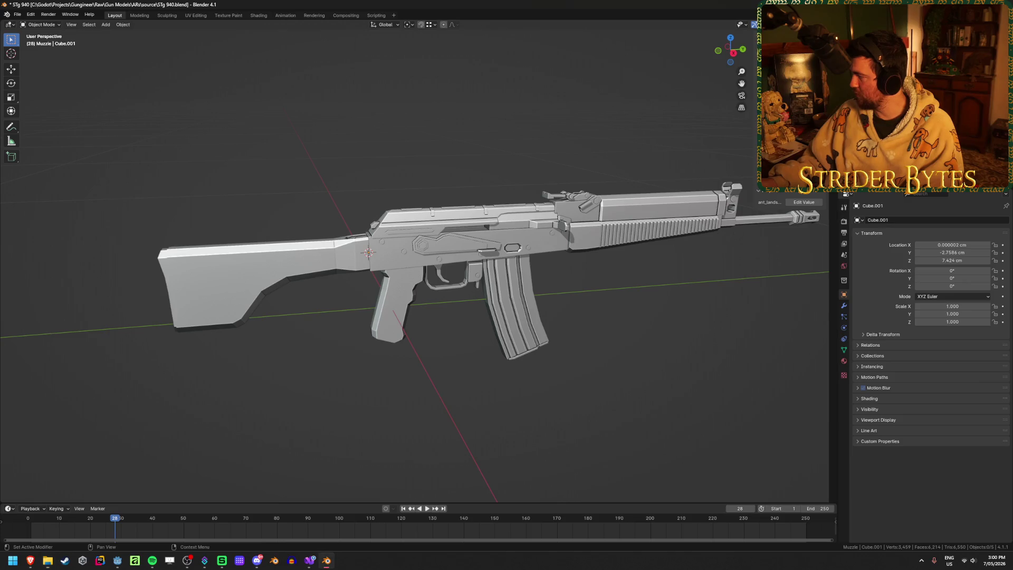
left_click(227, 293)
middle_click_drag(299, 378, 301, 372)
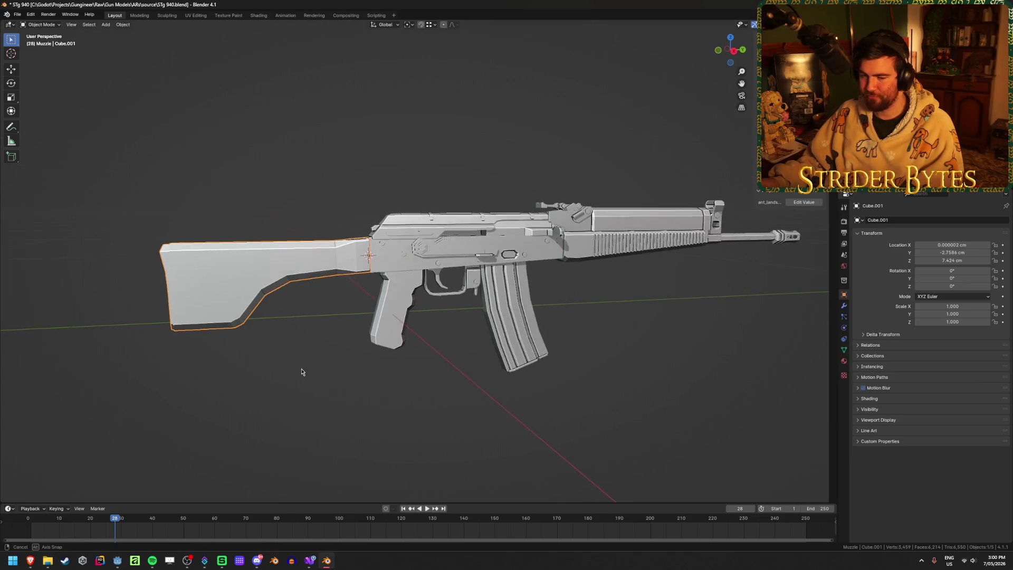
scroll(302, 372, "up", 2)
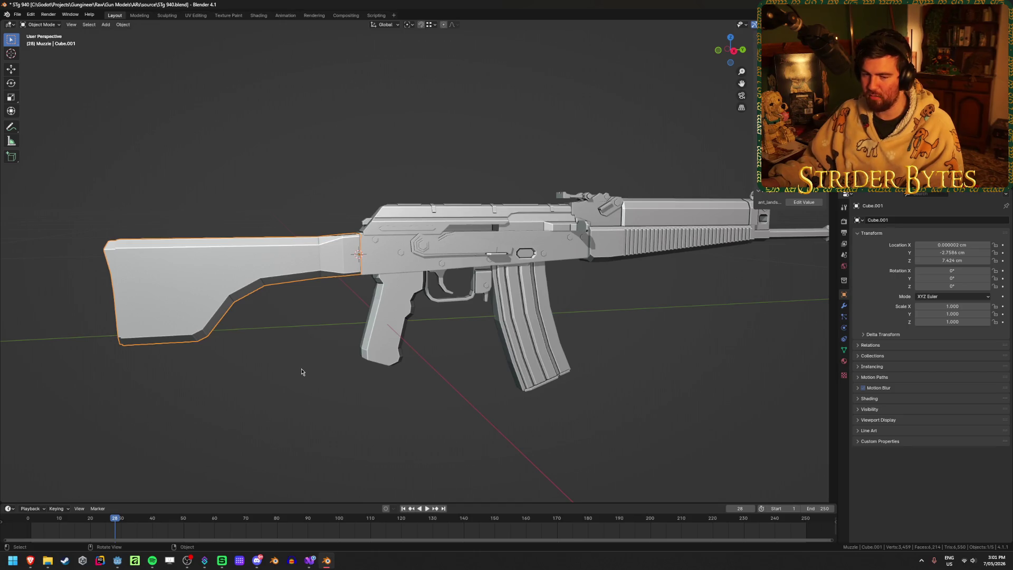
key("alt+a")
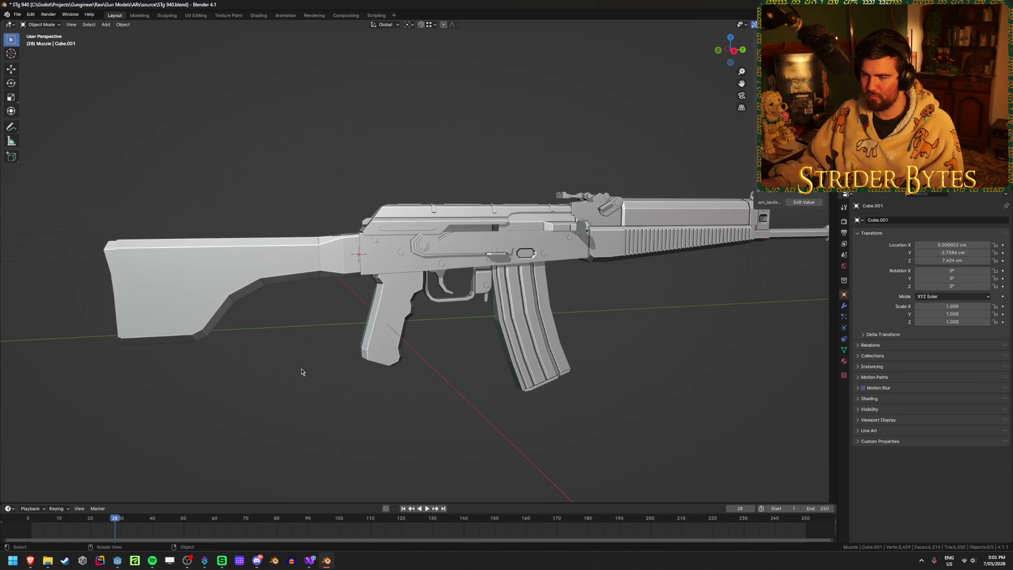
left_click(298, 245)
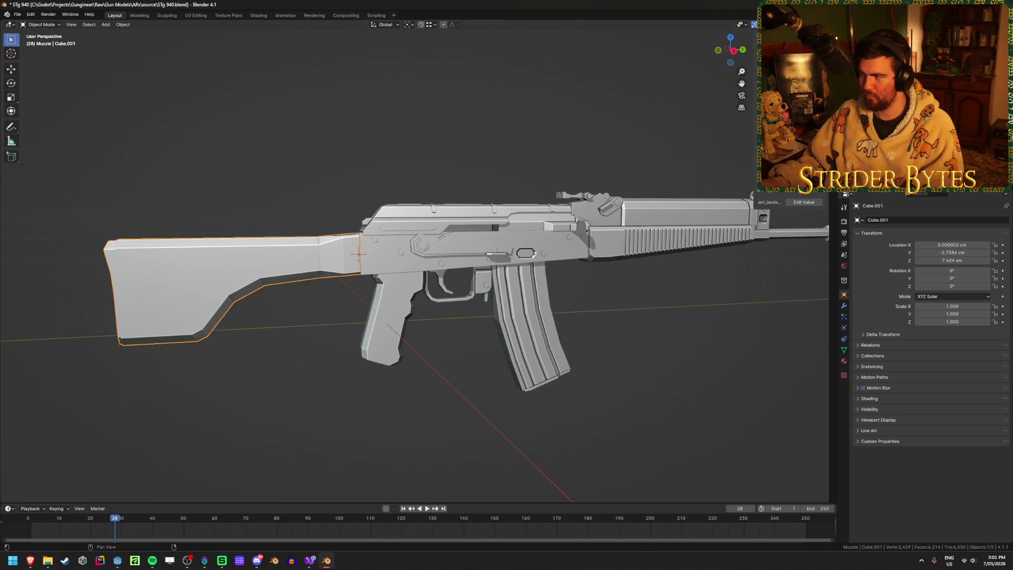
key("shift+a")
Step: Add a plain-axes empty and scale it down to about 0.106
mouse_move(341, 403)
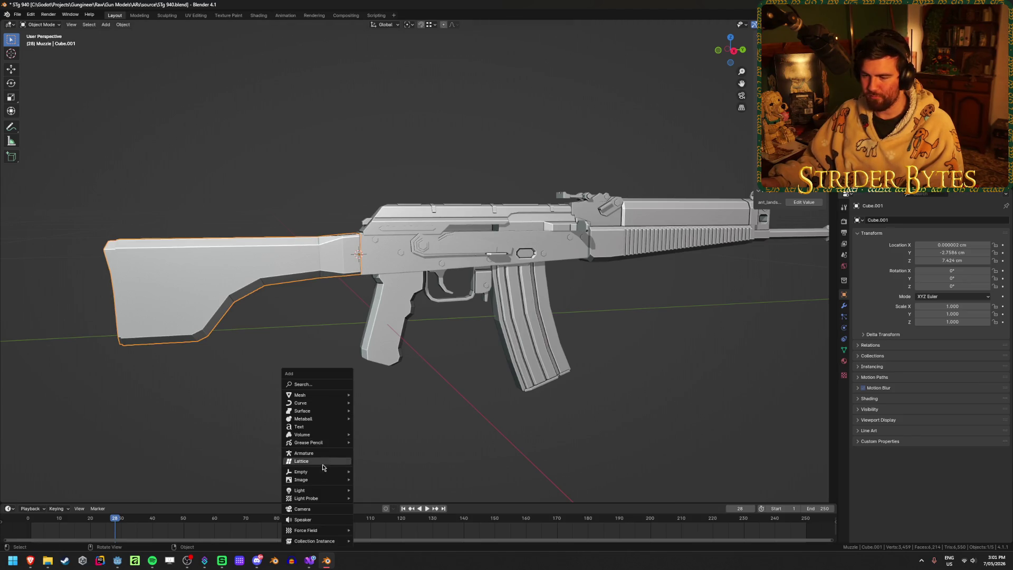
left_click(374, 471)
scroll(348, 378, "down", 3)
mouse_move(348, 377)
middle_mouse_down()
mouse_move(303, 352)
mouse_move(475, 344)
middle_mouse_up()
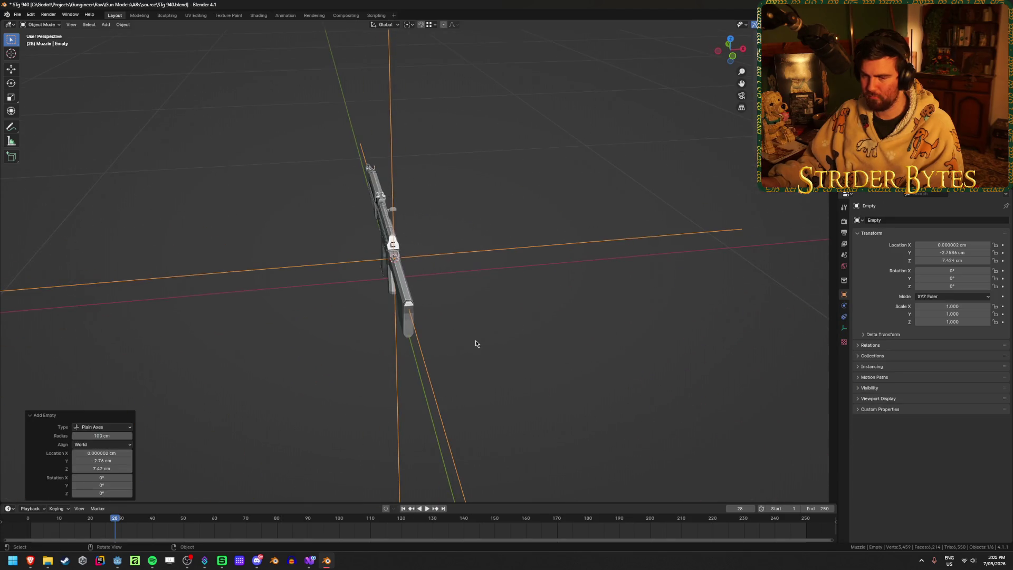
key("s")
left_click(451, 281)
scroll(631, 269, "up", 4)
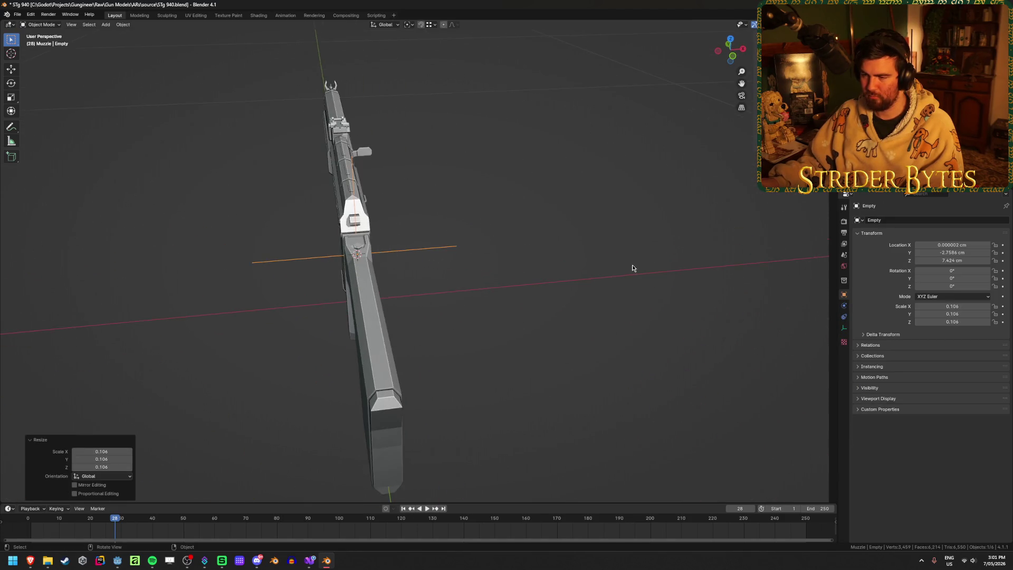
middle_click_drag(631, 269, 602, 264)
Step: Apply the empty's scale, name it StockAttach, and select the magazine
key("ctrl+a")
left_click(602, 264)
key("F2")
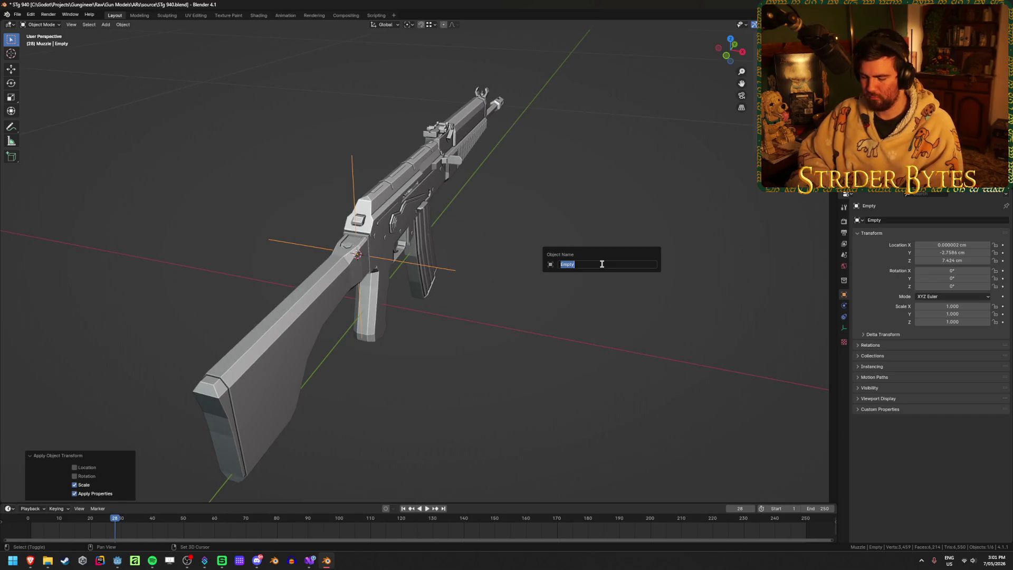
type("StockAttach")
key("Return")
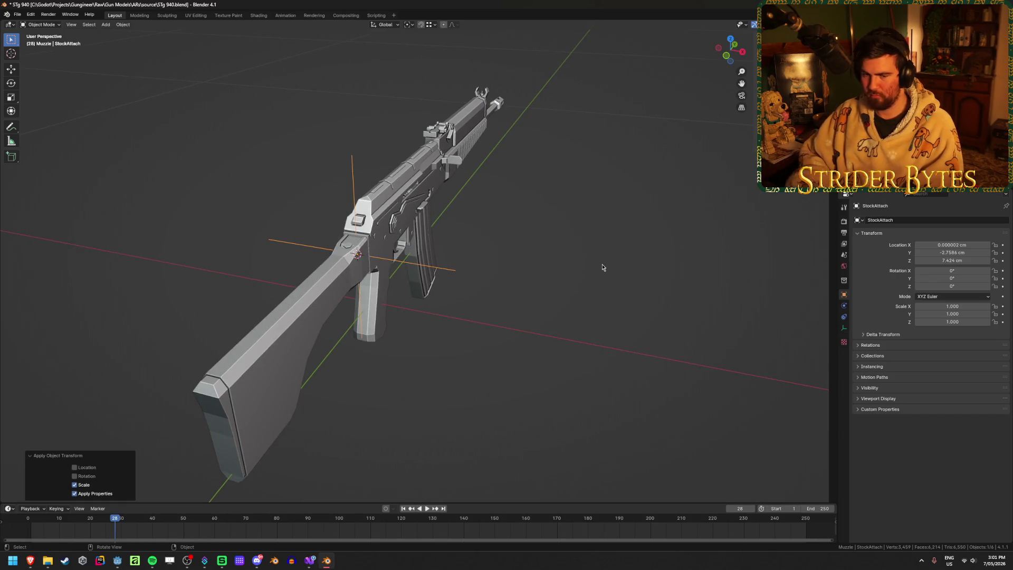
middle_click_drag(602, 267, 499, 257)
scroll(499, 258, "up", 3)
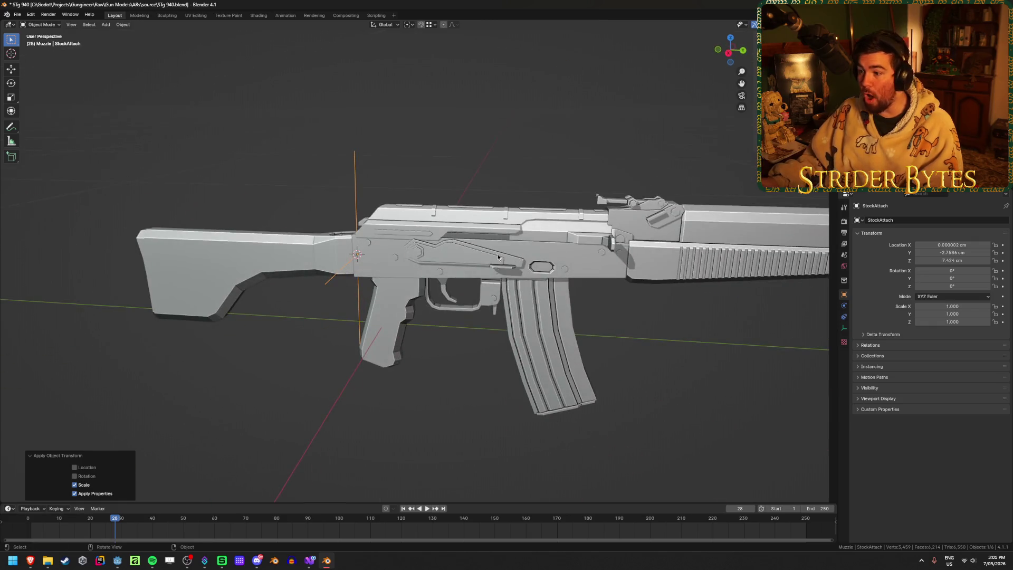
left_click(542, 309)
scroll(528, 301, "up", 4)
Step: Hide the receiver to isolate the magazine and view its top
scroll(523, 295, "up", 3)
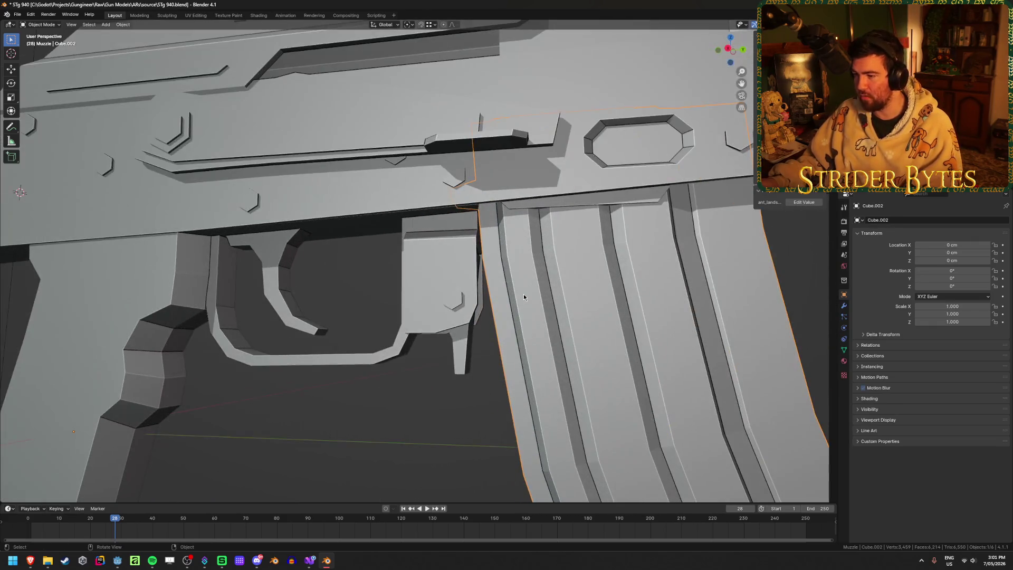
key("Tab")
scroll(527, 294, "up", 2)
key("shift+z")
key("Tab")
scroll(527, 285, "down", 1)
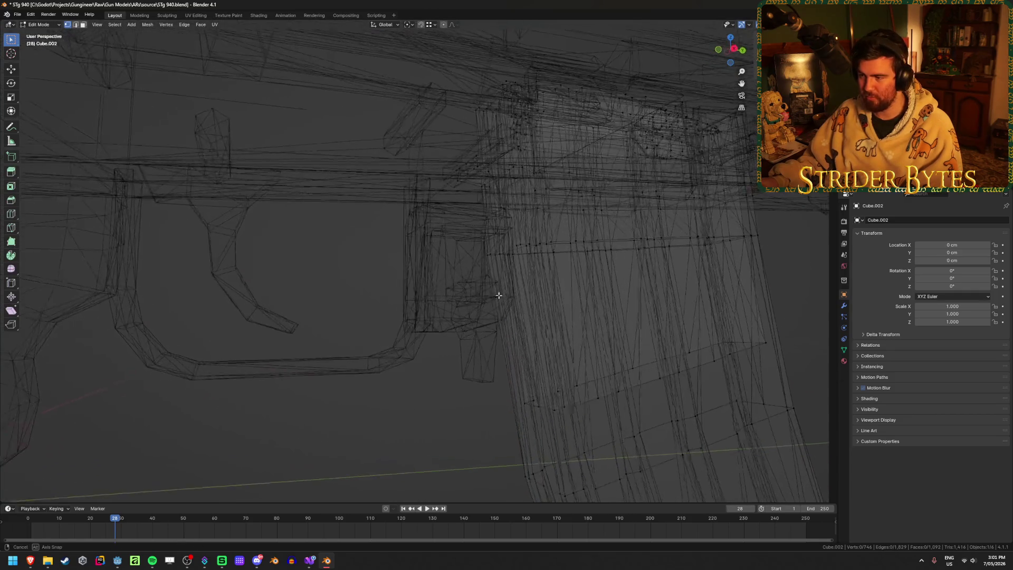
key("shift+z")
middle_click_drag(464, 243, 401, 197)
left_click(401, 194)
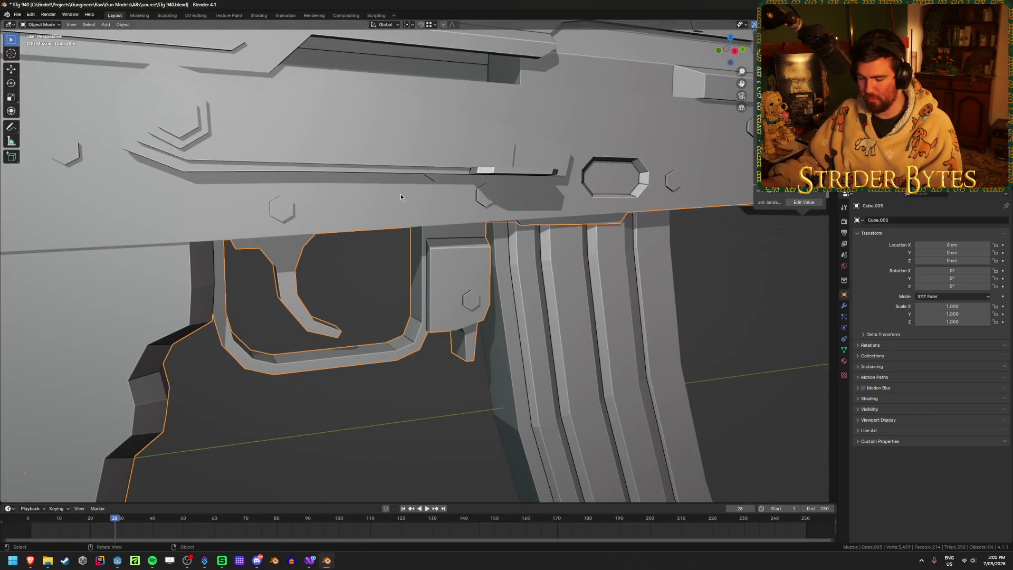
key("h")
middle_click_drag(522, 228, 487, 199)
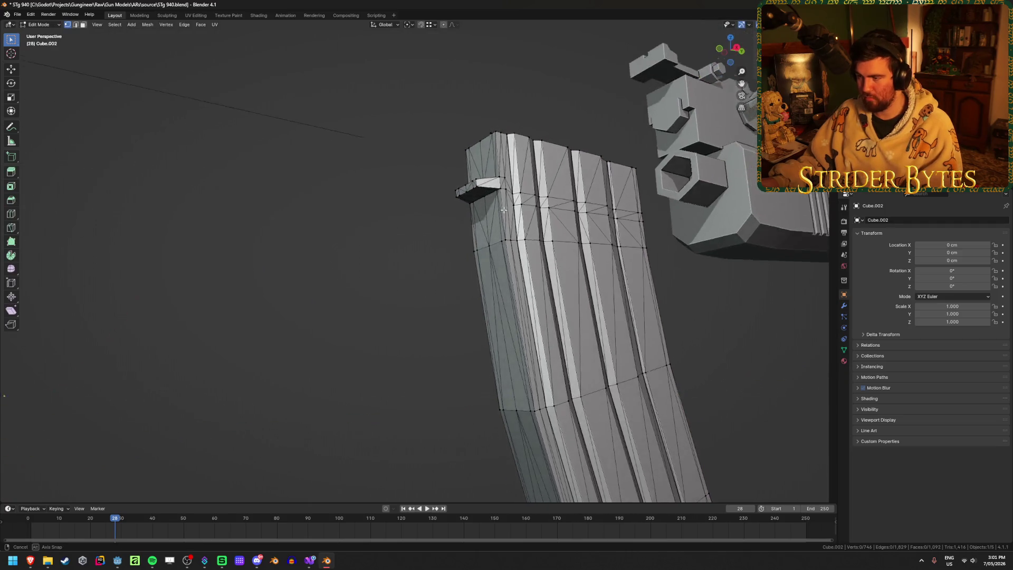
Step: Set the magazine's origin at its top catch vertex (Y 12.141, Z 6.5269 cm) and unhide all parts
key("alt+z")
key("alt+z")
left_click(483, 195, "shift")
key("ctrl+Tab")
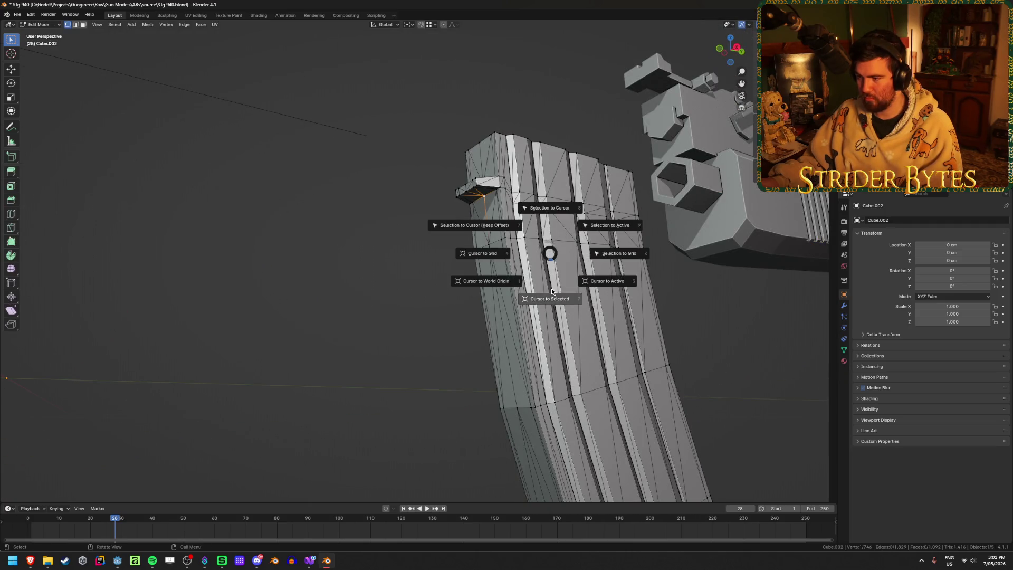
left_click(483, 248)
mouse_move(435, 322)
middle_mouse_down()
mouse_move(465, 277)
mouse_move(489, 284)
middle_mouse_up()
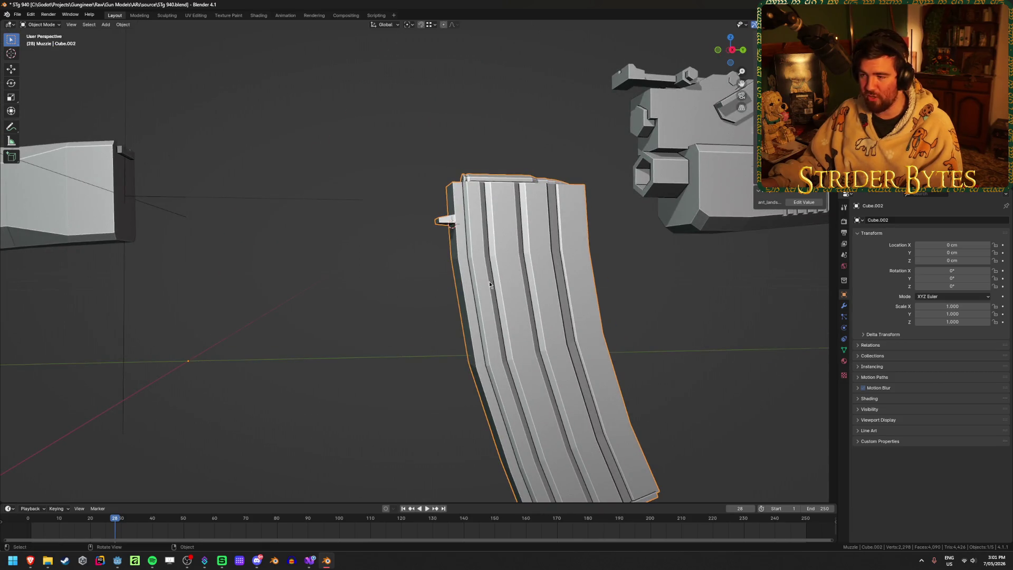
scroll(489, 285, "down", 2)
right_click(490, 285)
mouse_move(489, 281)
left_click(543, 299)
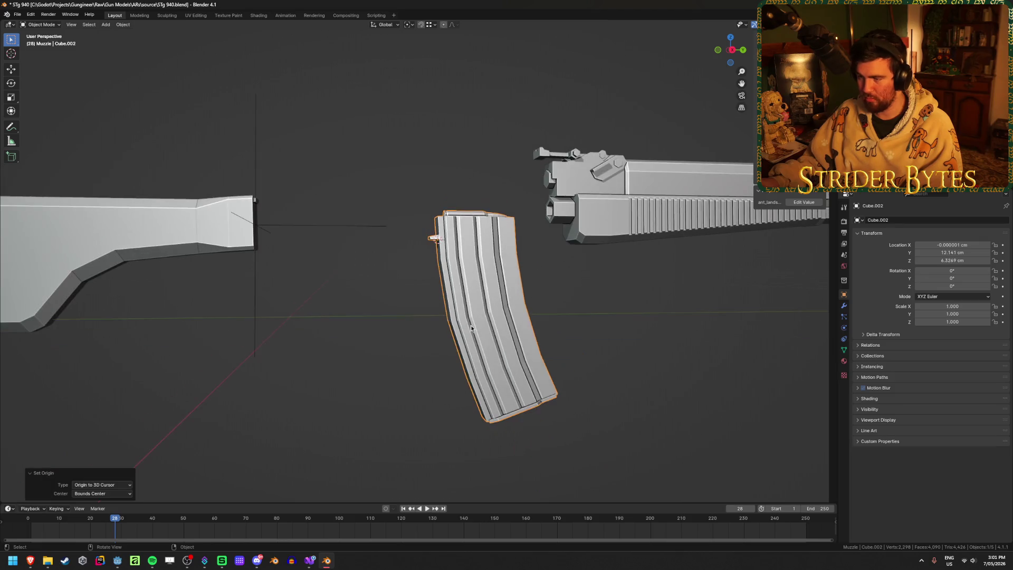
key("alt+h")
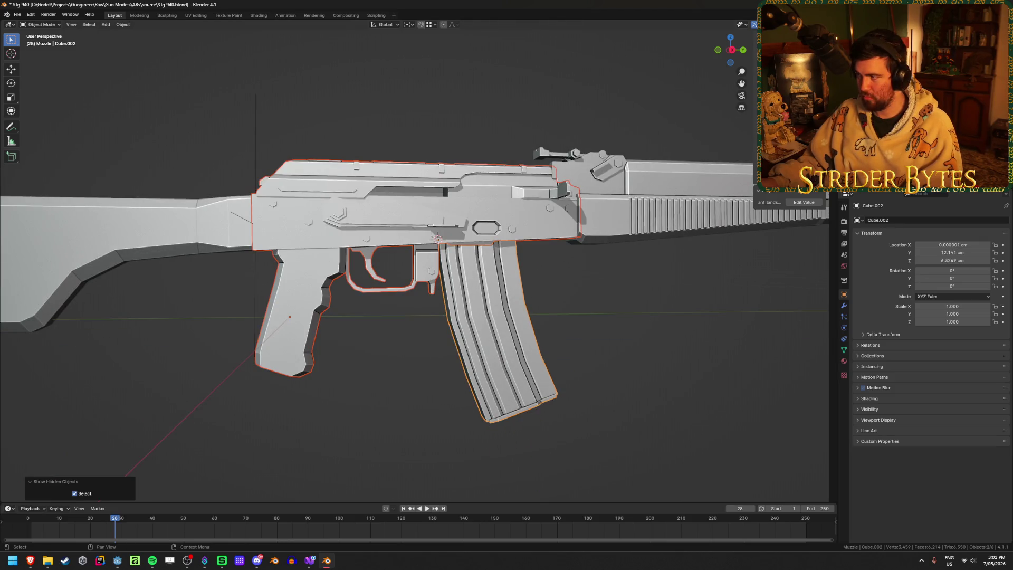
key("alt+a")
key("shift+a")
Step: Add a plain-axes empty at the magazine point, scale it to about 0.128, and apply scale
mouse_move(681, 280)
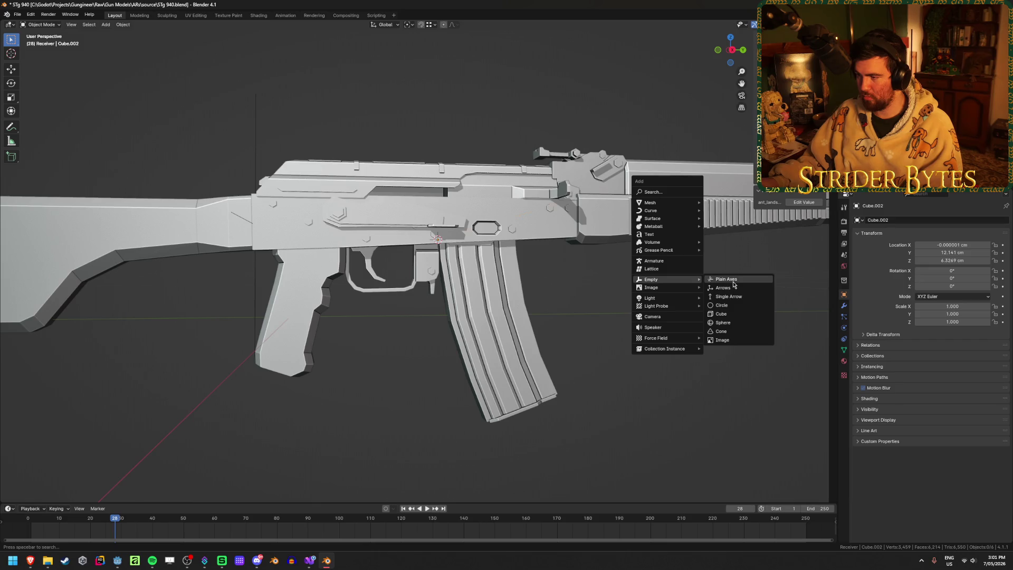
left_click(734, 279)
scroll(359, 363, "down", 4)
mouse_move(359, 363)
middle_mouse_down()
mouse_move(347, 317)
mouse_move(378, 347)
mouse_move(530, 309)
middle_mouse_up()
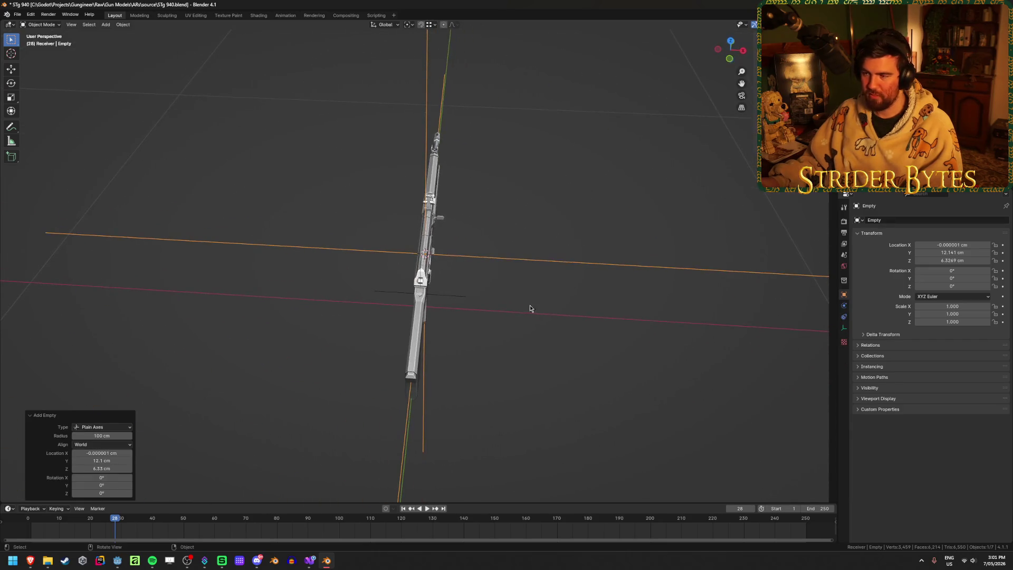
key("s")
left_click(468, 264)
key("ctrl+a")
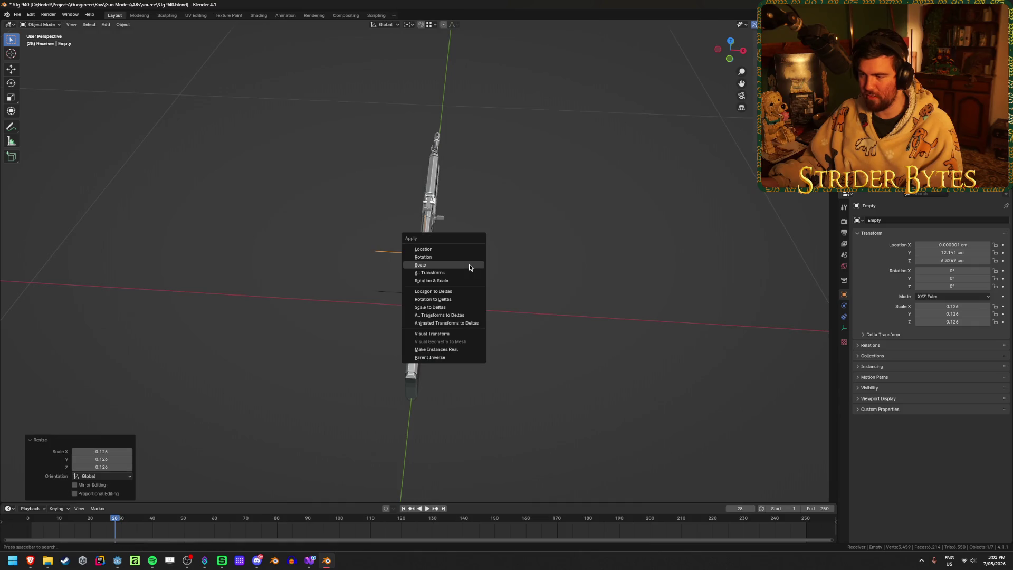
left_click(486, 268)
middle_click_drag(485, 270, 477, 270)
Step: Name the empty MagazineAttach and select the rifle stock in the Outliner
key("F2")
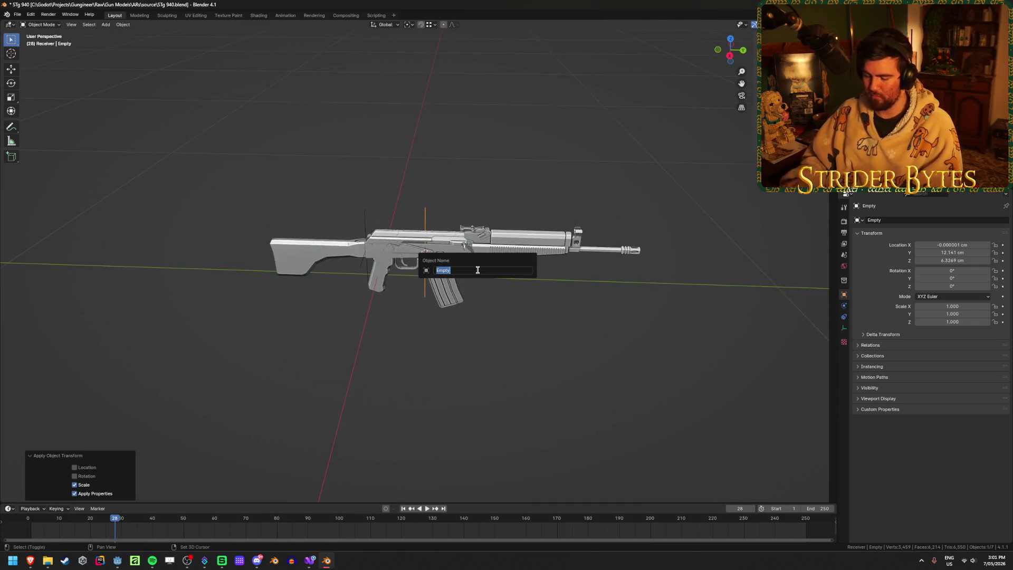
type("MagazineAttach")
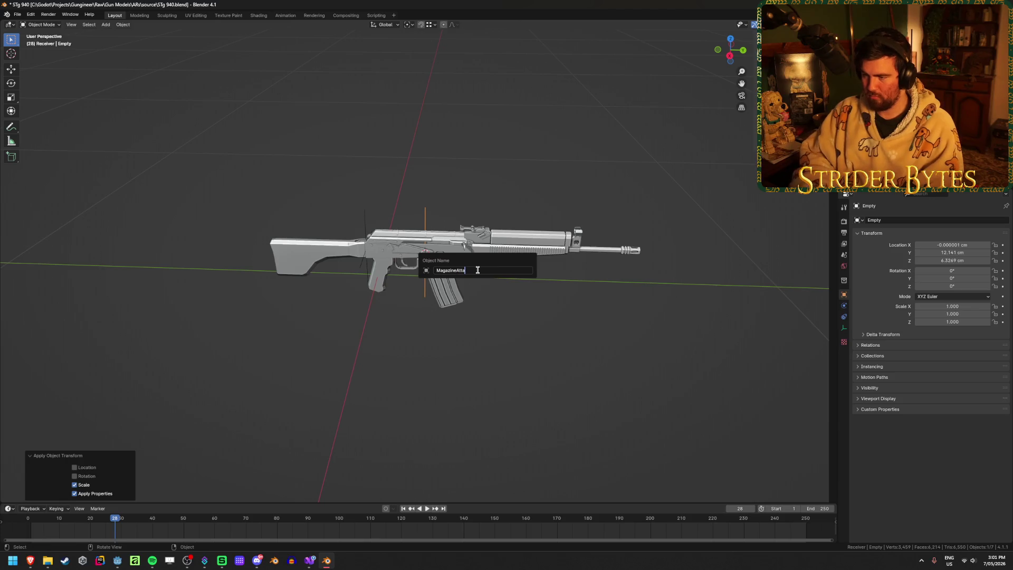
key("Return")
left_click(365, 227)
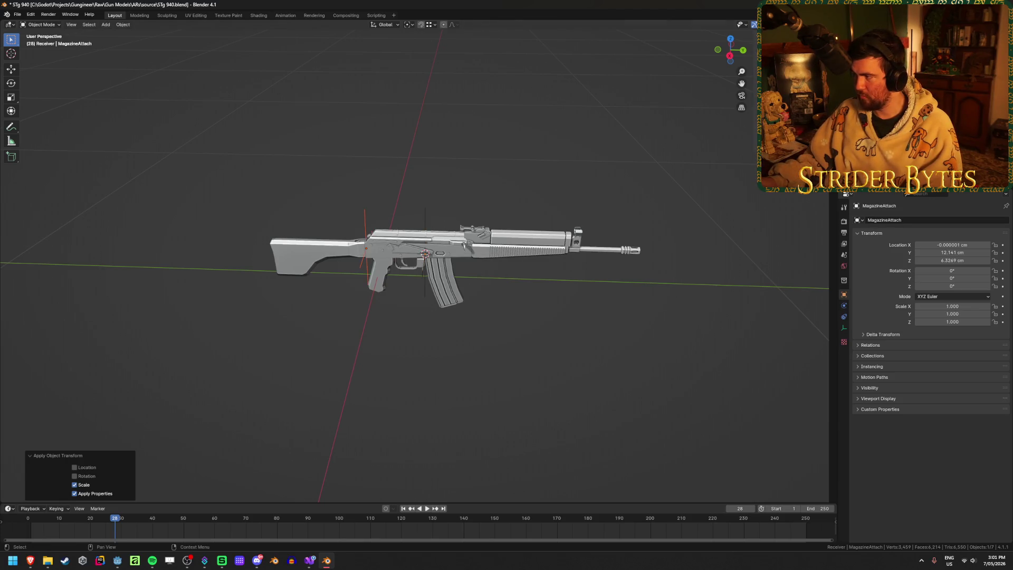
left_click(876, 79)
Step: Rename Cube.001 to STG940_Stock and Cube.005 to STG940_receiver
scroll(437, 306, "up", 3)
key("F2")
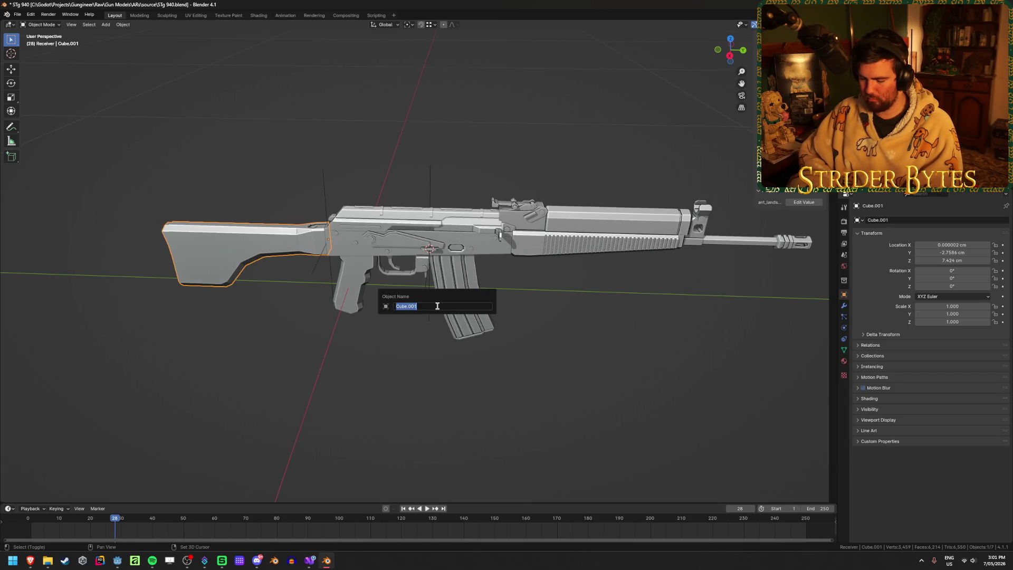
type("s")
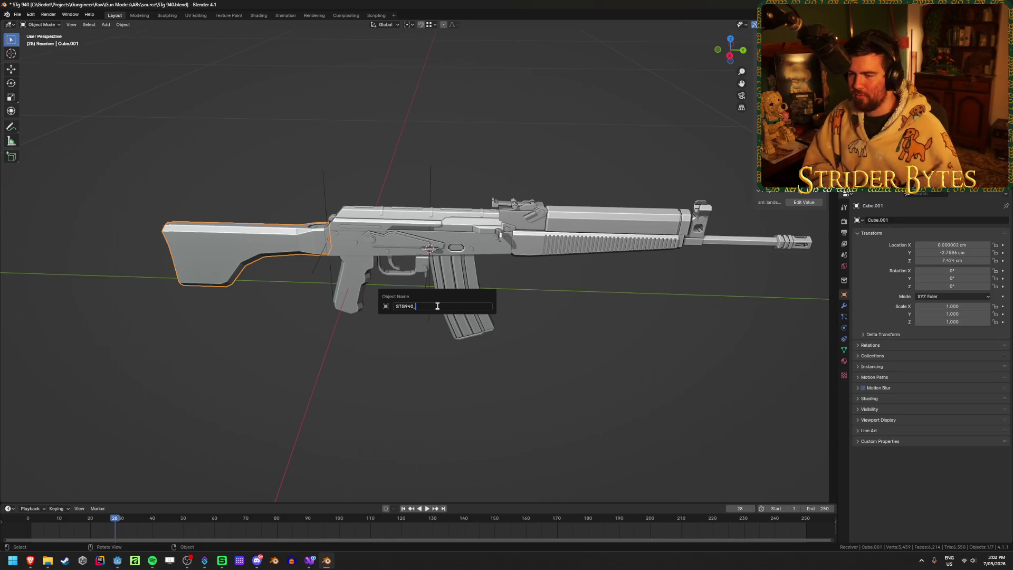
type("ck")
key("Return")
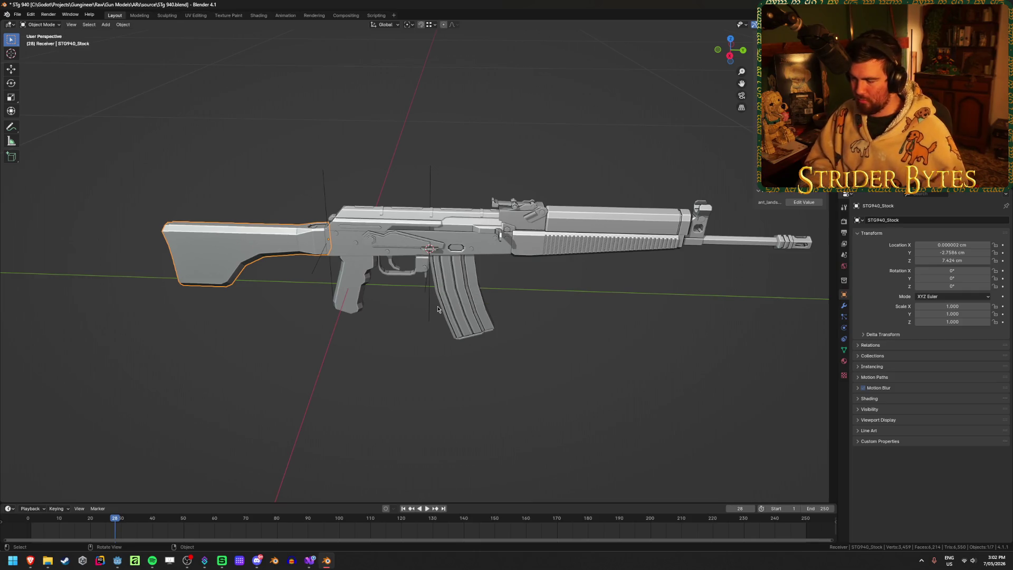
left_click(414, 220)
key("F2")
type("STG940_receiv")
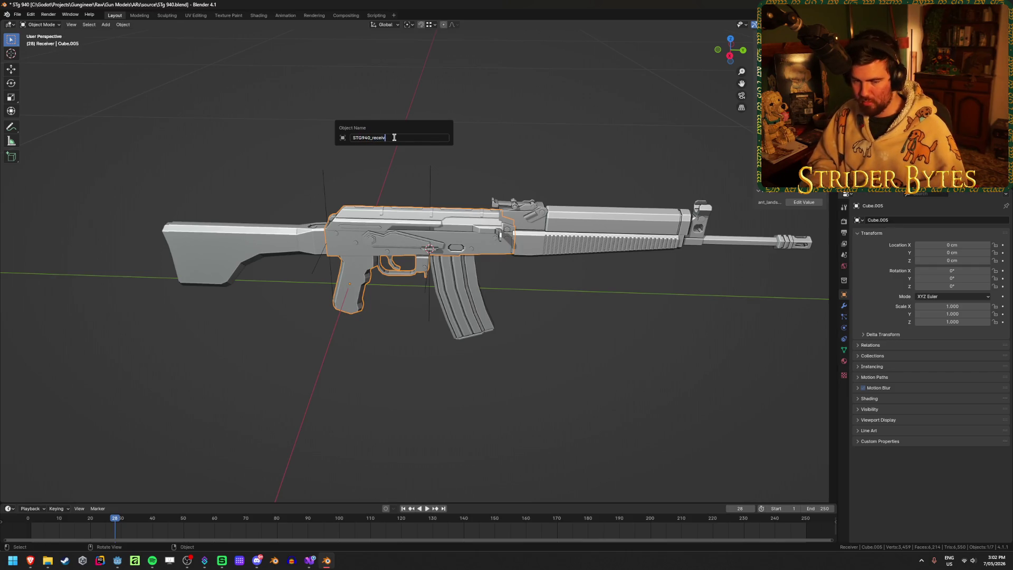
type("er")
key("Return")
Step: Rename the magazine part Cube.002 to STG940_Magazine
left_click(469, 304)
key("F2")
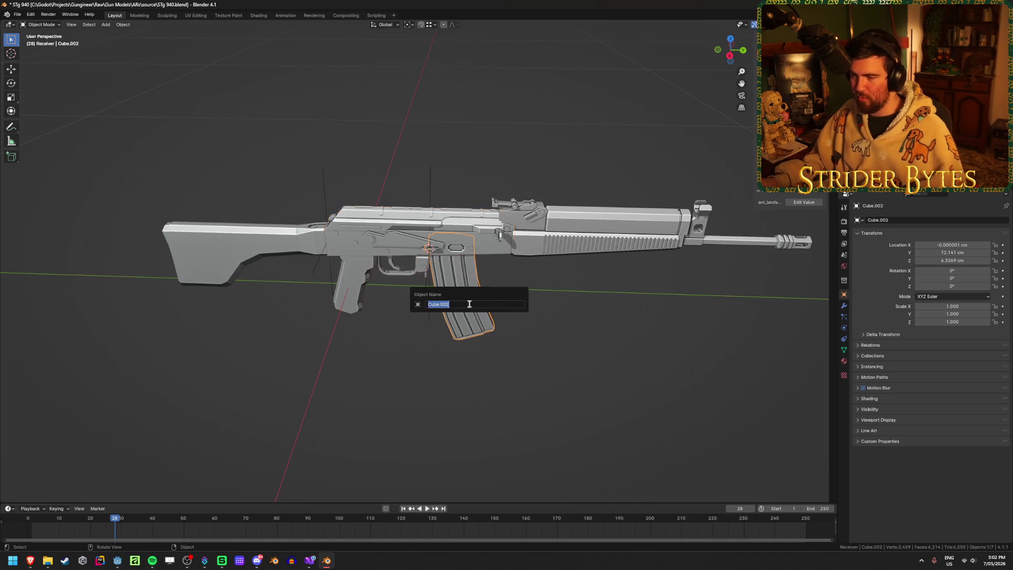
type("STG940_")
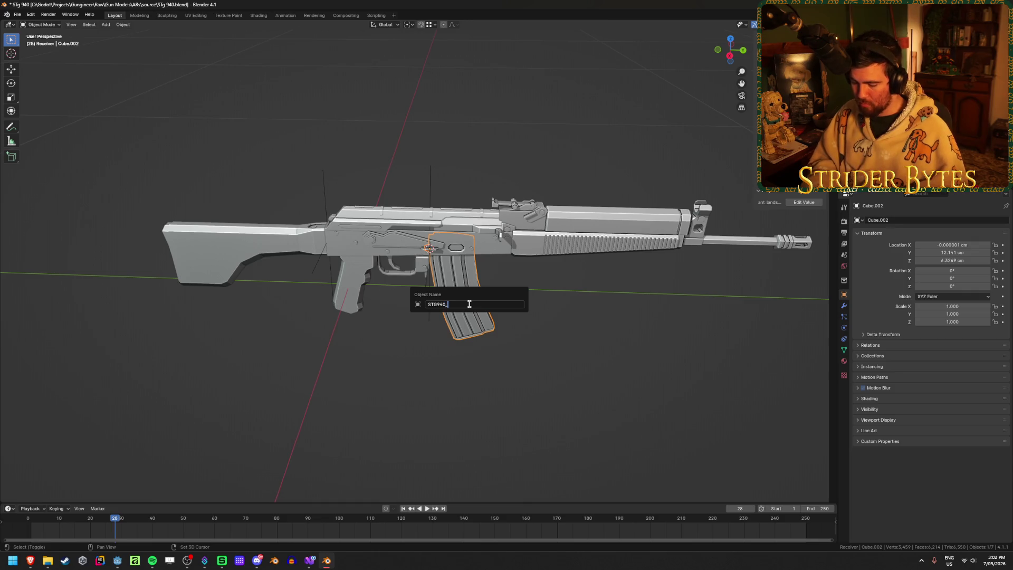
type("Magazine")
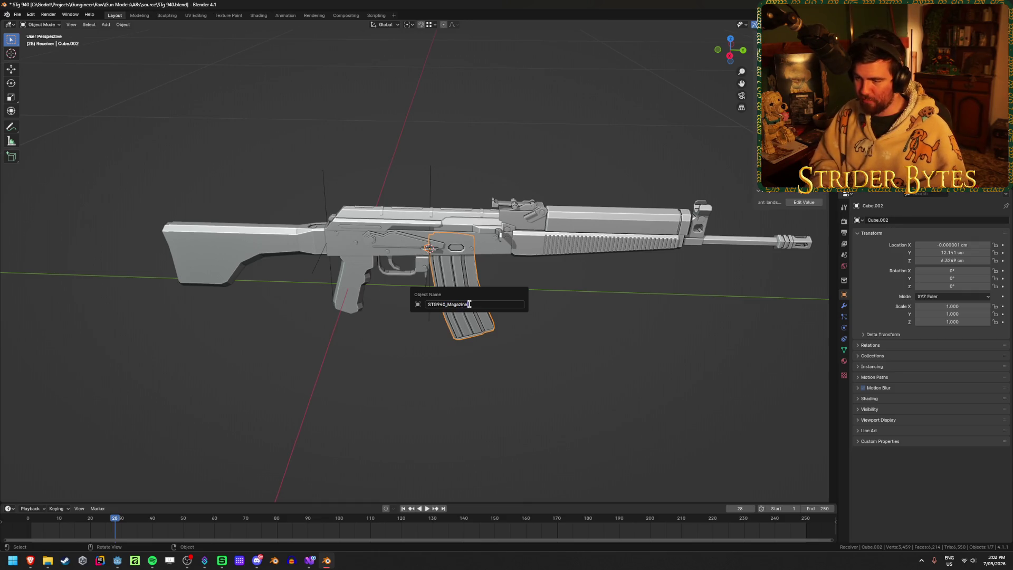
key("Return")
left_click(577, 209)
Step: Orbit to a side view of the rifle and hide the receiver
middle_click_drag(528, 227, 486, 234)
scroll(485, 233, "up", 3)
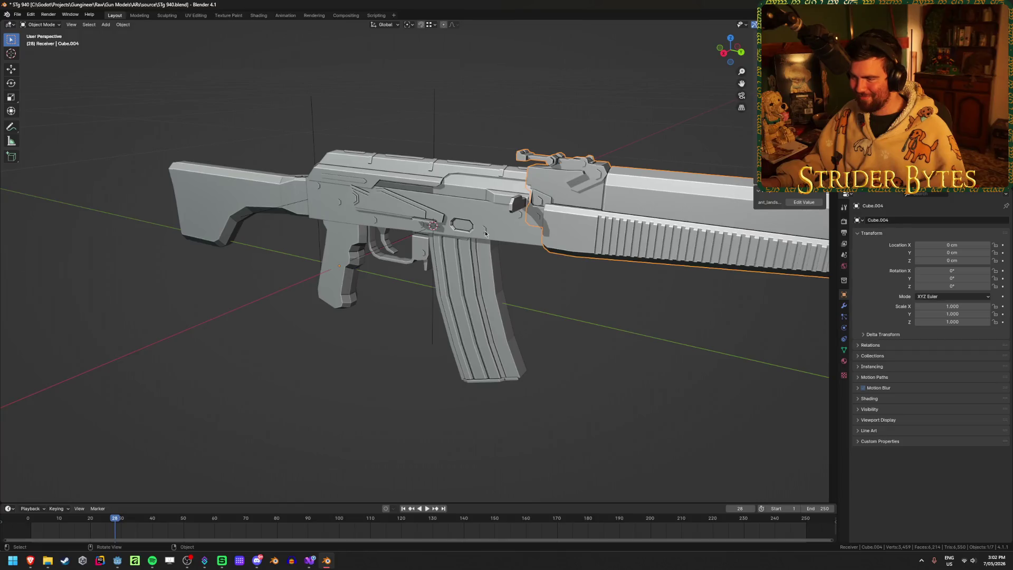
mouse_move(612, 240)
middle_mouse_down()
mouse_move(461, 301)
mouse_move(424, 269)
mouse_move(343, 302)
middle_mouse_up()
scroll(424, 269, "up", 3)
left_click(344, 302)
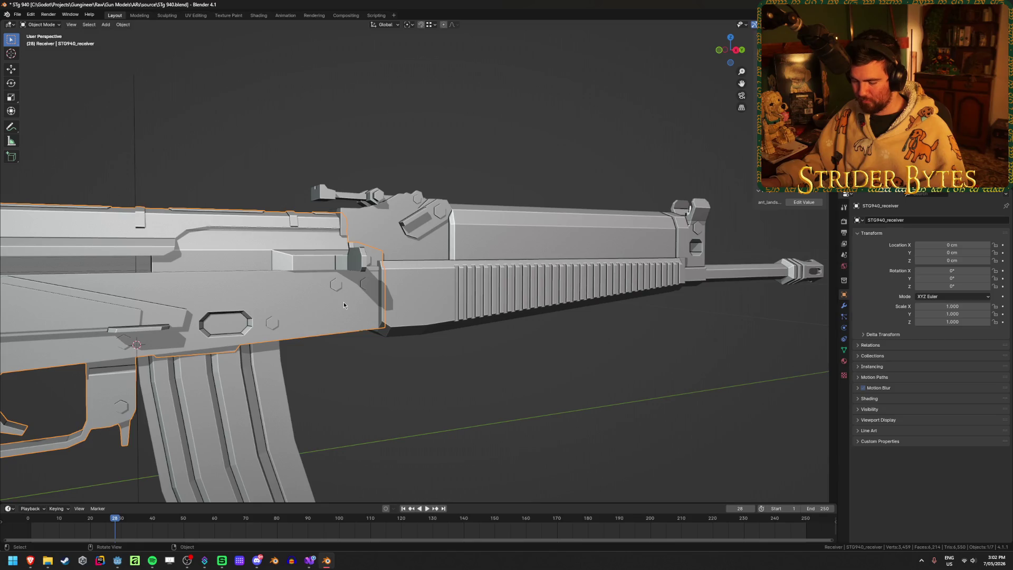
key("h")
Step: Inspect the upper body mesh in Edit Mode, toggling wireframe to see through it
left_click(426, 288)
mouse_move(426, 287)
middle_mouse_down()
mouse_move(470, 310)
mouse_move(647, 273)
mouse_move(601, 280)
middle_mouse_up()
key("shift+z")
key("Tab")
scroll(426, 287, "up", 4)
key("shift+z")
scroll(452, 294, "down", 3)
key("shift+z")
key("shift+z")
key("shift+z")
key("shift+z")
key("Tab")
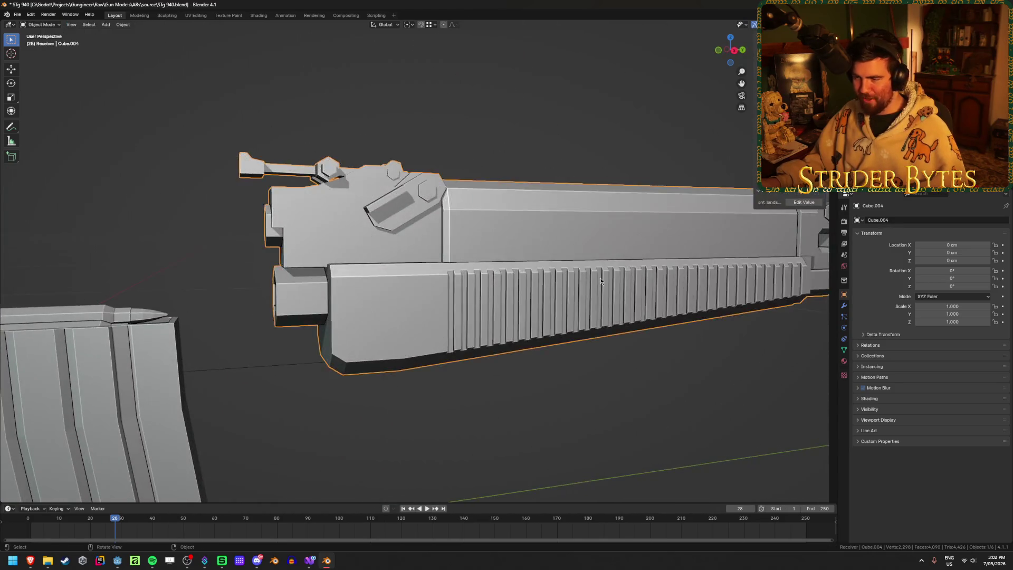
scroll(556, 346, "down", 2)
Step: Unhide all parts, hide the upper body, and open STG940_receiver in Edit Mode
key("alt+h")
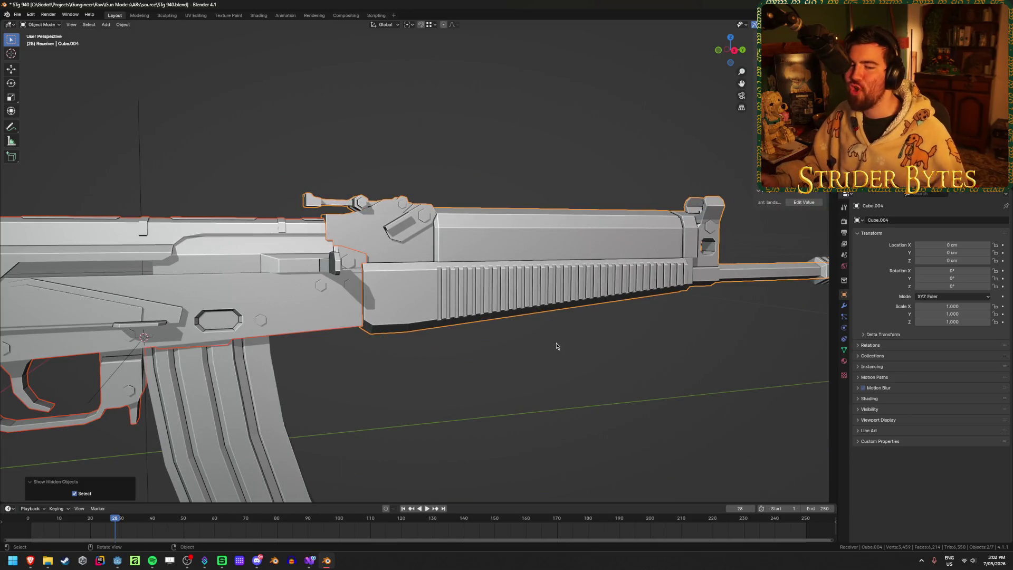
key("alt+a")
middle_click_drag(438, 388, 522, 371, "shift")
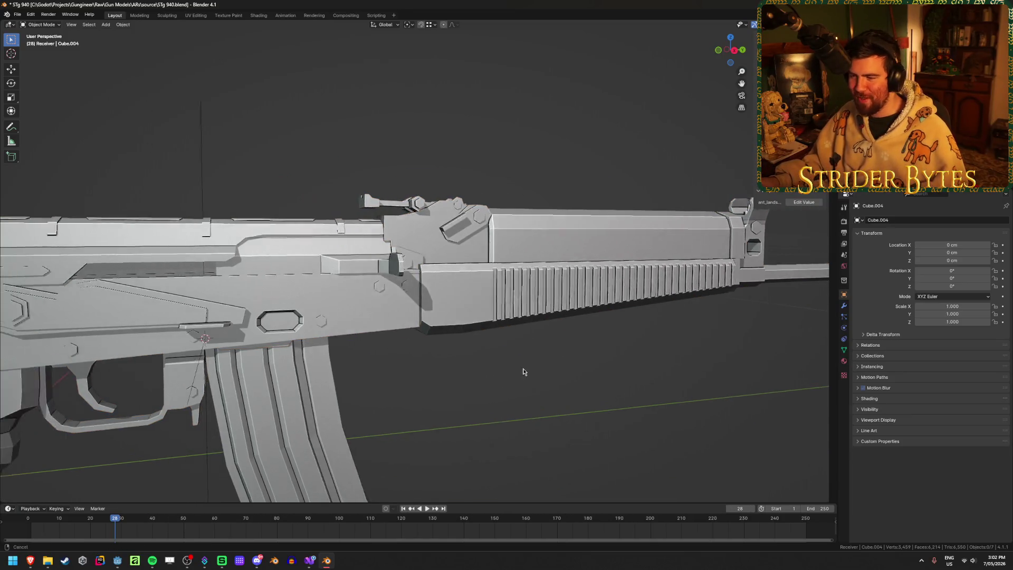
scroll(521, 372, "down", 2)
left_click(431, 305)
scroll(430, 306, "up", 4)
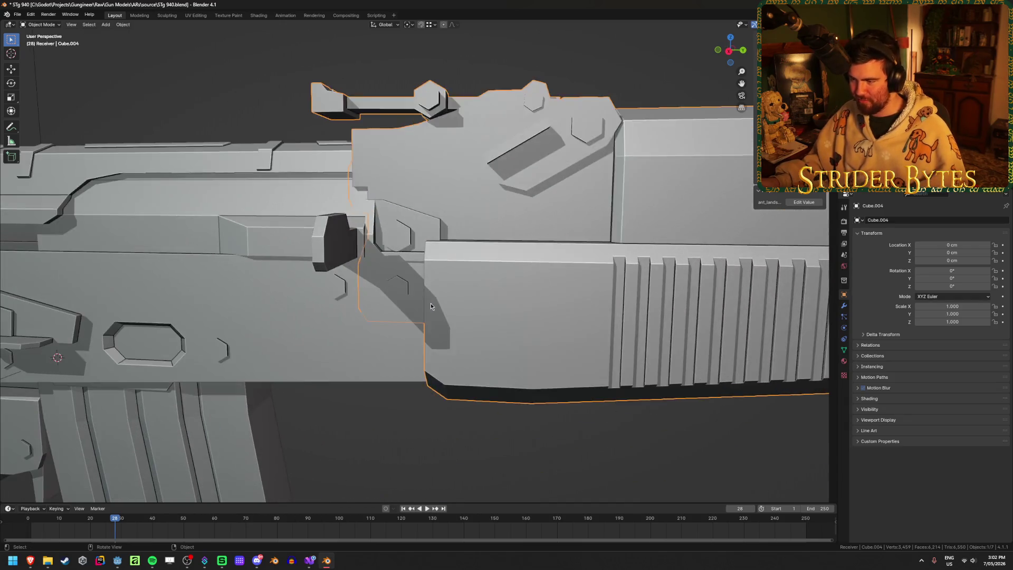
key("h")
left_click(429, 299)
key("Tab")
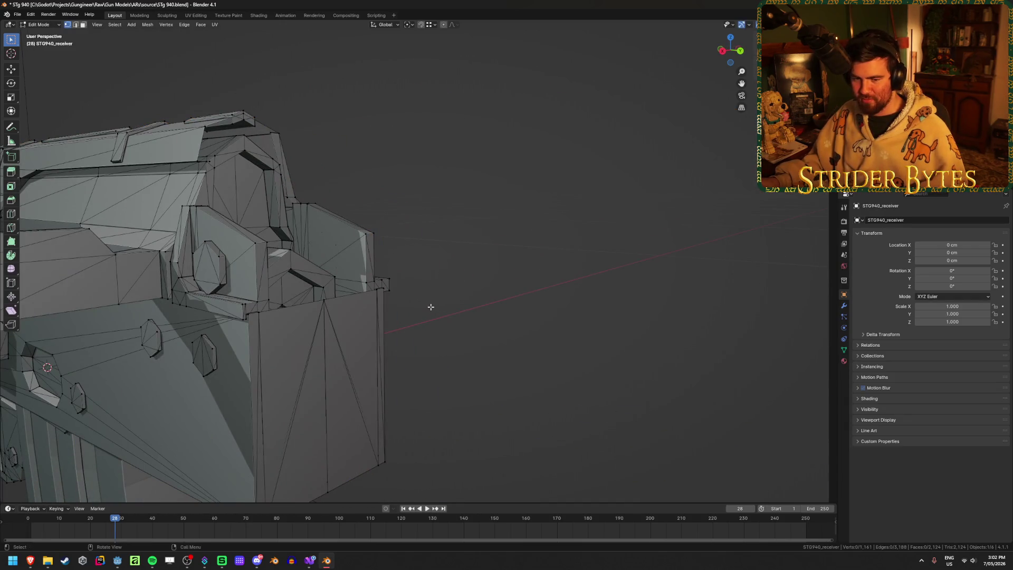
Step: Examine the triangle fan on the receiver's front end, selecting its vertices and faces
left_click(304, 326)
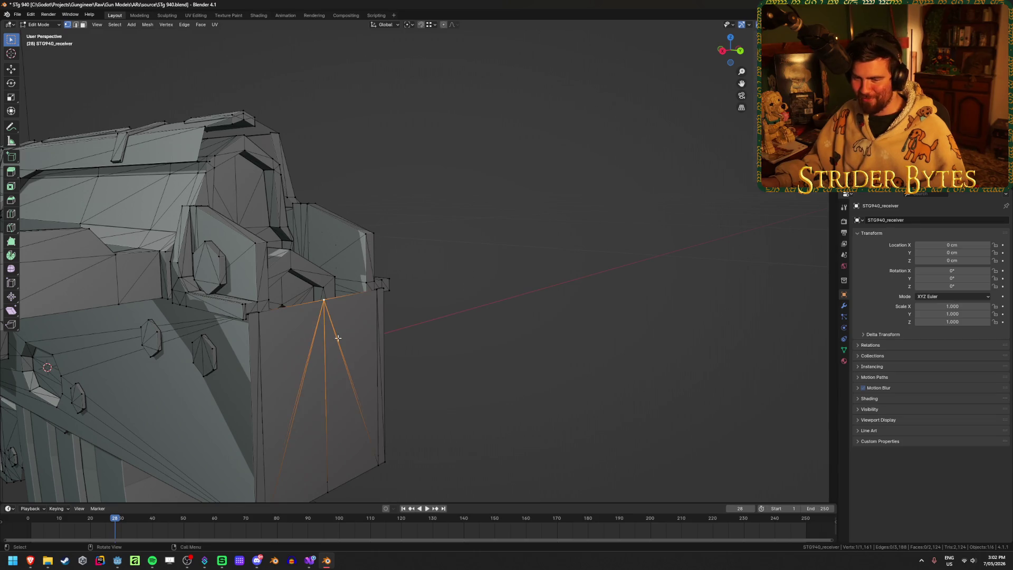
middle_click_drag(304, 326, 345, 352)
left_click(352, 430, "shift")
middle_click_drag(364, 423, 352, 415)
key("3")
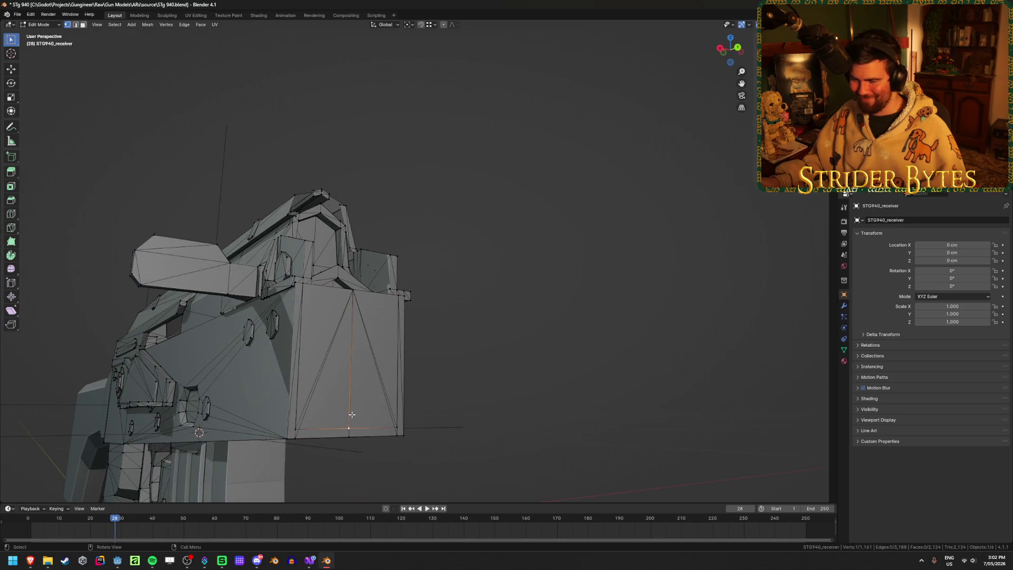
left_click(326, 406)
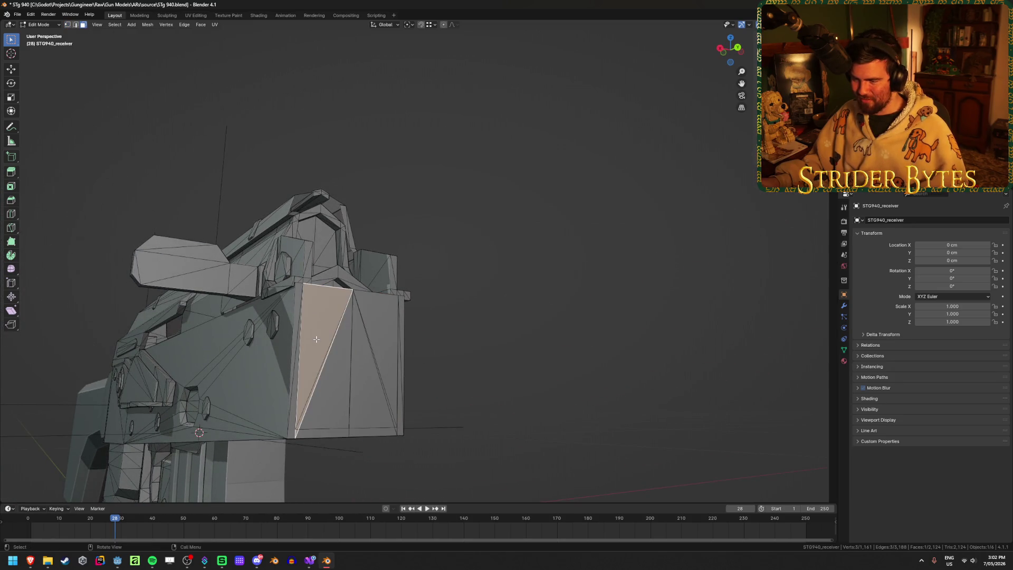
left_click(378, 401)
middle_click_drag(375, 396, 351, 295)
Step: Delete the fan's centre vertex along with its eight faces
key("1")
left_click(350, 291)
key("x")
left_click(350, 291)
Step: Join two corner vertices with an edge, fill the hole, and leave Edit Mode
mouse_move(405, 361)
middle_mouse_down()
mouse_move(369, 364)
mouse_move(417, 353)
mouse_move(328, 347)
mouse_move(279, 285)
mouse_move(295, 285)
mouse_move(257, 288)
middle_mouse_up()
scroll(427, 344, "up", 4)
left_click(259, 276)
left_click(258, 292, "shift")
left_click(362, 300)
left_click(363, 284, "shift")
key("j")
key("f")
key("Tab")
scroll(280, 368, "down", 5)
mouse_move(285, 369)
middle_mouse_down()
mouse_move(588, 355)
mouse_move(406, 406)
middle_mouse_up()
scroll(405, 408, "up", 3)
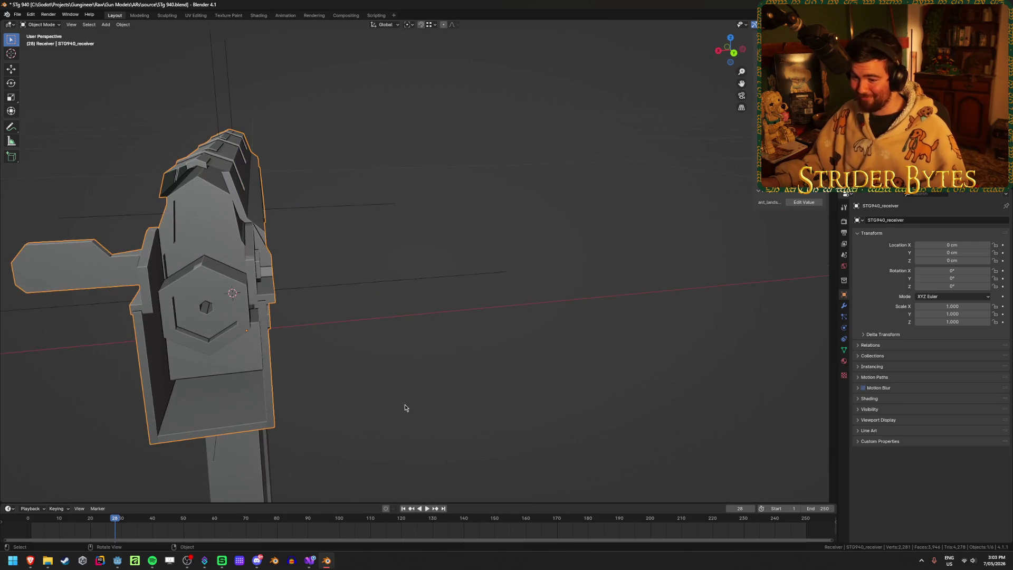
Step: Leave local view to show the whole rifle, keeping the upper part in place
middle_click_drag(405, 408, 422, 401)
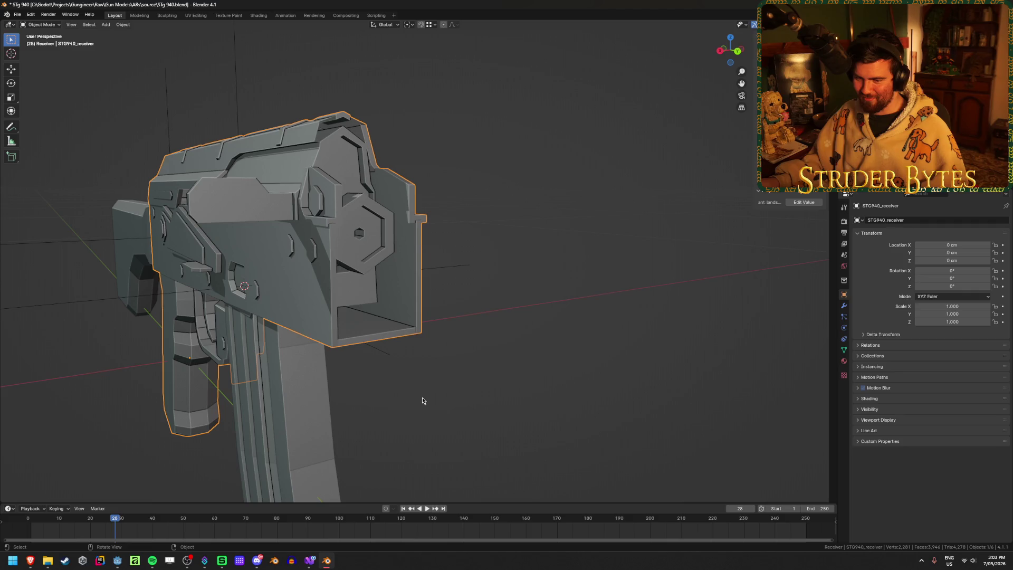
key("KP_Divide")
scroll(422, 404, "down", 2)
middle_click_drag(423, 404, 432, 416)
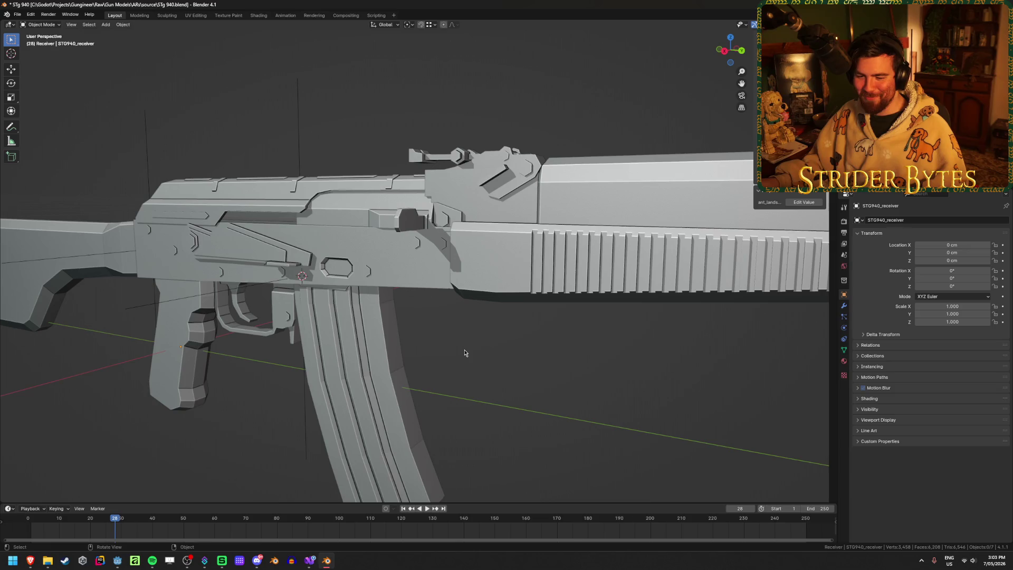
left_click(547, 254)
key("g")
key("y")
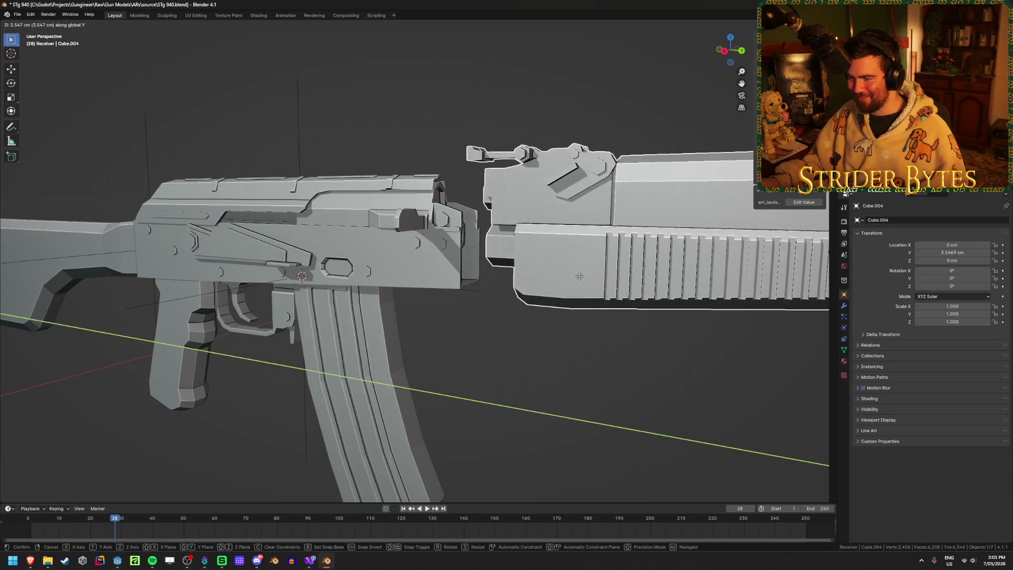
key("Escape")
Step: Hide the receiver and snap the 3D cursor to the hexagonal opening's centre
mouse_move(565, 276)
middle_mouse_down()
mouse_move(530, 280)
mouse_move(560, 270)
middle_mouse_up()
scroll(560, 270, "up", 5)
left_click(348, 316)
key("h")
middle_click_drag(347, 316, 601, 296)
left_click(601, 297)
key("Tab")
left_click(547, 250)
key("shift+s")
left_click(527, 369)
key("Tab")
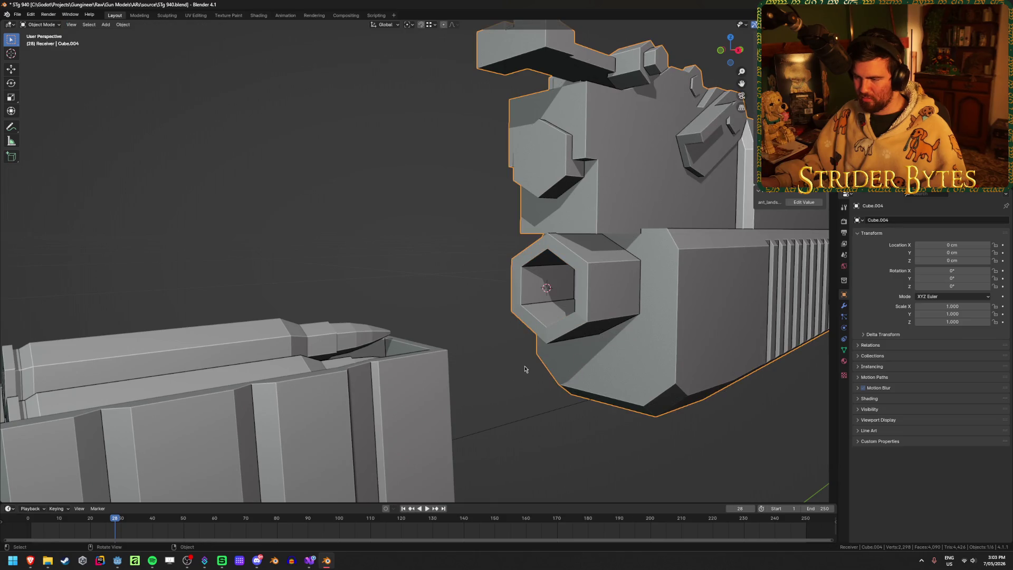
Step: Add a Plain Axes empty at the 3D cursor and scale it to 0.125
scroll(525, 369, "down", 5)
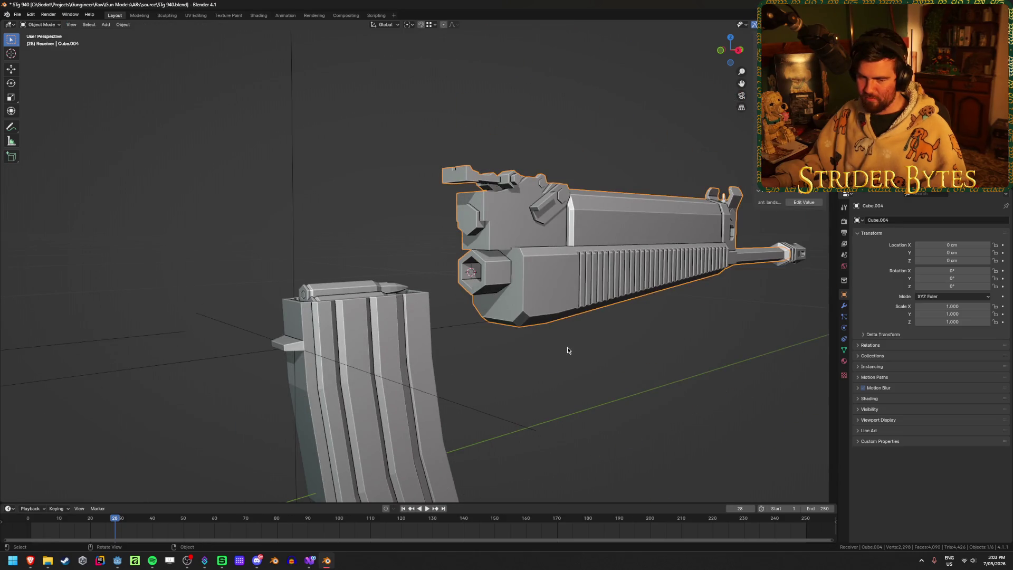
key("shift+a")
mouse_move(570, 347)
left_click(607, 348)
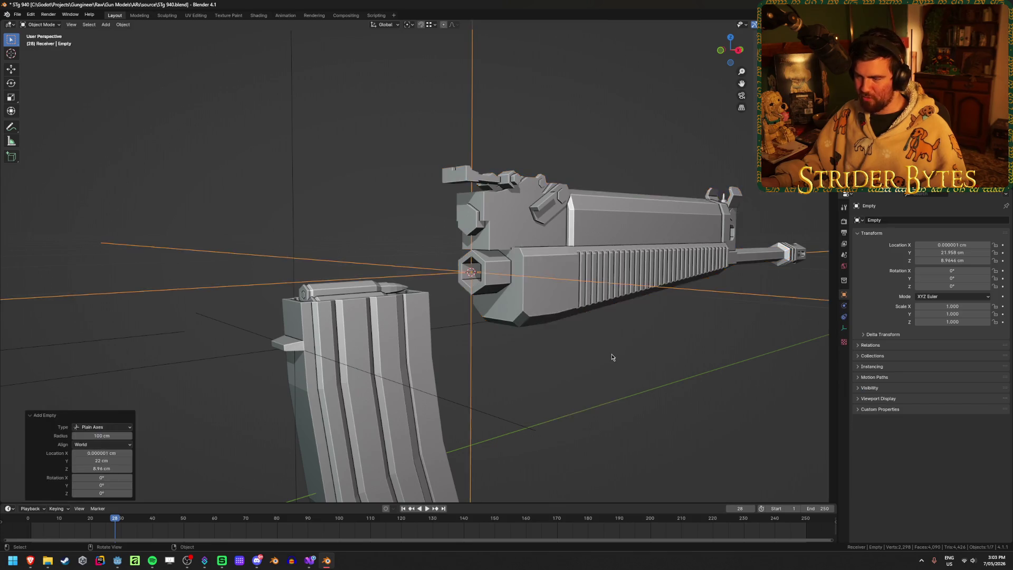
scroll(711, 341, "down", 3)
mouse_move(712, 341)
middle_mouse_down()
mouse_move(615, 378)
mouse_move(776, 303)
middle_mouse_up()
key("s")
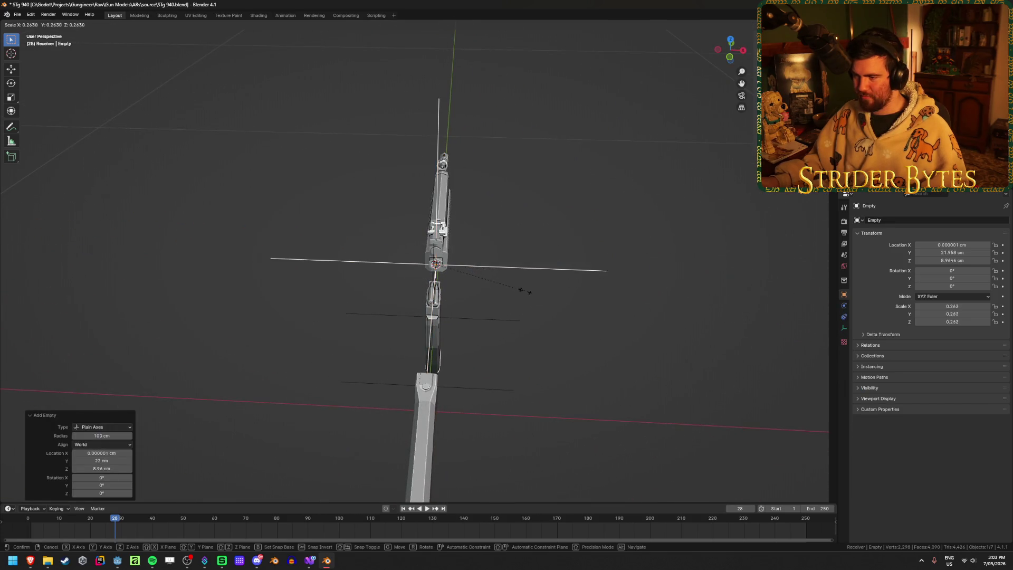
left_click(474, 288)
Step: Apply the empty's scale
key("ctrl+a")
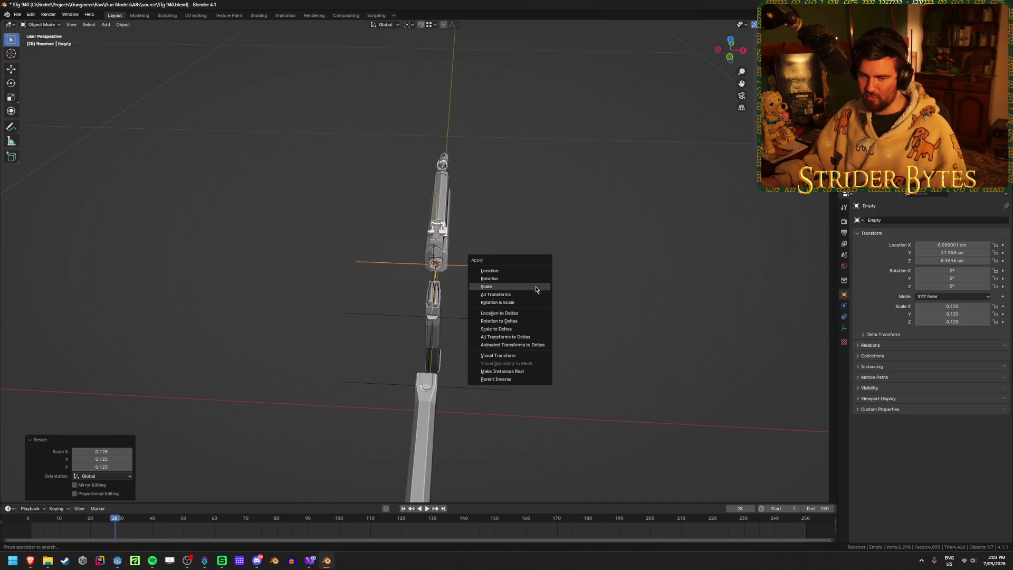
key("Escape")
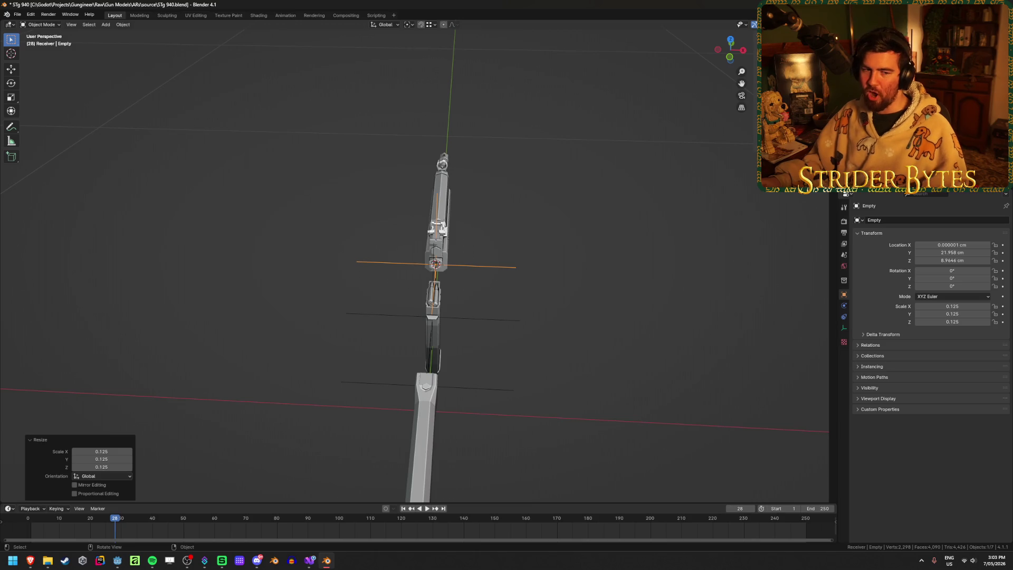
key("ctrl+a")
left_click(554, 267)
mouse_move(554, 267)
middle_mouse_down()
mouse_move(644, 282)
mouse_move(582, 264)
middle_mouse_up()
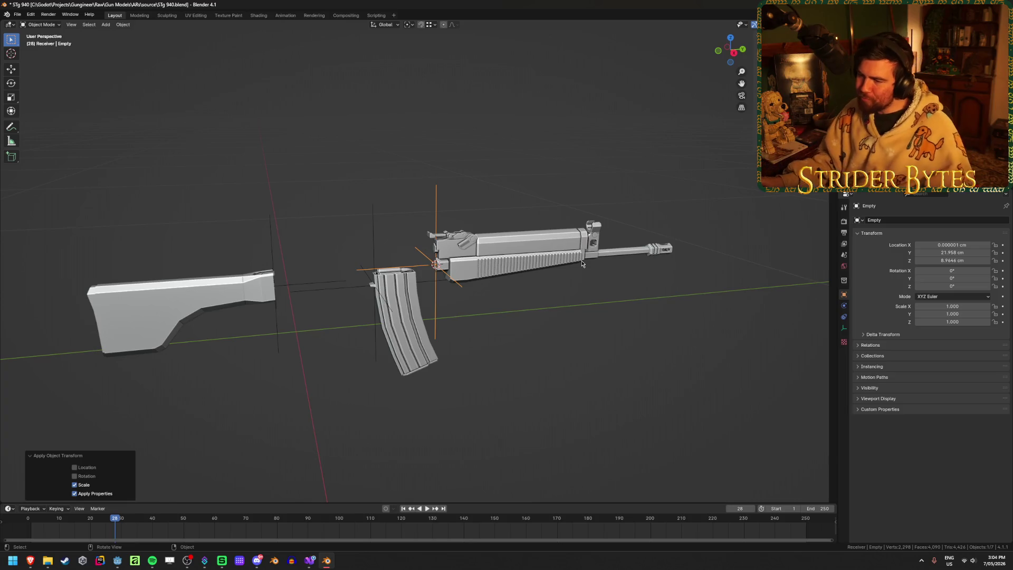
scroll(509, 322, "up", 5)
Step: In right orthographic wireframe view, move the empty along Y to 23.821 cm
key("KP_3")
key("shift+z")
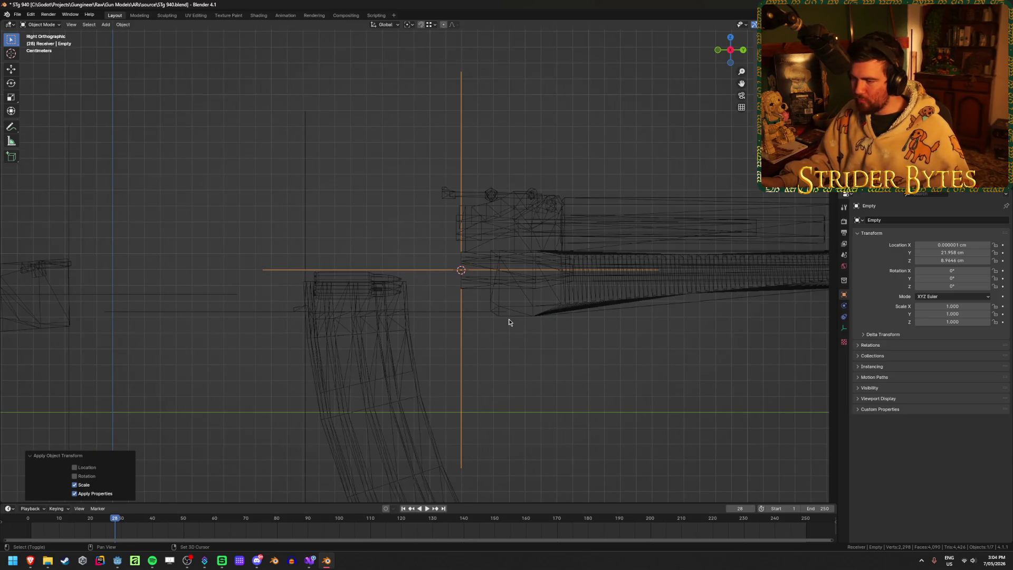
middle_click_drag(509, 319, 542, 339, "shift")
scroll(542, 339, "up", 1)
key("g")
key("y")
left_click(436, 324)
key("shift+z")
scroll(530, 378, "down", 3)
Step: Reveal the hidden receiver and other rifle parts
left_click(538, 346)
key("alt+h")
left_click(538, 346)
scroll(500, 293, "up", 2)
scroll(500, 293, "up", 1)
Step: Snap the 3D cursor onto the empty
left_click(505, 280)
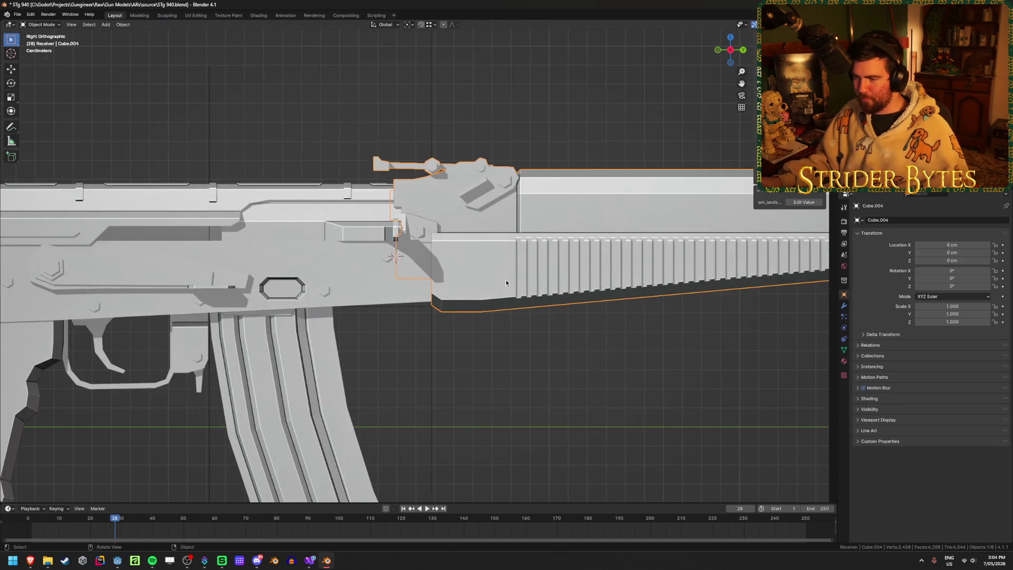
left_click(432, 327)
key("shift+s")
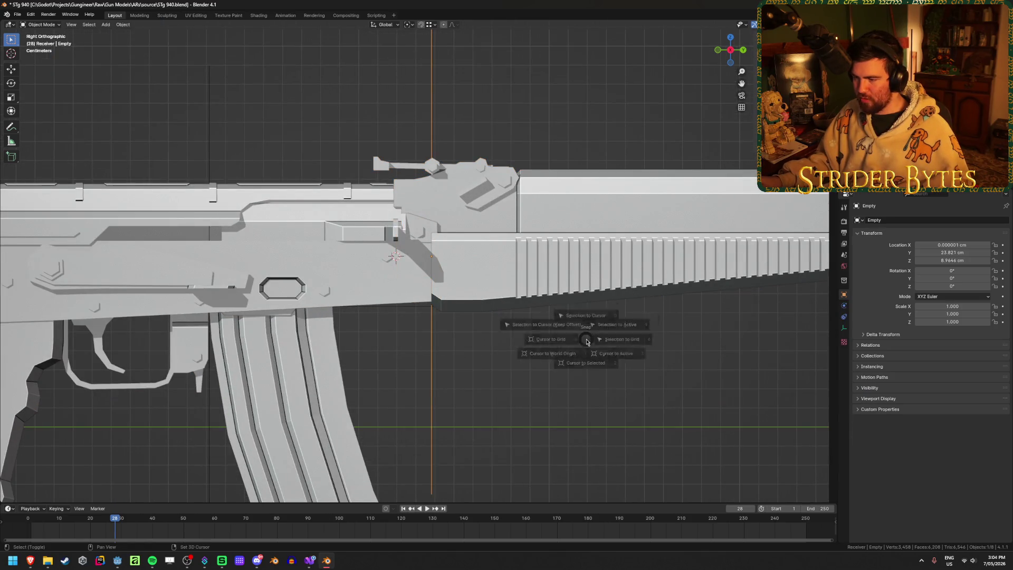
left_click(579, 383)
left_click(515, 261)
right_click(517, 323)
Step: Move the barrel's (Cube.004) origin to the 3D cursor at the attach point
mouse_move(528, 323)
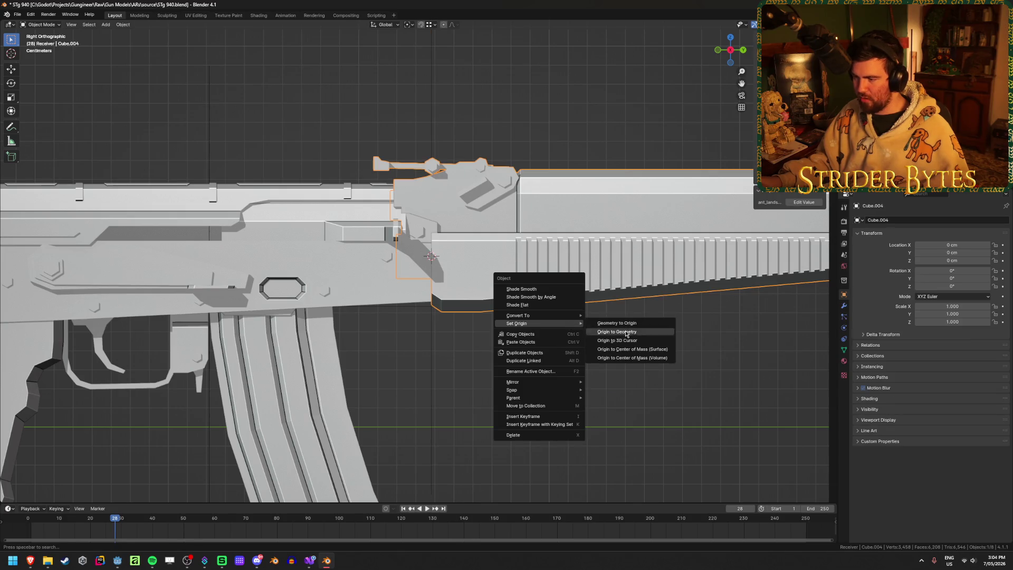
left_click(642, 341)
scroll(533, 365, "down", 4)
mouse_move(534, 364)
middle_mouse_down()
mouse_move(475, 355)
mouse_move(512, 355)
middle_mouse_up()
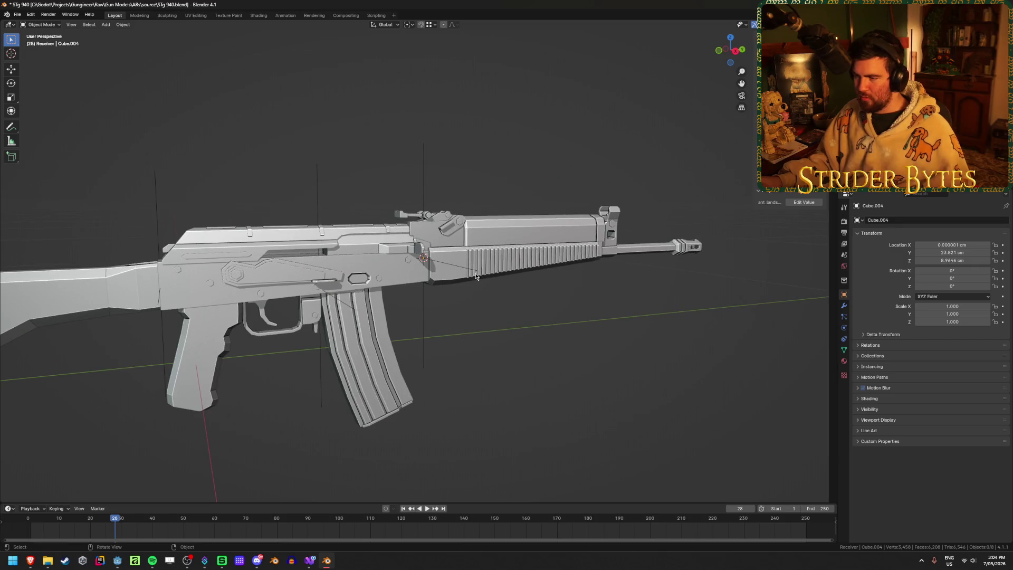
Step: Rename the attach-point empty to BarrelAttach
left_click(424, 306)
key("F2")
type("BarrelAttach")
key("Return")
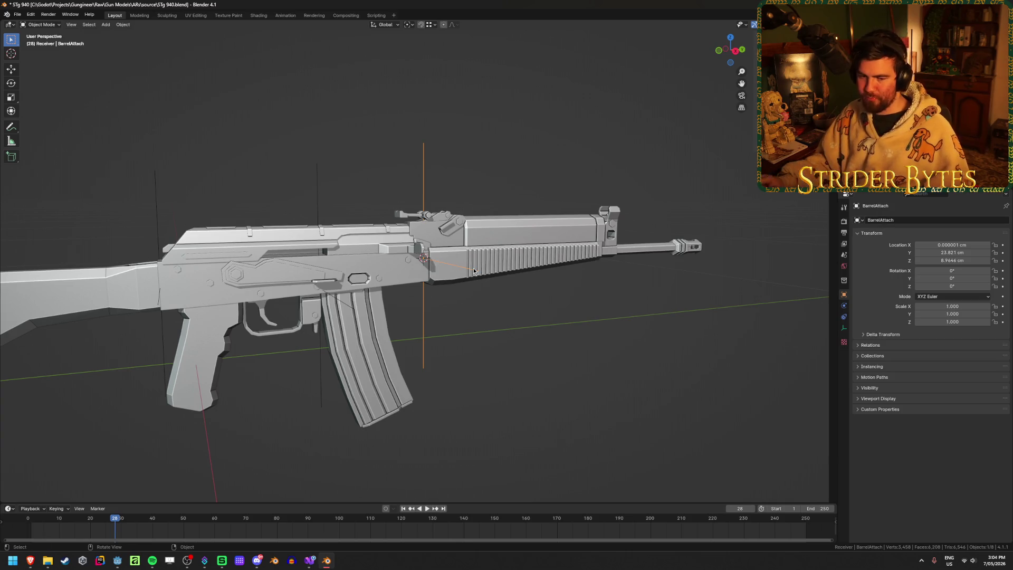
Step: Inspect the muzzle brake and barrel in see-through wireframe, selecting the connected barrel geometry
left_click(691, 247)
key("KP_Decimal")
middle_click_drag(302, 257, 401, 243)
key("shift+z")
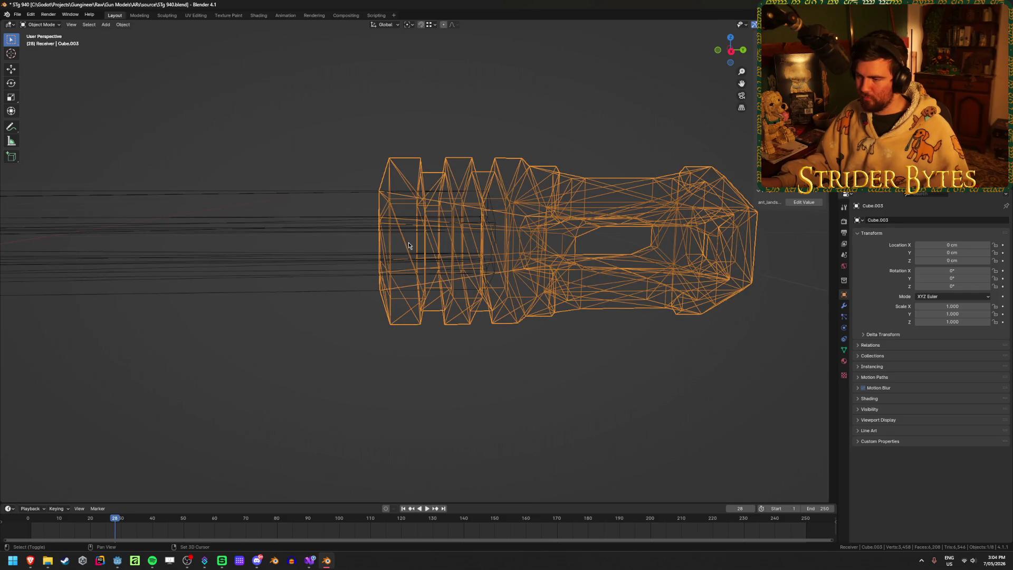
left_click(478, 222)
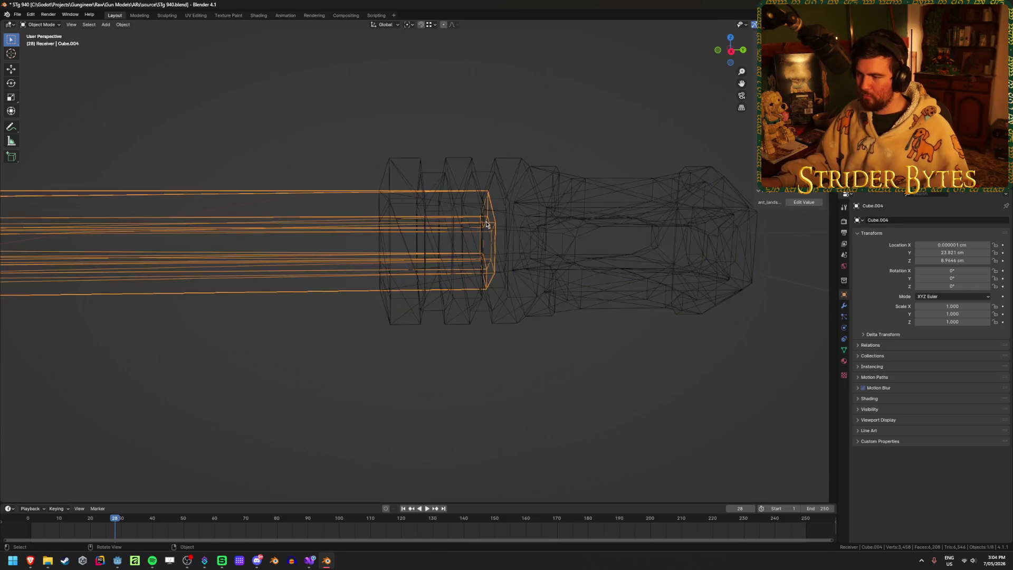
key("KP_Decimal")
key("Tab")
middle_click_drag(559, 301, 558, 300)
scroll(557, 299, "down", 5)
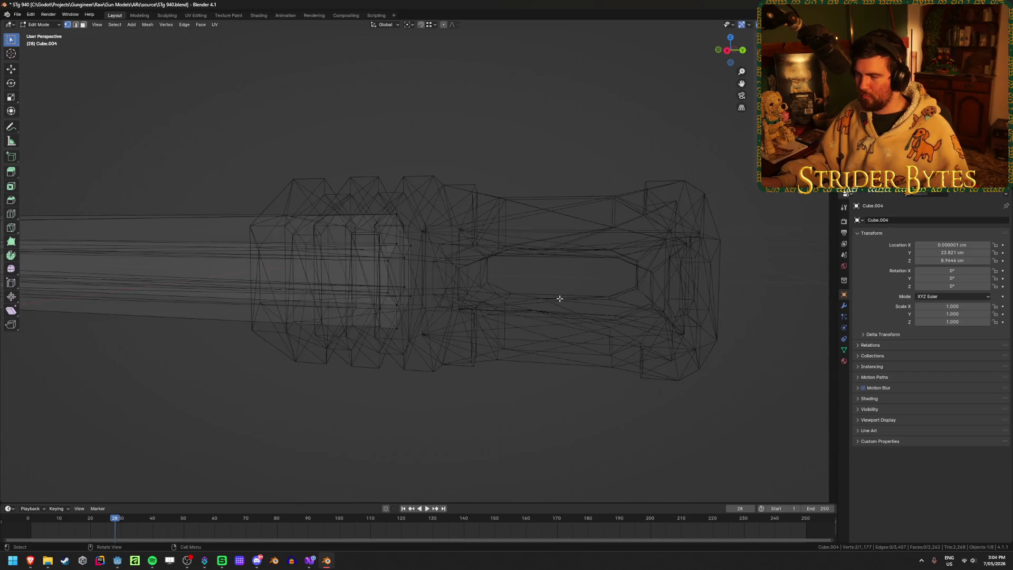
key("l")
key("ctrl+Tab")
left_click(495, 353)
Step: Add a plain axes empty at the muzzle joint, shrink it, apply its scale, and name it MuzzleAttach
key("shift+a")
mouse_move(491, 351)
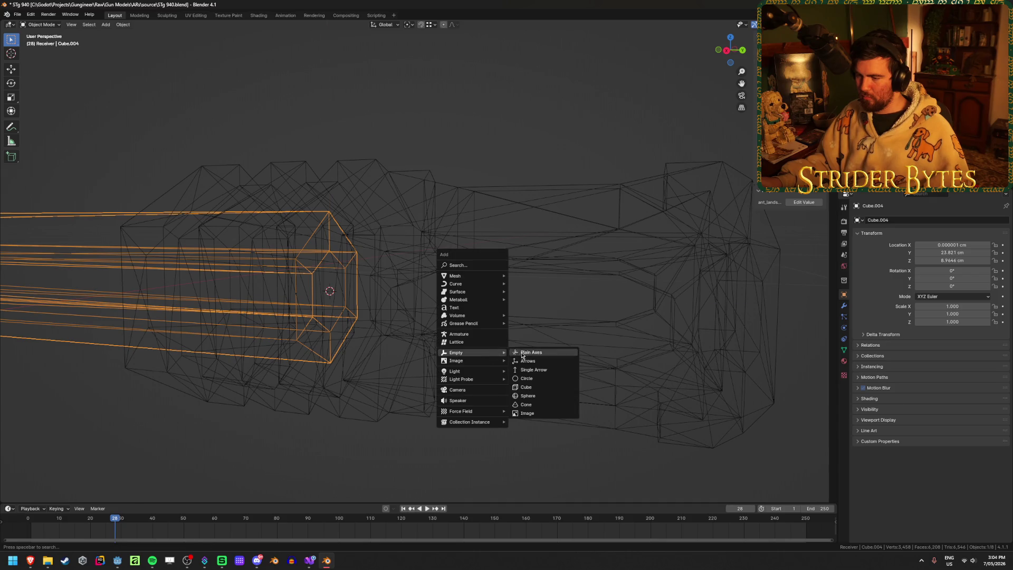
left_click(528, 353)
scroll(455, 346, "down", 5)
mouse_move(454, 346)
middle_mouse_down()
mouse_move(431, 358)
mouse_move(477, 319)
middle_mouse_up()
key("s")
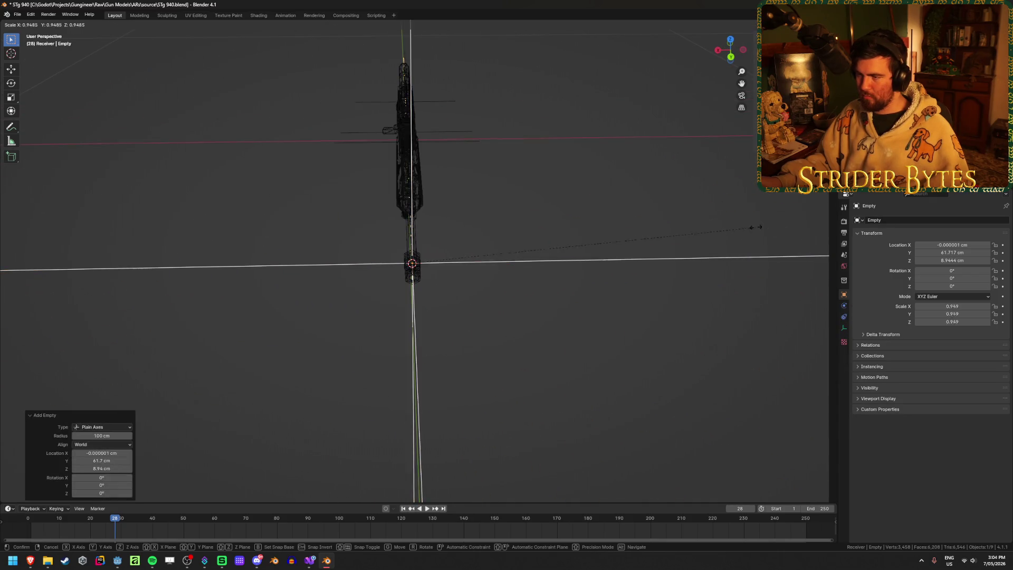
left_click(449, 272)
key("ctrl+a")
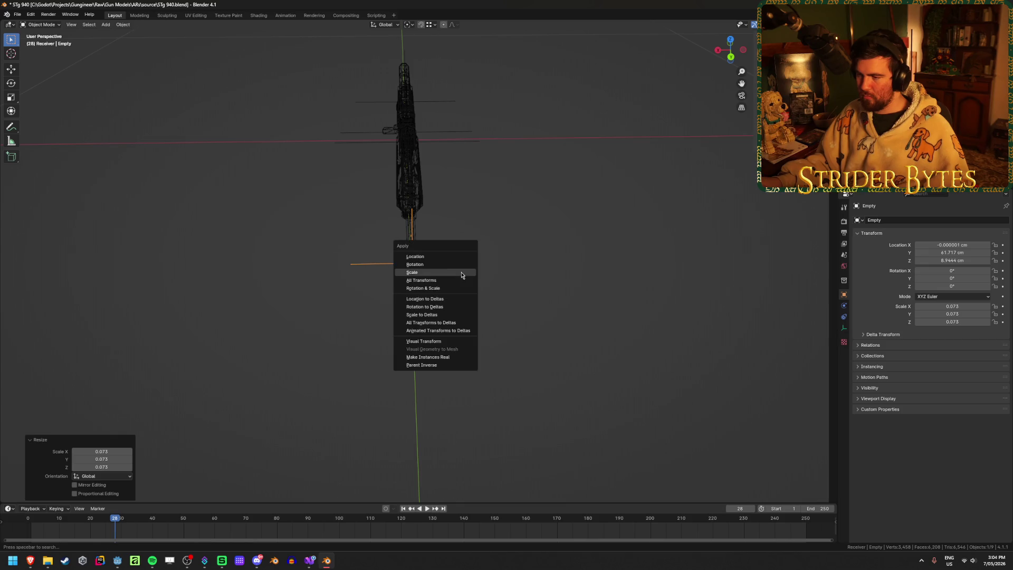
left_click(463, 272)
key("F2")
type("Muzzle")
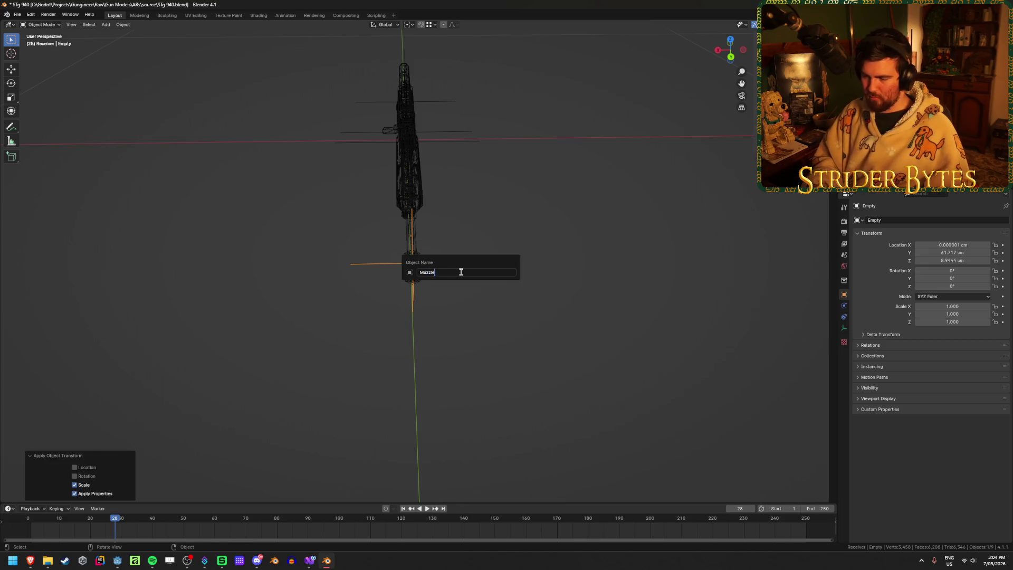
type("ch")
key("Return")
Step: Return to solid shading and bring up the muzzle brake's object options
middle_click_drag(456, 274, 347, 285)
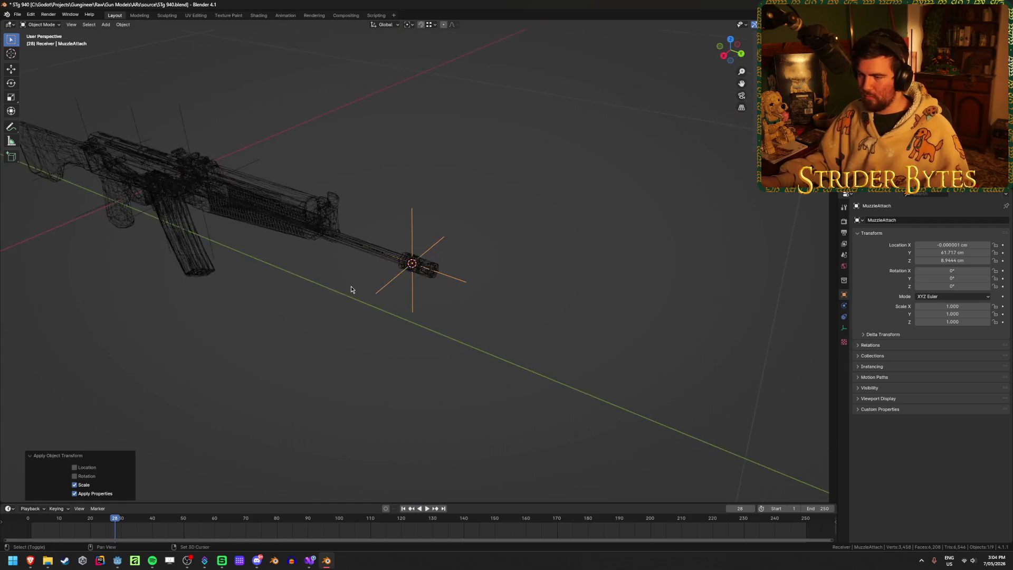
key("shift+z")
scroll(430, 312, "up", 4)
left_click(429, 310)
right_click(444, 312)
Step: Set the muzzle brake's origin to the 3D cursor and rename it STG940_Muzzle
mouse_move(446, 310)
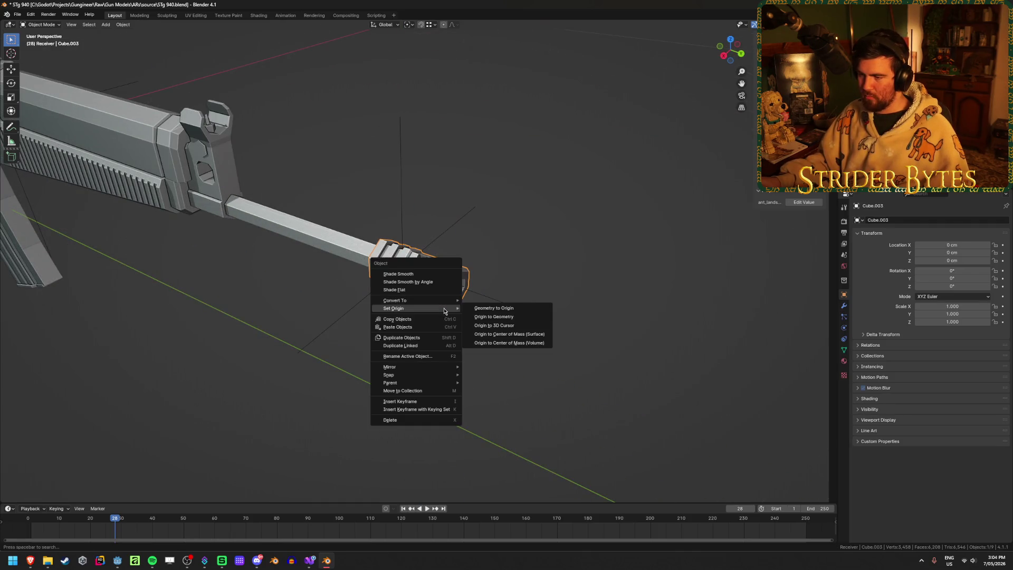
left_click(496, 323)
scroll(343, 343, "down", 3)
mouse_move(343, 344)
middle_mouse_down()
mouse_move(214, 341)
mouse_move(255, 321)
mouse_move(449, 321)
middle_mouse_up()
key("F2")
type("STG940_Muzzle")
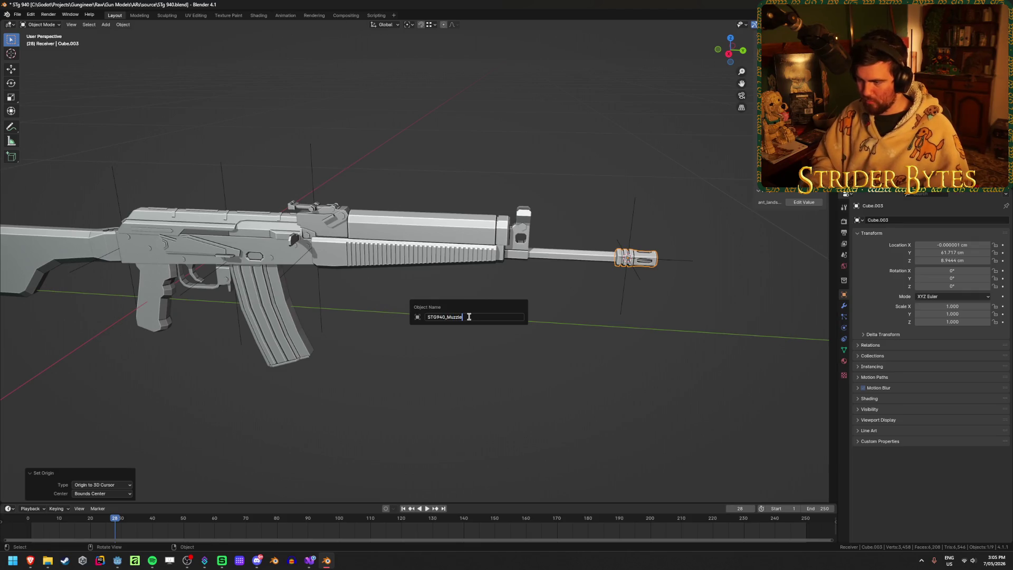
key("Return")
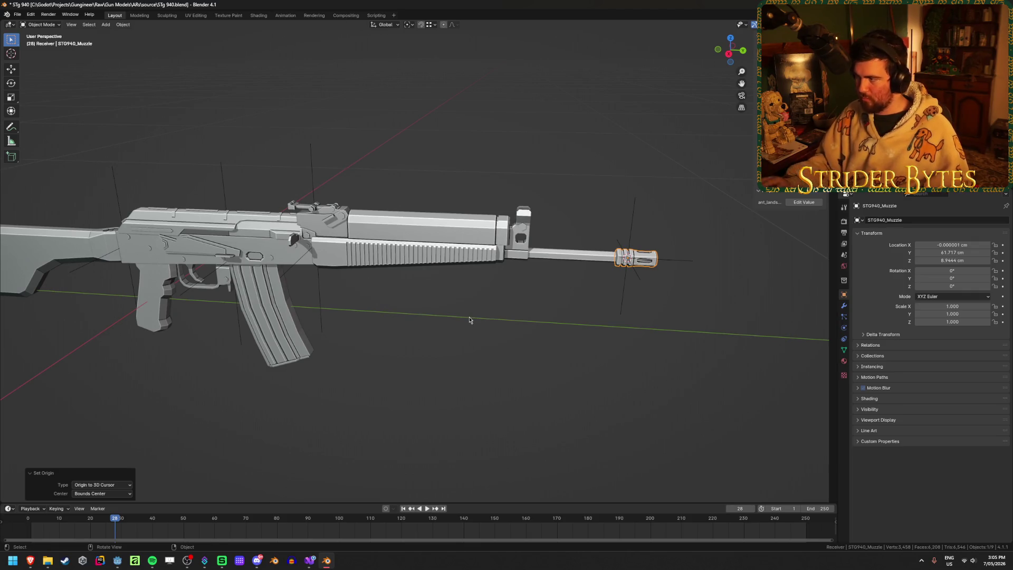
Step: Rename the receiver STG940_Receiver and the barrel-and-handguard piece STG940_Barrel
left_click(153, 297)
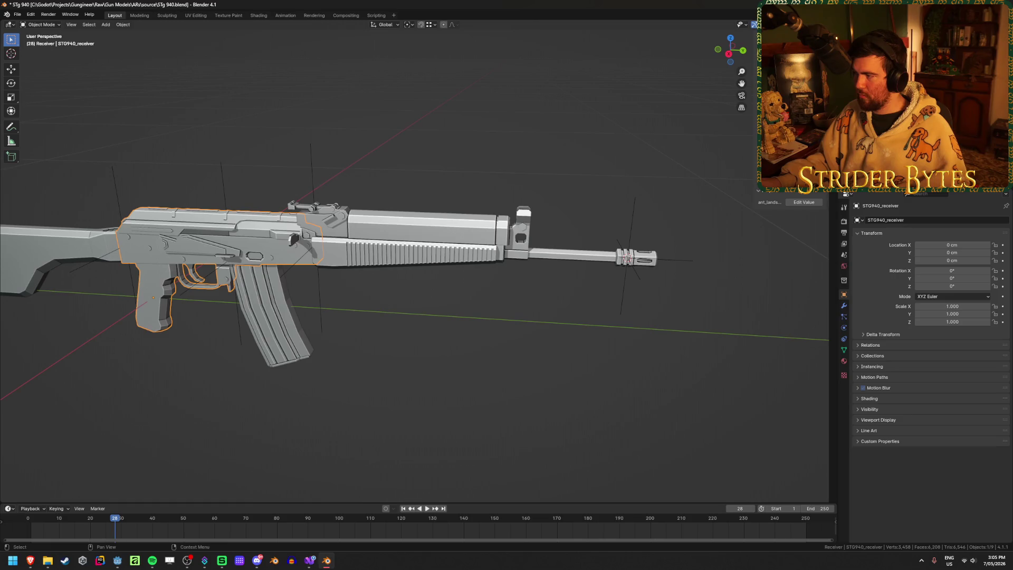
key("F2")
type("STG940_Receiver")
key("Return")
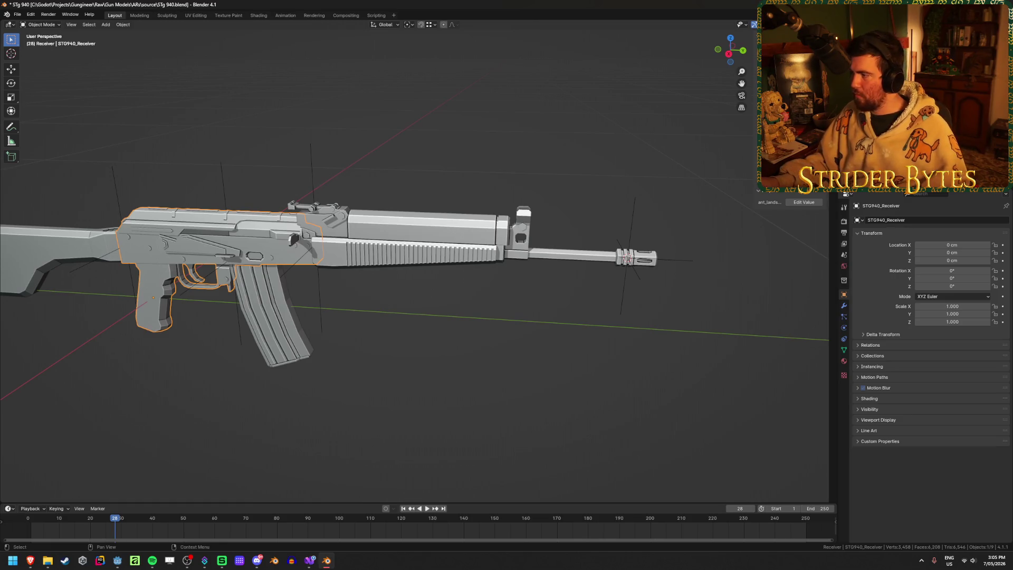
left_click(365, 222)
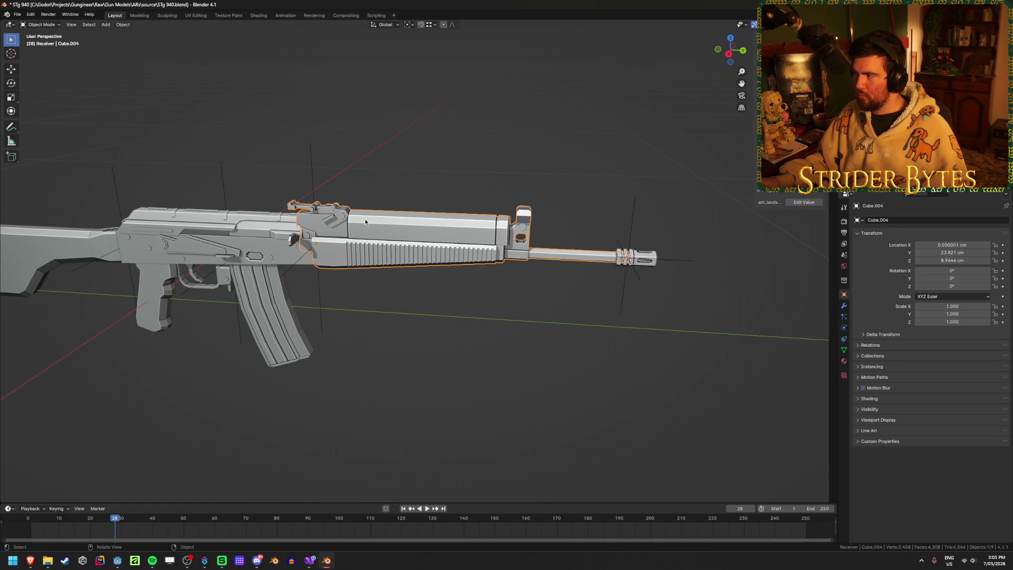
key("F2")
type("S")
type("940_Ba")
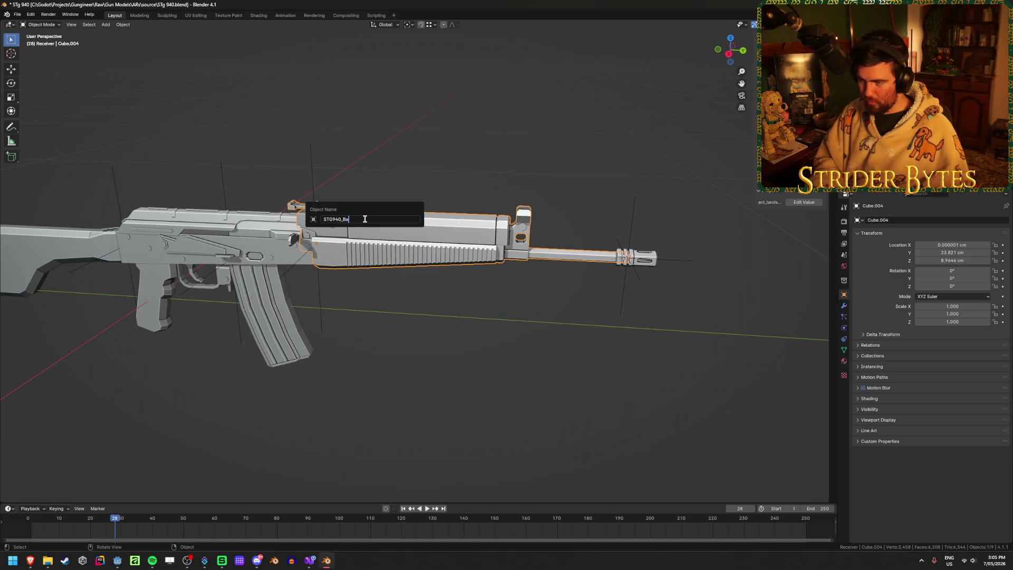
type("l")
key("Return")
Step: Check the MuzzleAttach empty, then select STG940_Barrel
mouse_move(390, 340)
middle_mouse_down("shift")
mouse_move(479, 321)
mouse_move(475, 298)
mouse_move(526, 306)
middle_mouse_up("shift")
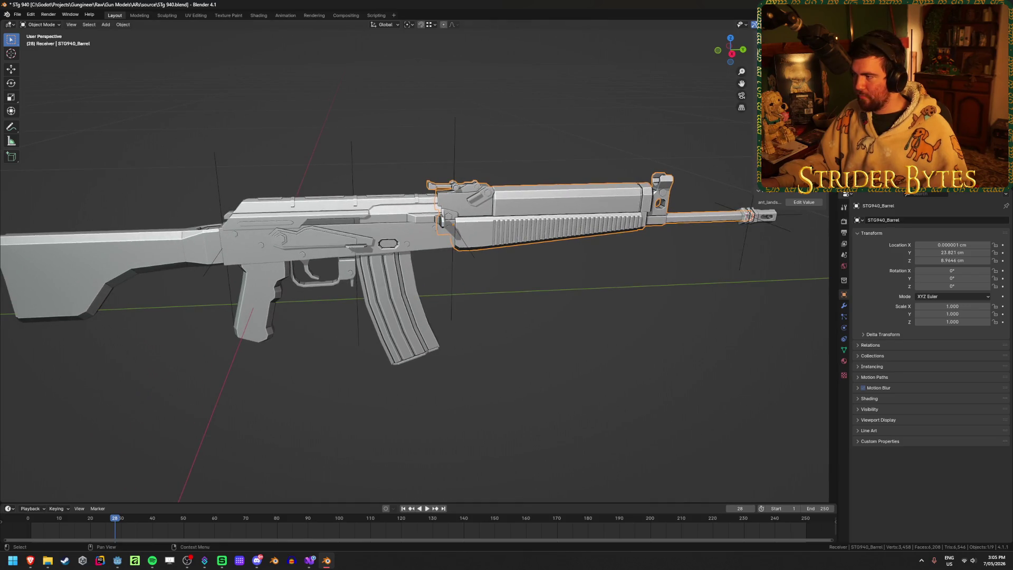
key("alt+a")
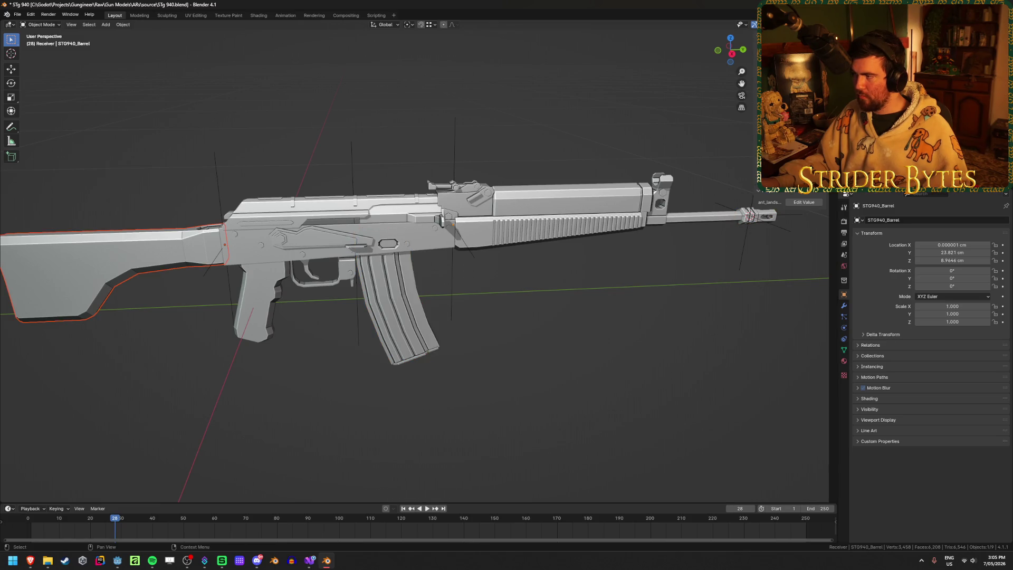
left_click(750, 216)
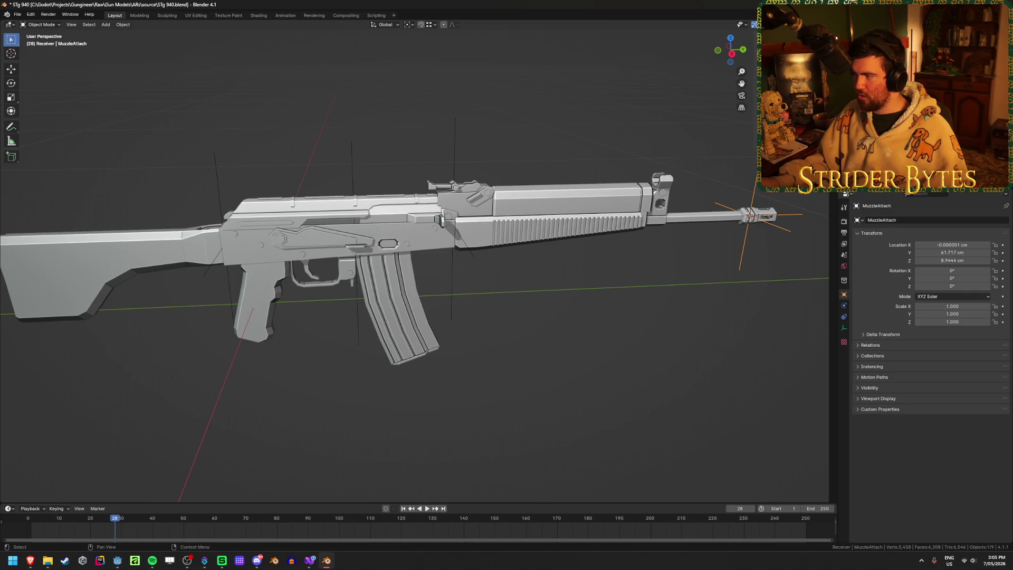
left_click(561, 210)
middle_click_drag(585, 232, 579, 174)
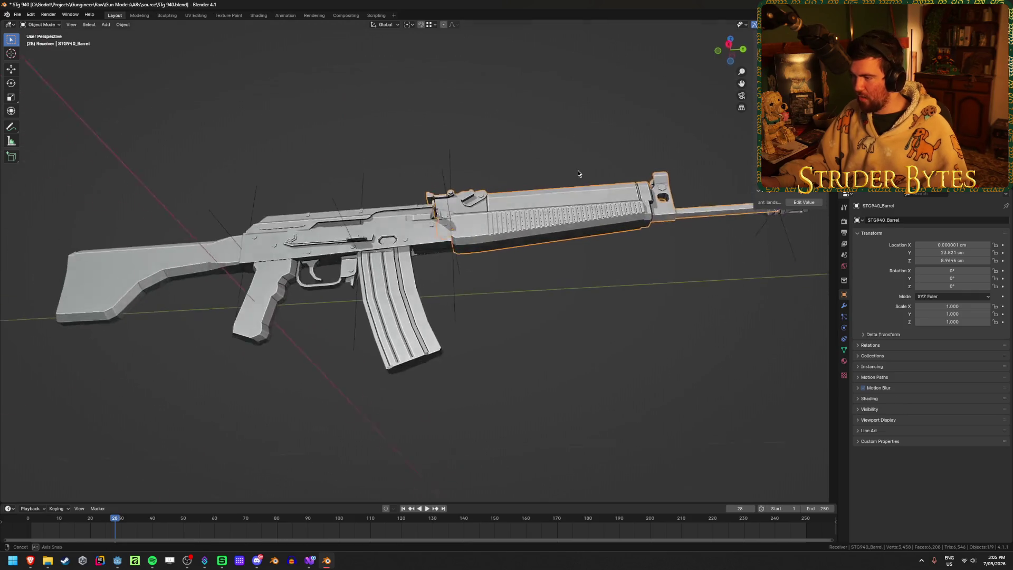
Step: In Edit Mode on the barrel, snap the 3D cursor to a point on the handguard underside
scroll(611, 245, "up", 5)
scroll(547, 154, "up", 3)
scroll(545, 190, "down", 4)
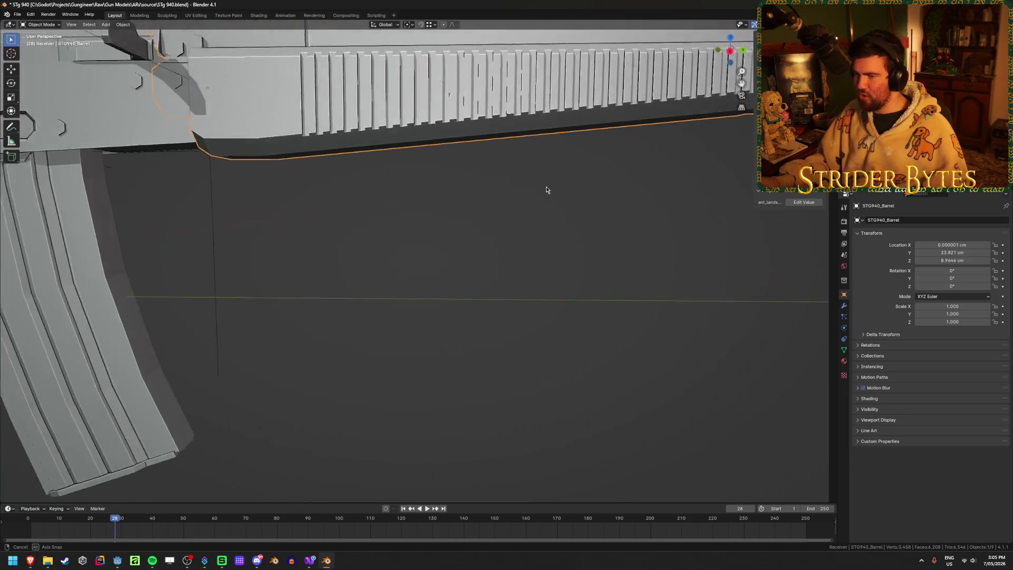
middle_click_drag(554, 174, 439, 224)
scroll(460, 201, "up", 4)
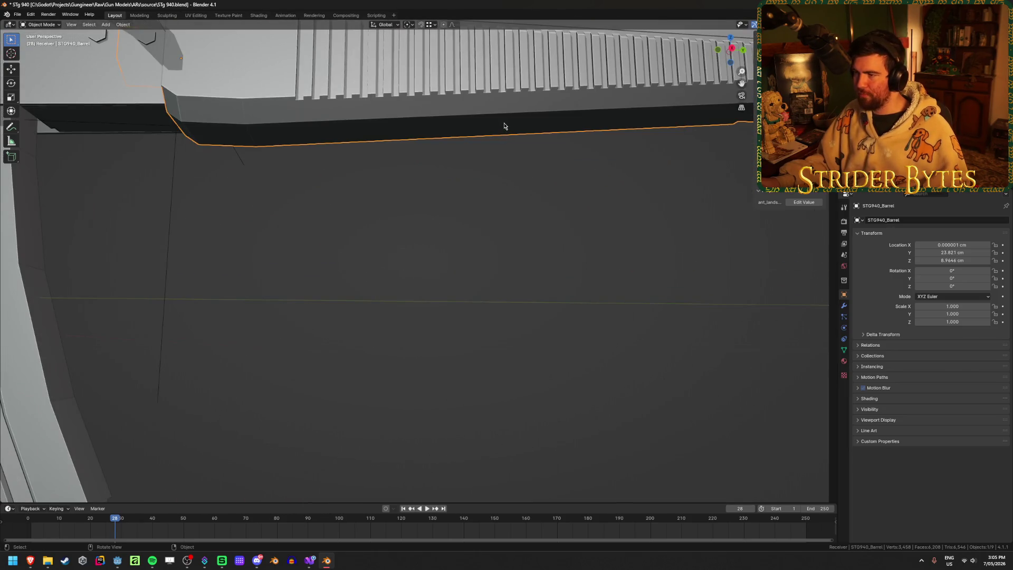
key("Tab")
scroll(419, 192, "down", 5)
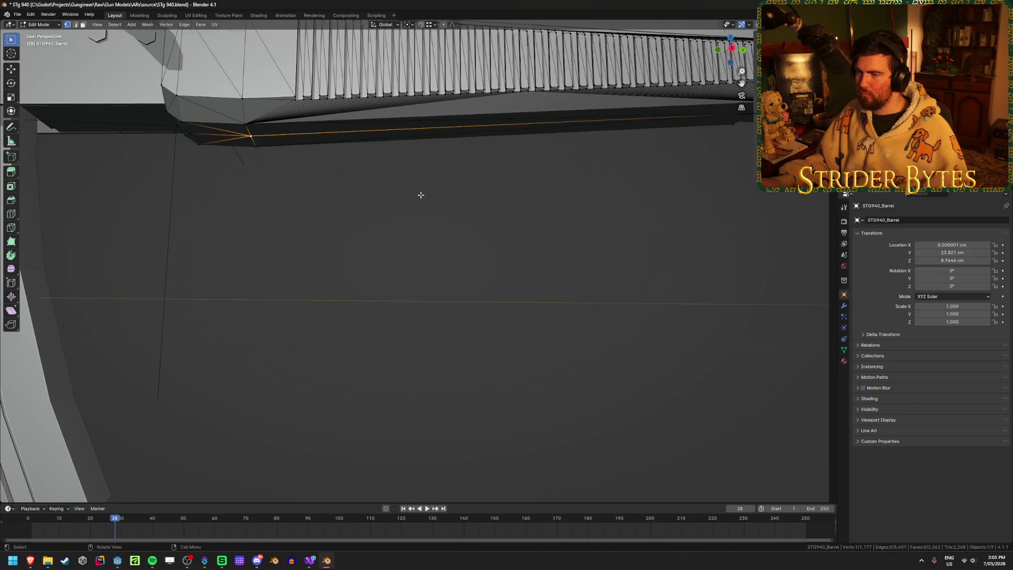
middle_click_drag(554, 165, 633, 188)
left_click(636, 188, "shift")
key("shift+s")
left_click(629, 276)
Step: Merge the barrel mesh's overlapping vertices by distance
mouse_move(425, 345)
middle_mouse_down()
mouse_move(593, 290)
mouse_move(547, 305)
middle_mouse_up()
middle_click_drag(388, 286, 359, 296)
left_click(533, 117, "shift")
key("a")
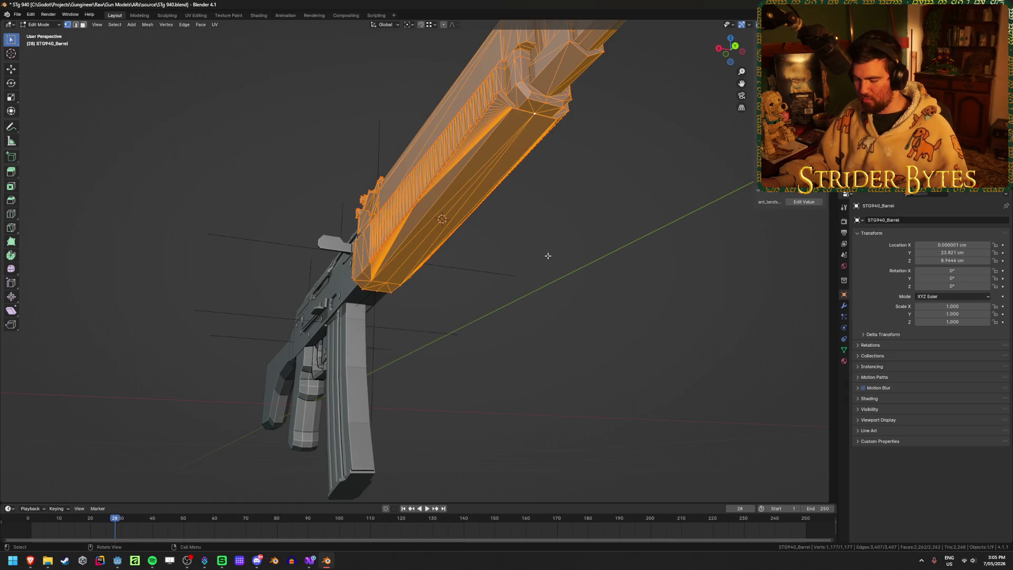
key("m")
left_click(540, 303)
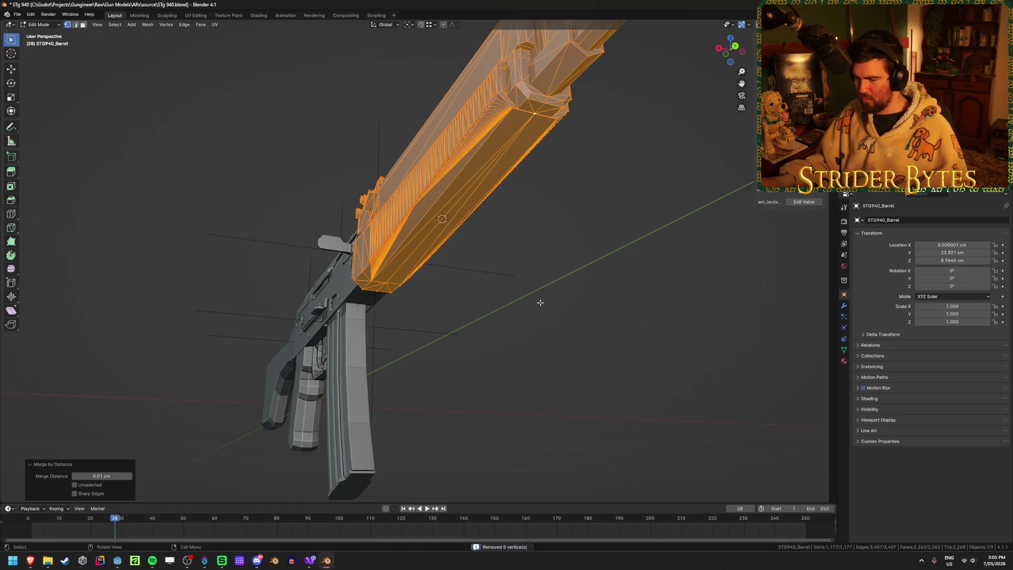
Step: Switch to the right side view and add a plain axes empty at the cursor in Object Mode
left_click(534, 116)
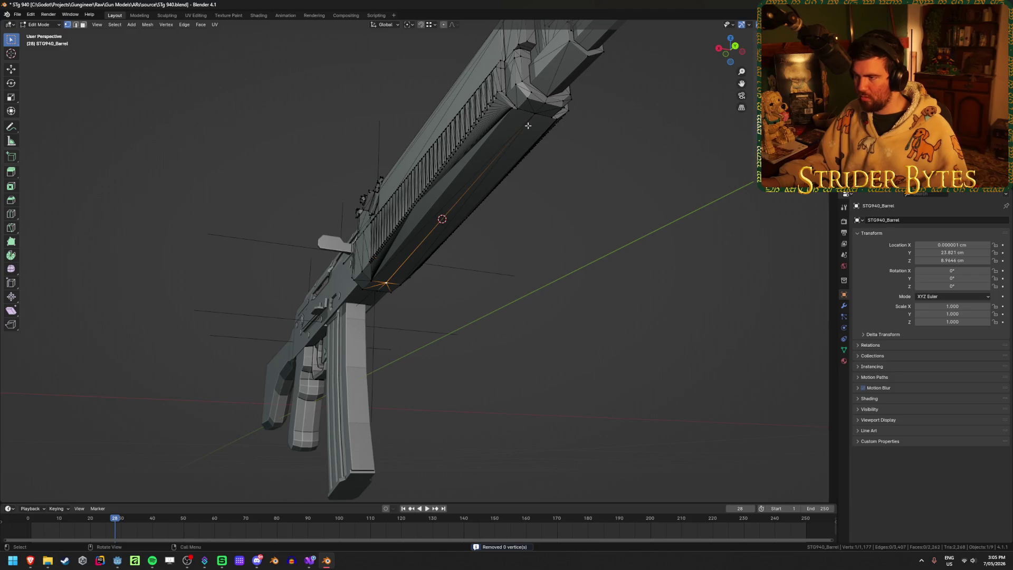
key("g")
right_click(444, 246)
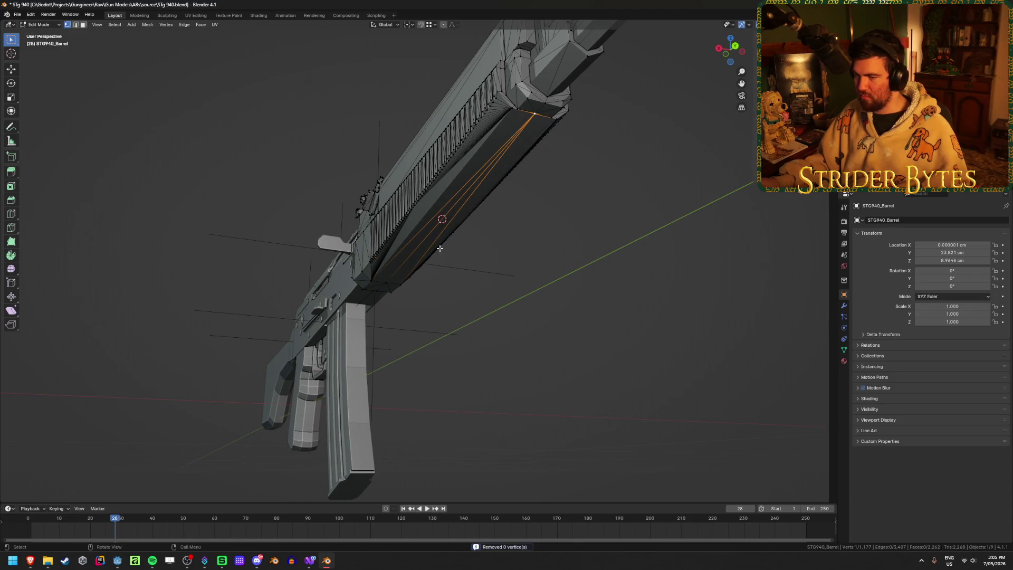
mouse_move(388, 284)
middle_mouse_down()
mouse_move(611, 294)
mouse_move(416, 272)
mouse_move(537, 252)
middle_mouse_up()
key("grave")
key("Escape")
key("Tab")
key("shift+a")
mouse_move(423, 273)
left_click(467, 274)
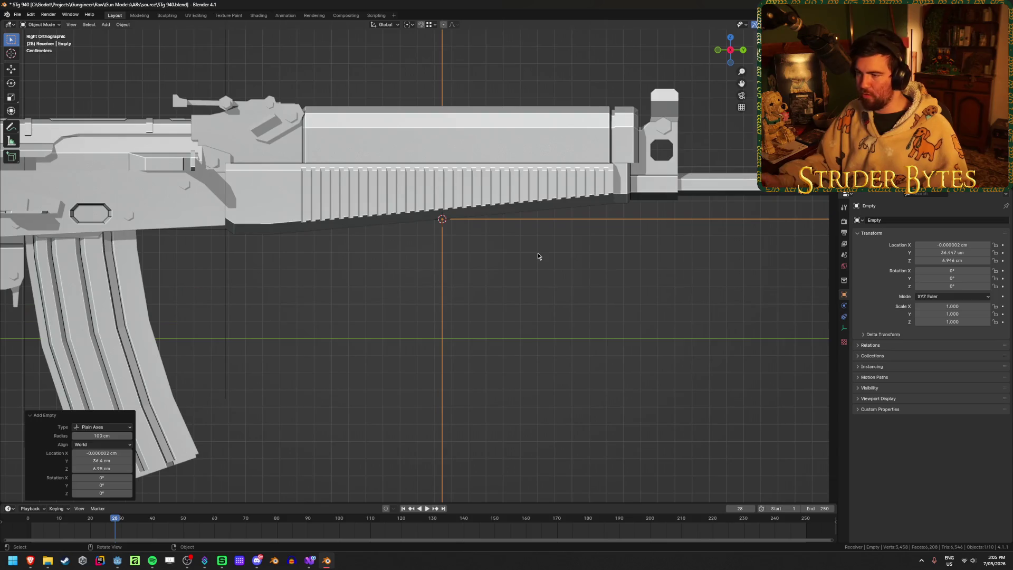
Step: Tilt the empty -5° and slide it along its local Y axis under the handguard
key("r")
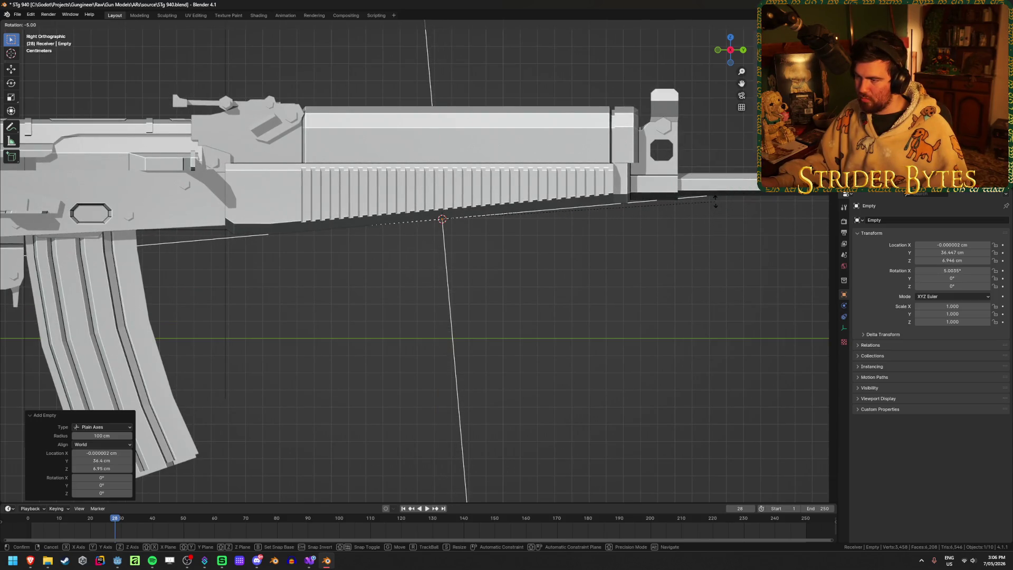
type("5")
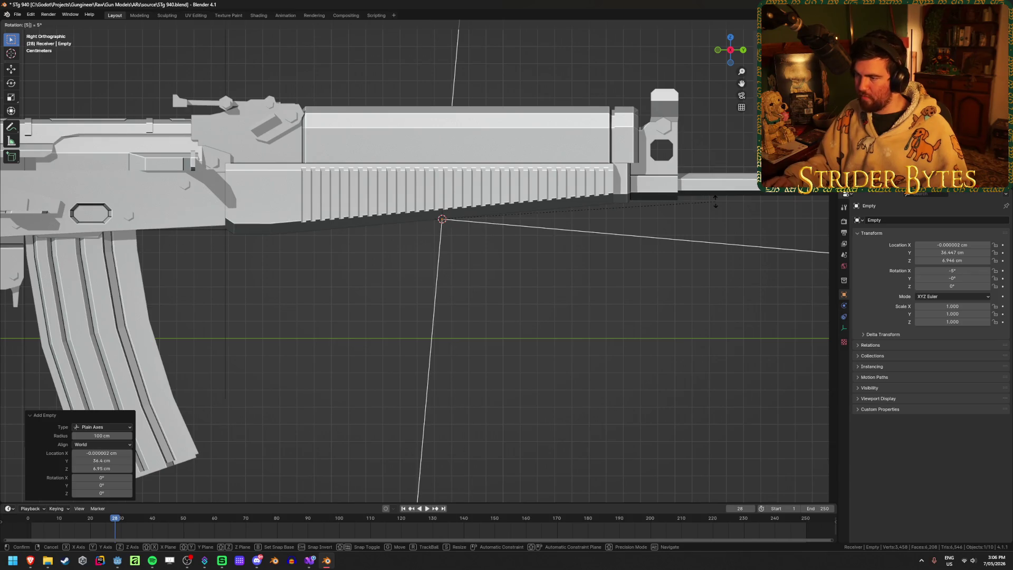
type("-5")
key("Return")
middle_click_drag(566, 276, 528, 268)
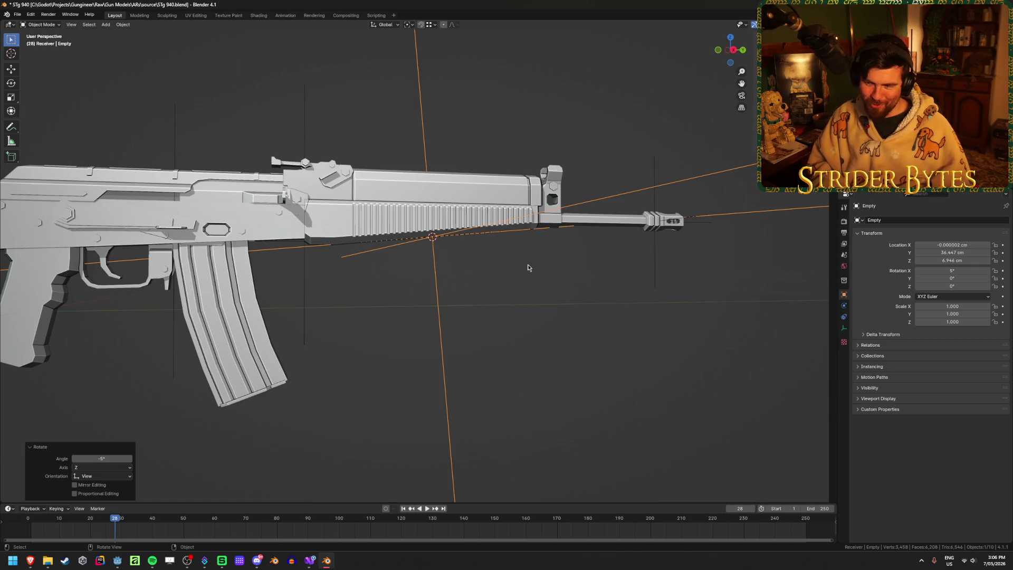
scroll(527, 267, "up", 5)
middle_click_drag(444, 219, 463, 212)
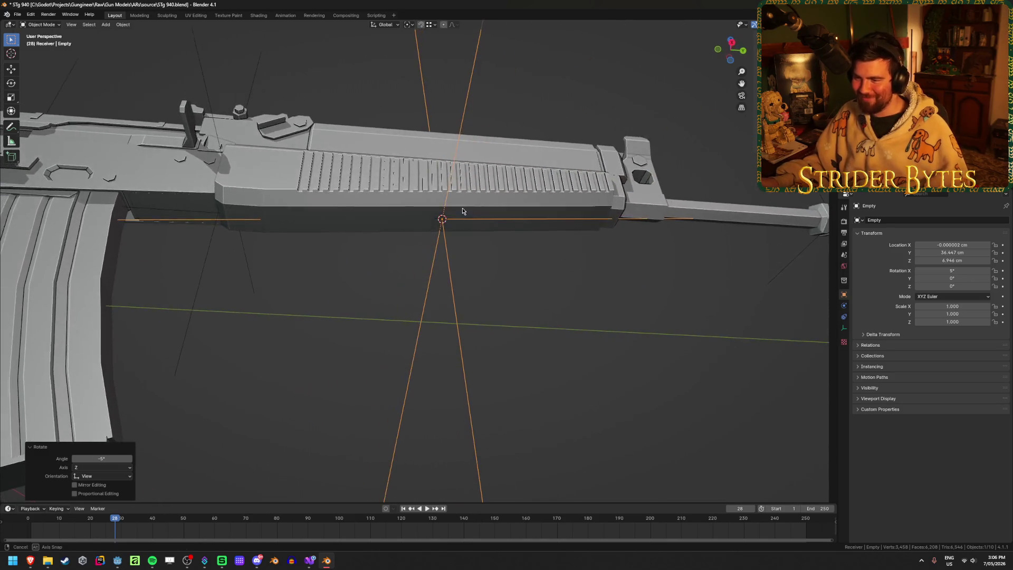
key("g")
key("y")
key("y")
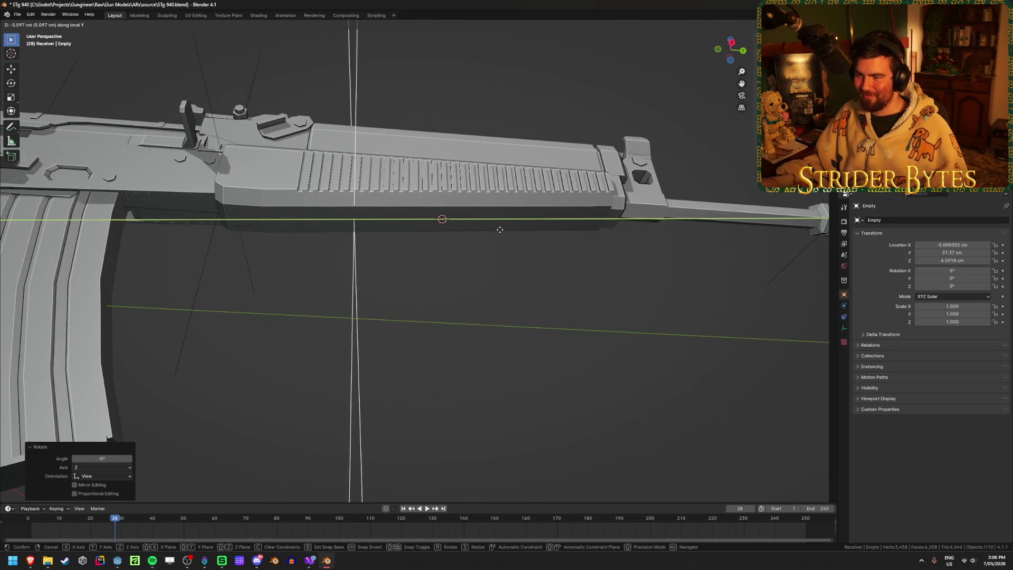
left_click(500, 275)
mouse_move(500, 274)
middle_mouse_down()
mouse_move(497, 338)
mouse_move(512, 289)
middle_mouse_up()
scroll(512, 289, "down", 6)
Step: Name the empty ForegripAttach and apply its reduced scale
key("F2")
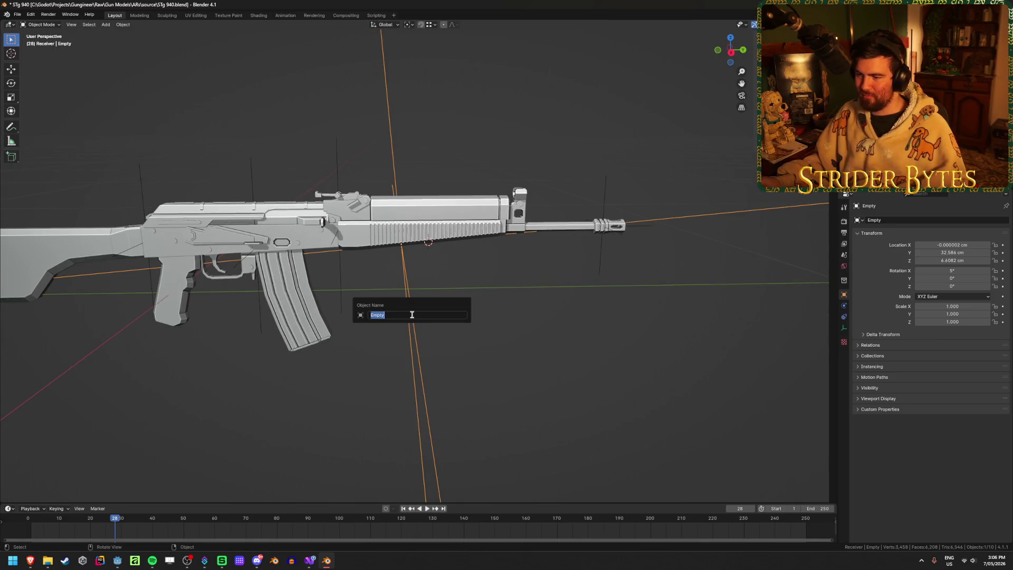
type("Foregrip")
key("Return")
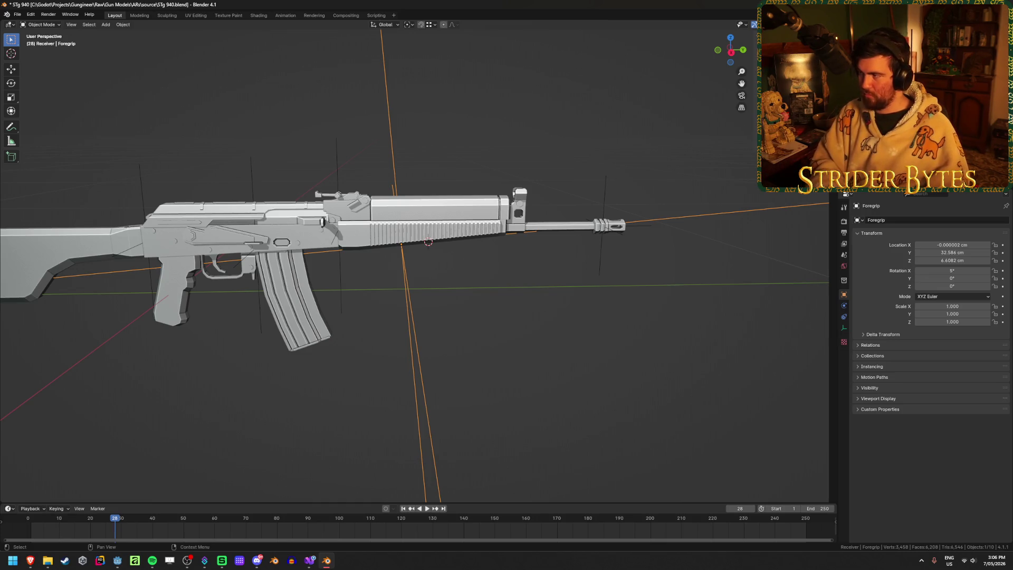
left_click(448, 252)
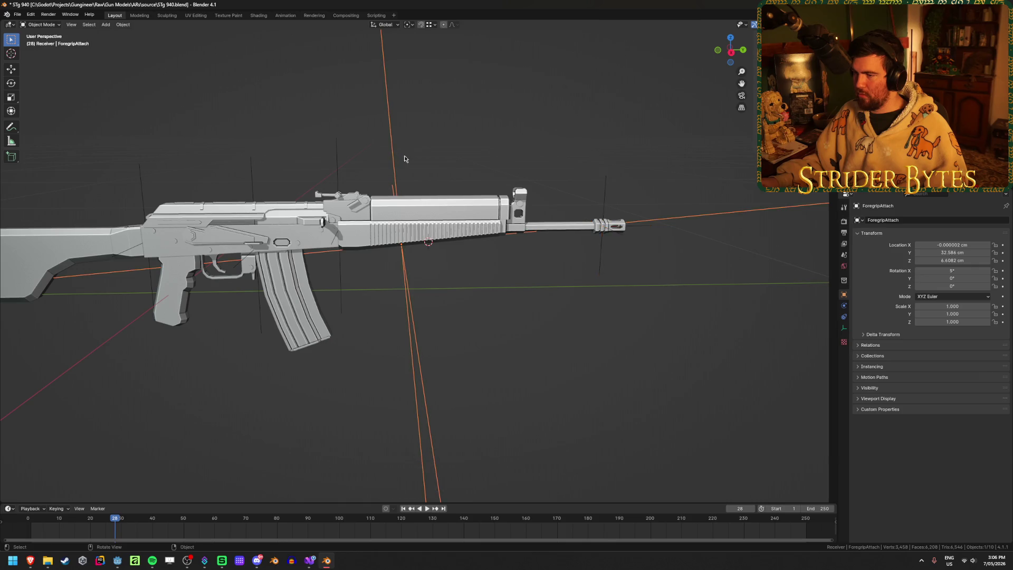
middle_click_drag(674, 180, 492, 213)
scroll(492, 213, "down", 3)
key("ctrl+a")
left_click(448, 248)
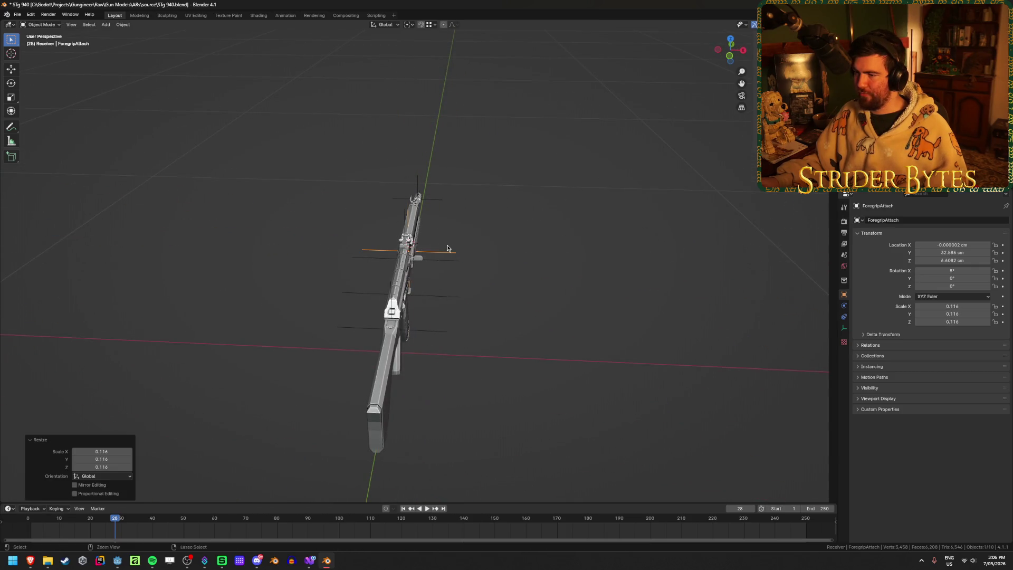
middle_click_drag(452, 248, 671, 195)
scroll(671, 195, "up", 2)
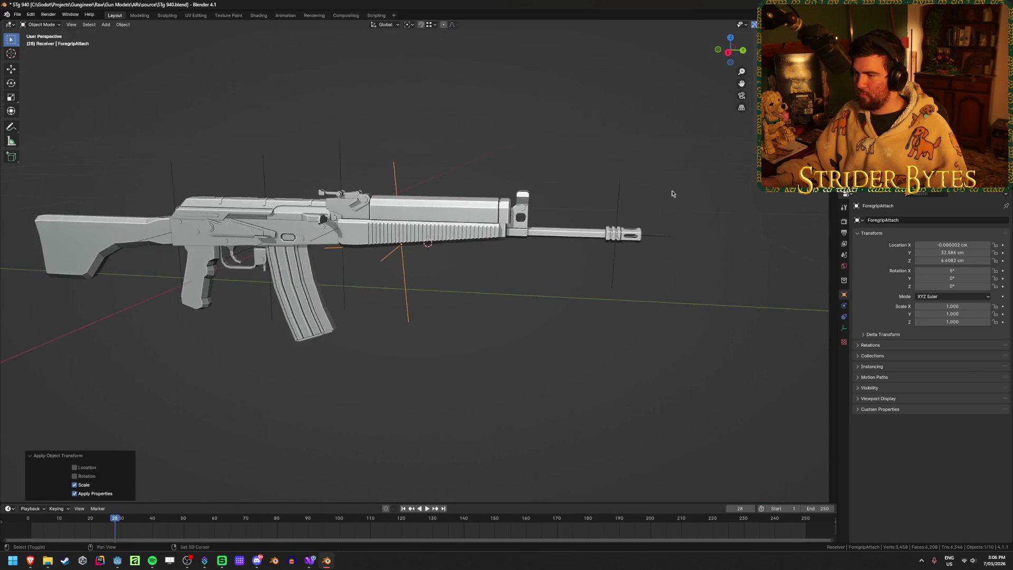
Step: Parent the MuzzleAttach empty to STG940_Barrel
left_click(620, 204, "shift")
left_click(485, 217, "shift")
key("ctrl+p")
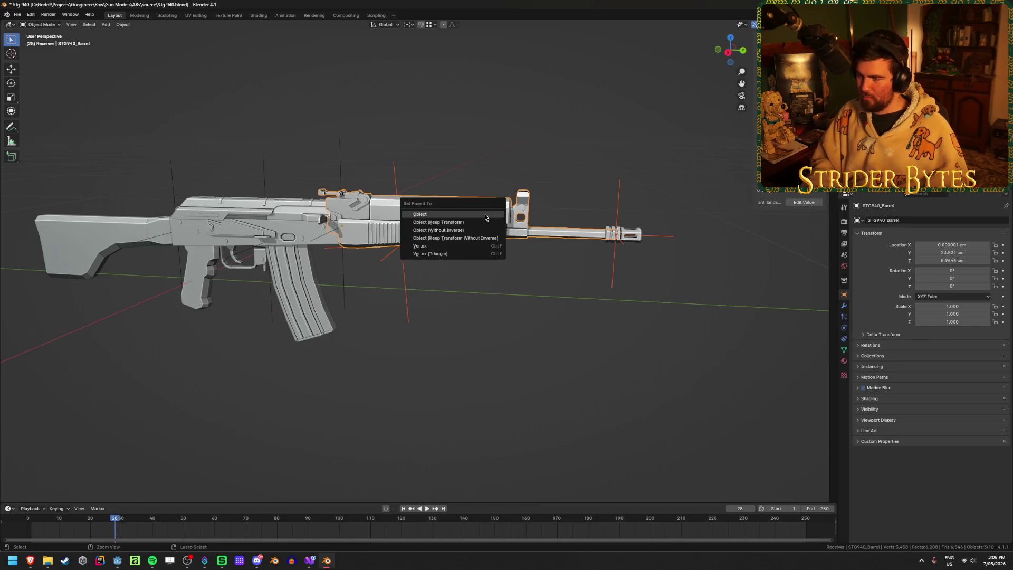
left_click(486, 215)
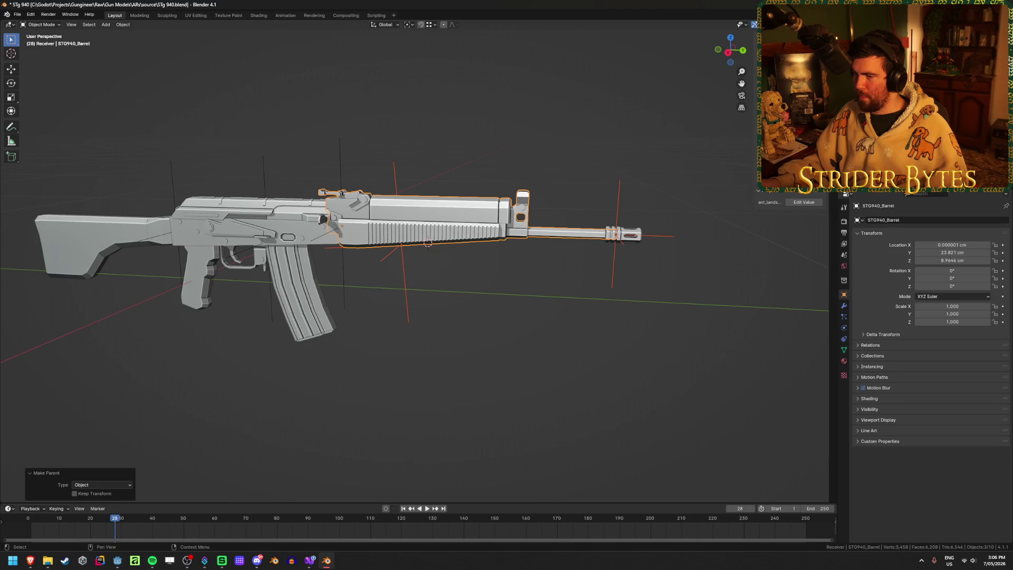
Step: Open the STG940_Receiver mesh in Edit Mode with see-through display
left_click(284, 238)
mouse_move(284, 238)
middle_mouse_down()
mouse_move(512, 240)
mouse_move(507, 226)
mouse_move(470, 240)
middle_mouse_up()
scroll(512, 240, "up", 5)
scroll(470, 240, "up", 4)
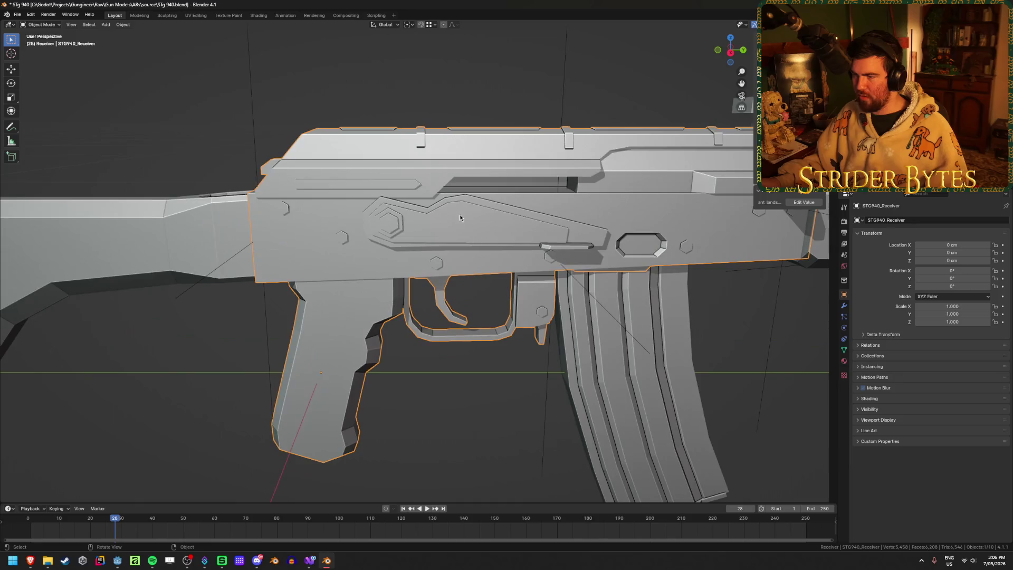
scroll(353, 251, "up", 2)
key("Tab")
mouse_move(357, 257)
middle_mouse_down()
mouse_move(358, 287)
mouse_move(391, 254)
mouse_move(453, 225)
mouse_move(502, 245)
mouse_move(482, 240)
mouse_move(588, 237)
mouse_move(528, 252)
mouse_move(515, 239)
mouse_move(415, 240)
middle_mouse_up()
scroll(292, 309, "up", 3)
scroll(296, 306, "down", 1)
key("shift+z")
key("shift+z")
key("shift+z")
Step: Select the edge loop along the receiver's top, then turn off X-ray and leave Edit Mode
mouse_move(496, 232)
middle_mouse_down()
mouse_move(496, 219)
mouse_move(464, 228)
mouse_move(458, 258)
mouse_move(241, 211)
mouse_move(168, 232)
middle_mouse_up()
left_click(163, 222, "alt")
mouse_move(602, 280)
middle_mouse_down()
mouse_move(439, 249)
mouse_move(511, 279)
mouse_move(561, 294)
mouse_move(575, 285)
mouse_move(393, 215)
middle_mouse_up()
scroll(405, 221, "up", 3)
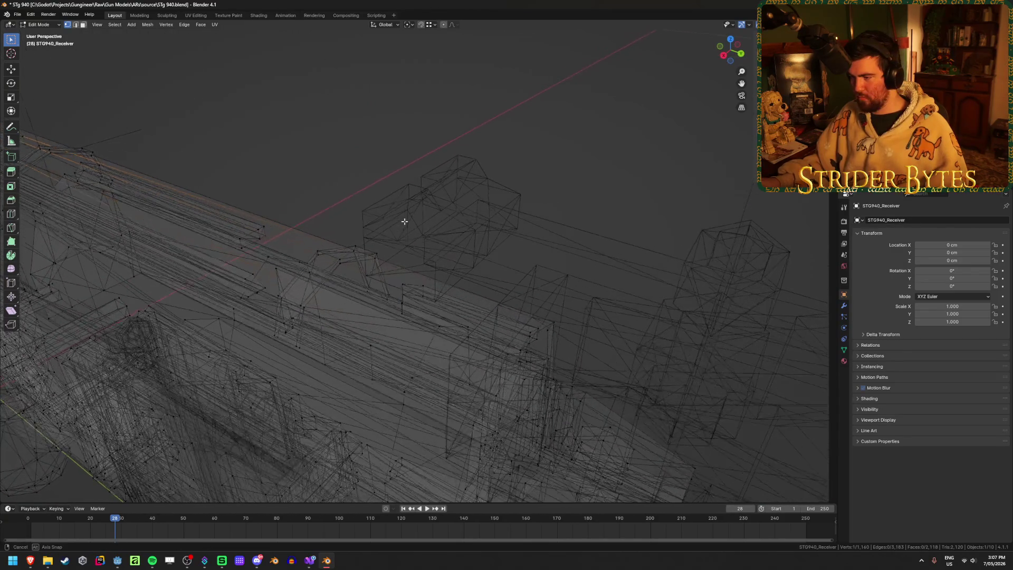
key("alt+z")
key("Tab")
Step: Reselect the receiver and re-enter its Edit Mode
scroll(476, 359, "down", 4)
left_click(475, 353)
mouse_move(475, 353)
middle_mouse_down()
mouse_move(466, 312)
mouse_move(353, 293)
mouse_move(489, 271)
mouse_move(478, 273)
middle_mouse_up()
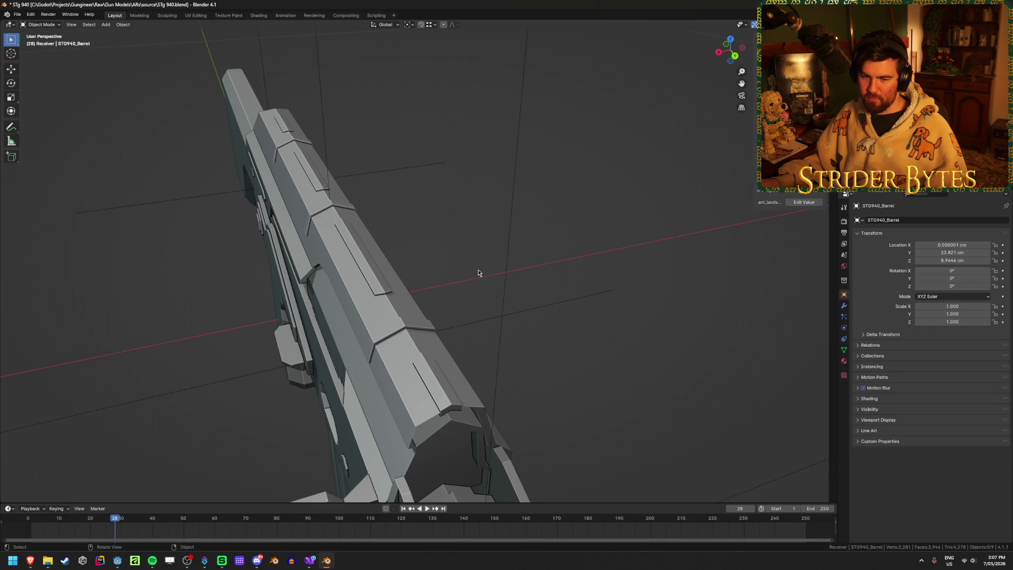
left_click(451, 359)
key("Tab")
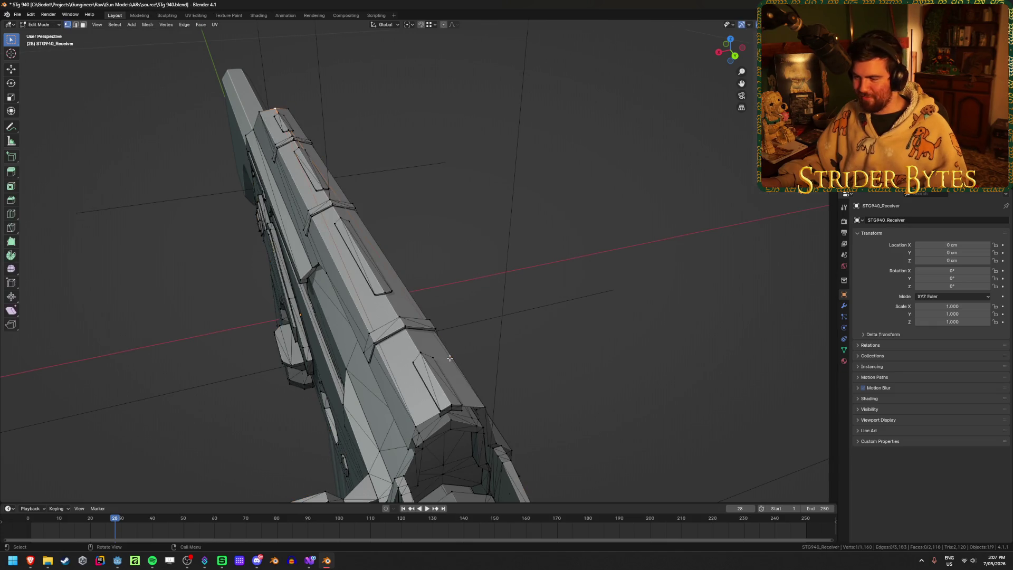
Step: In see-through mode, pick the receiver's top corner vertex as the placement point
key("shift+z")
key("shift+z")
middle_click_drag(470, 407, 491, 394)
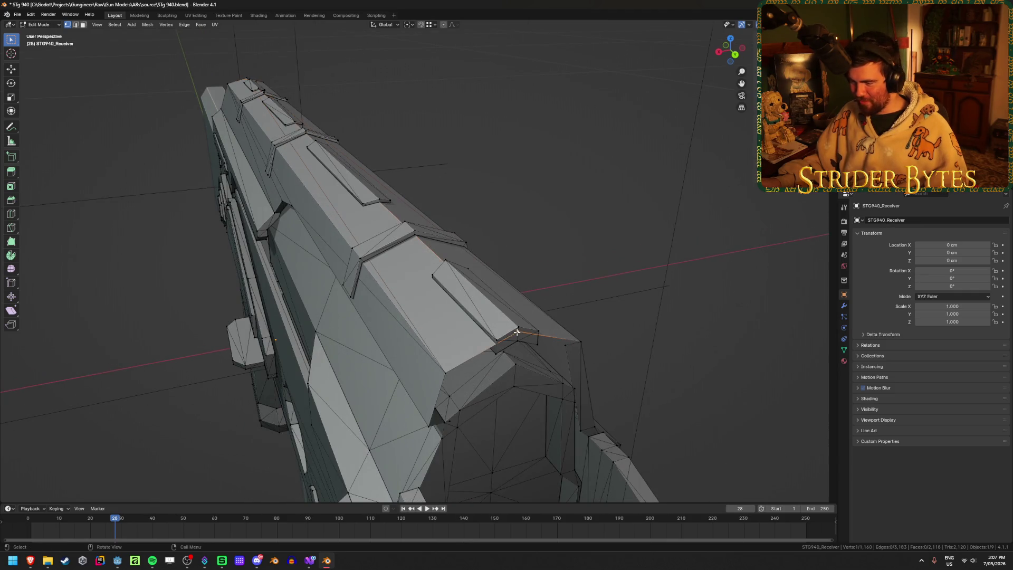
mouse_move(328, 267)
middle_mouse_down()
mouse_move(415, 350)
mouse_move(507, 221)
middle_mouse_up()
left_click(470, 380, "shift")
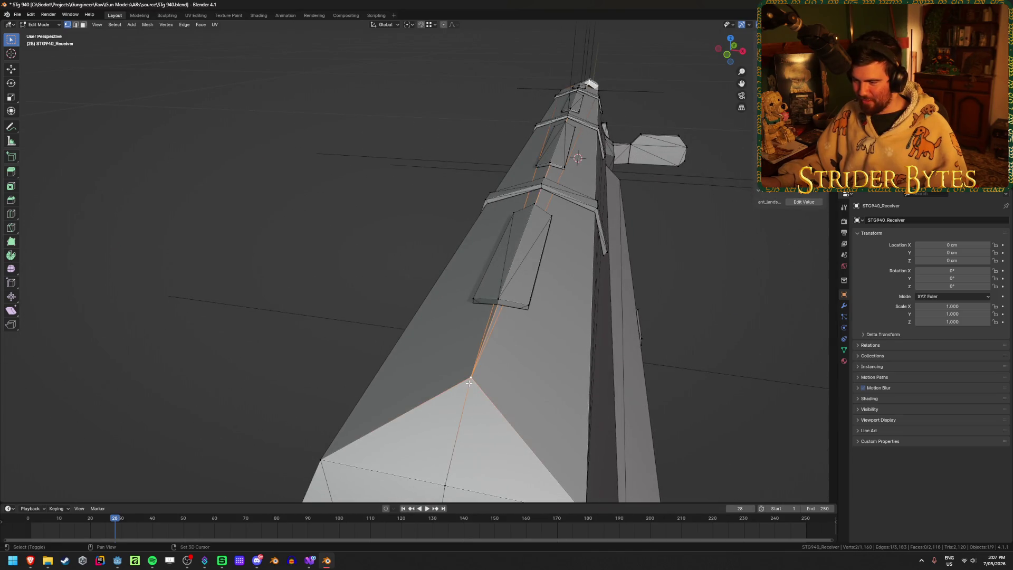
key("Tab")
Step: Add a plain axes empty on top of the receiver, shrink it and apply its scale
middle_click_drag(625, 275, 594, 267)
right_click(445, 298)
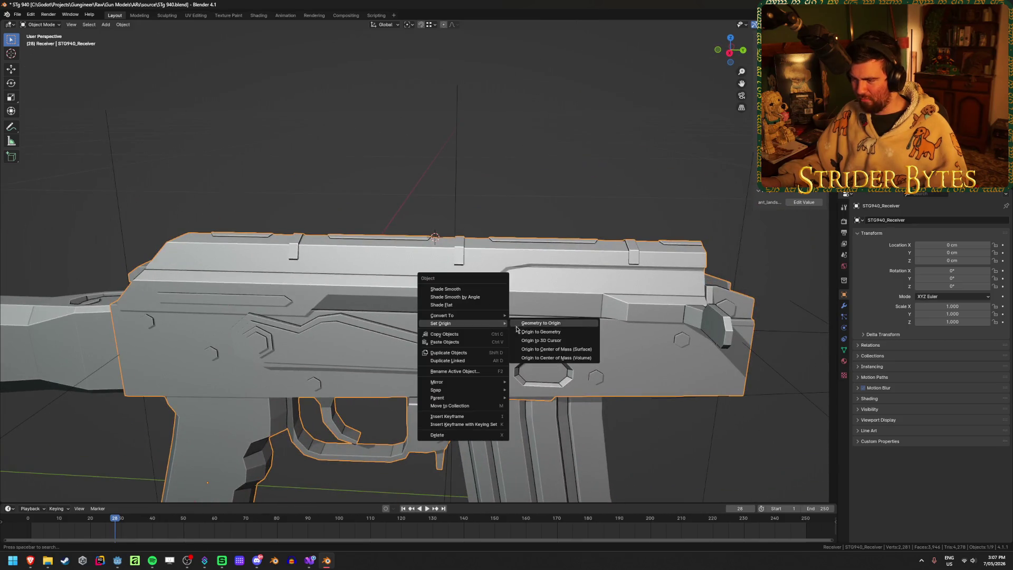
key("shift+a")
mouse_move(260, 200)
left_click(330, 203)
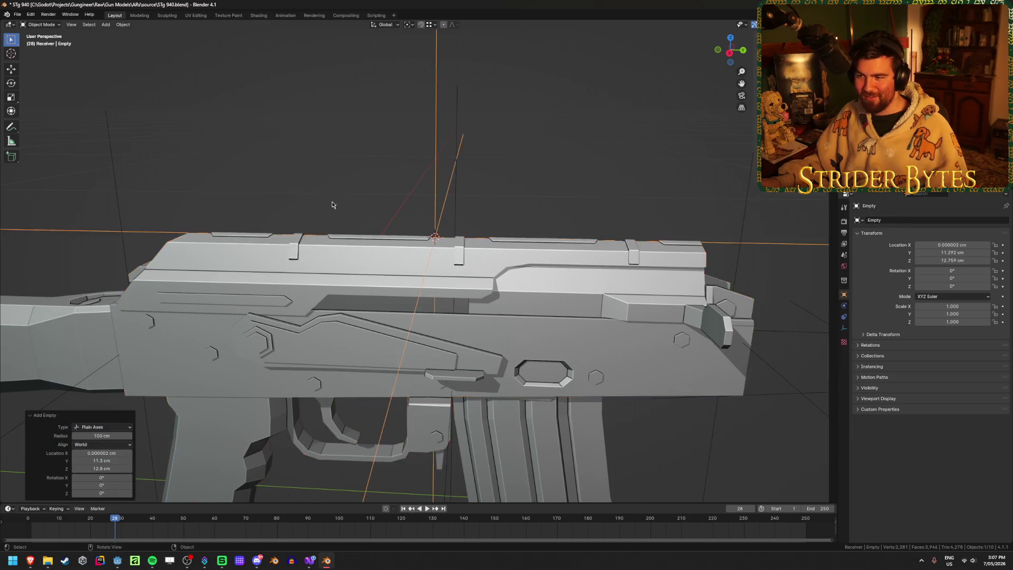
scroll(95, 271, "down", 5)
middle_click_drag(95, 271, 169, 278)
key("s")
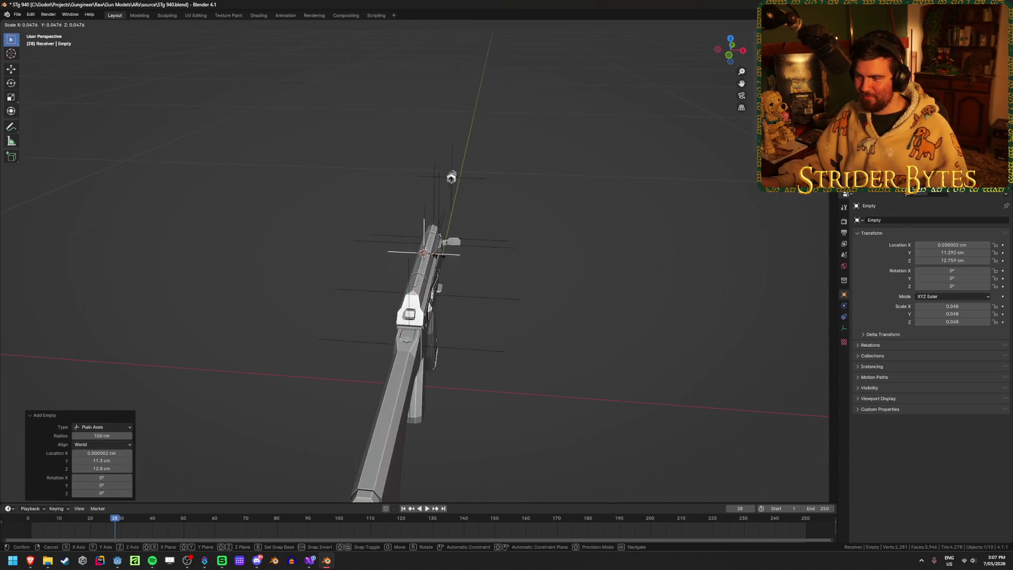
left_click(460, 263)
key("ctrl+a")
left_click(459, 264)
Step: Move the empty 5.2 cm back along Y and name it SightAttach
middle_click_drag(460, 265, 463, 273)
key("KP_3")
scroll(462, 268, "up", 5)
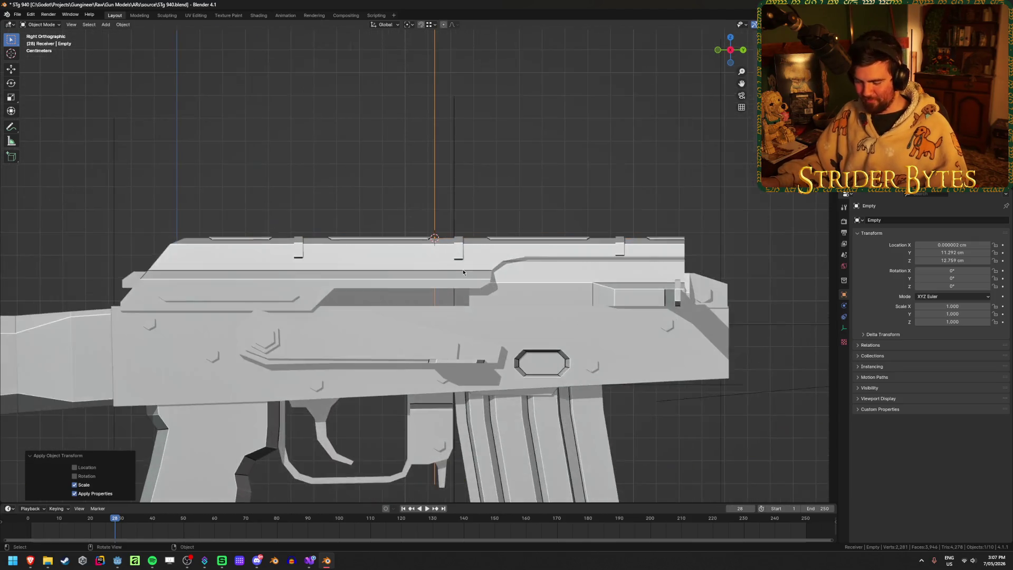
key("g")
key("y")
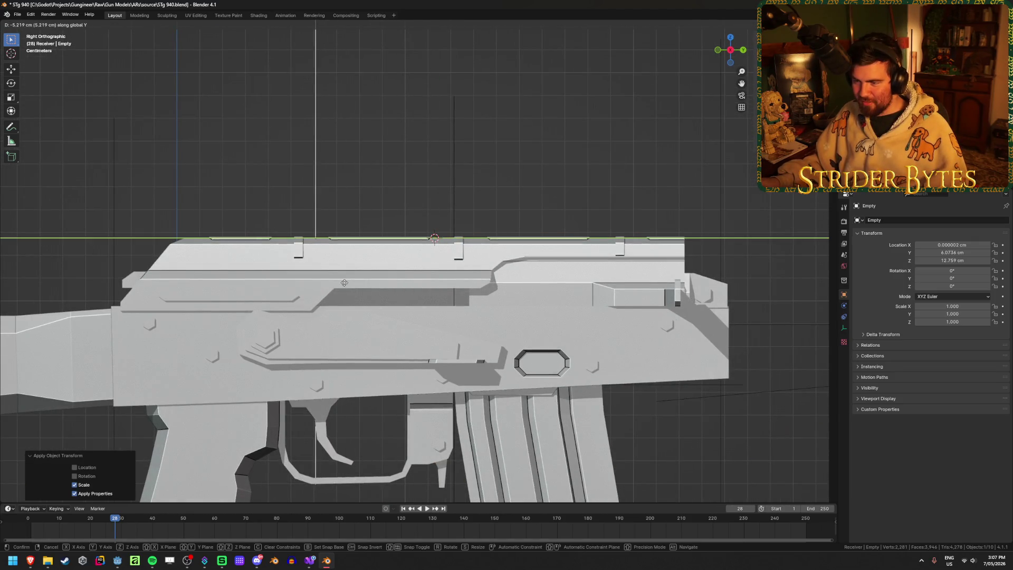
left_click(343, 278)
mouse_move(437, 148)
middle_mouse_down()
mouse_move(396, 189)
mouse_move(400, 152)
mouse_move(543, 233)
middle_mouse_up()
key("F2")
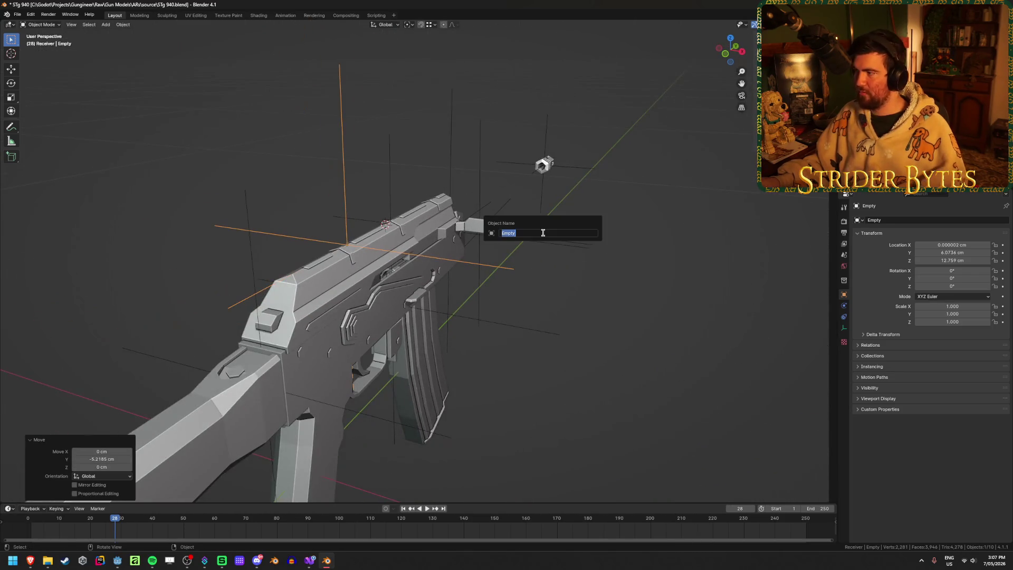
type("SightAttac")
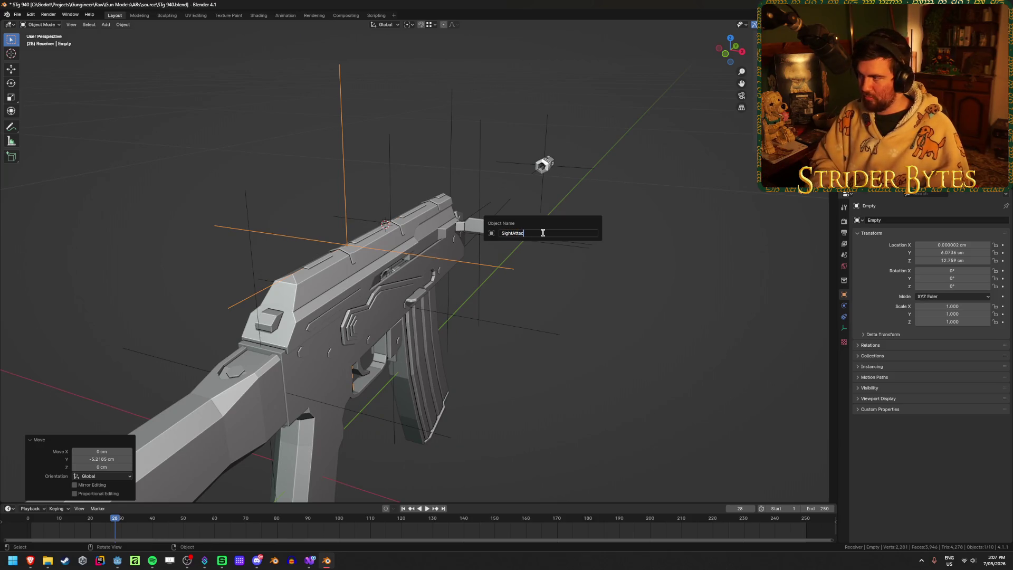
type("h")
key("Return")
Step: Unhide everything and select StockAttach, SightAttach, MagazineAttach, BarrelAttach, then the receiver last
mouse_move(543, 232)
middle_mouse_down()
mouse_move(531, 242)
mouse_move(338, 230)
middle_mouse_up()
key("alt+h")
left_click(325, 229)
left_click(382, 218, "shift")
left_click(434, 227, "shift")
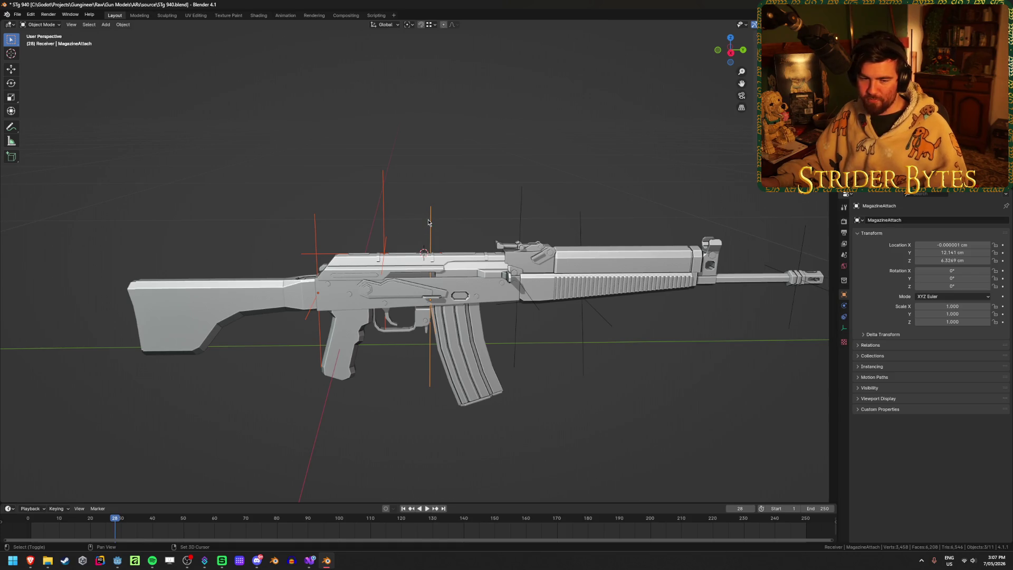
left_click(521, 212, "shift")
left_click(464, 273, "shift")
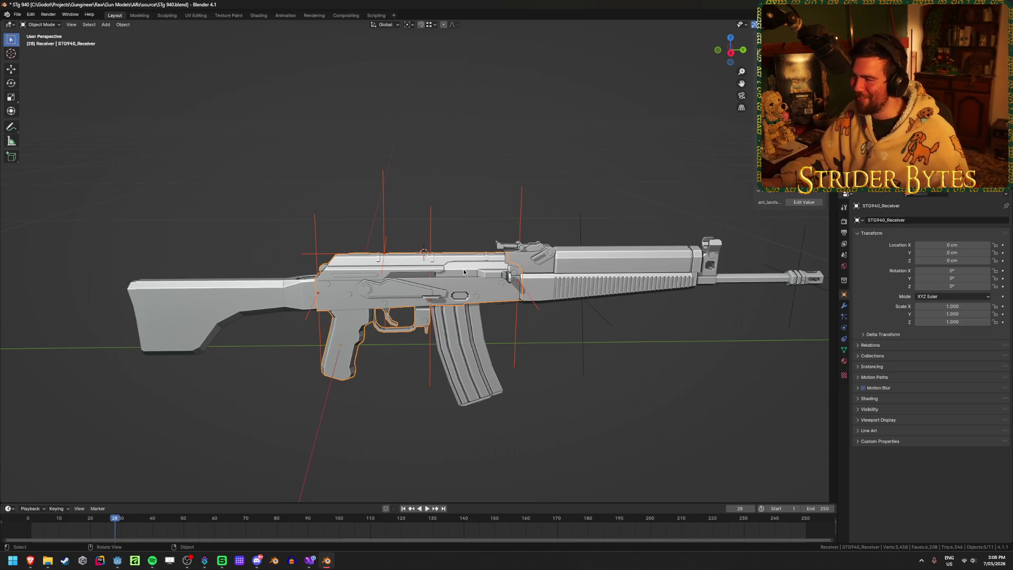
Step: Parent the four attach empties to the receiver, then select only the receiver
key("ctrl+p")
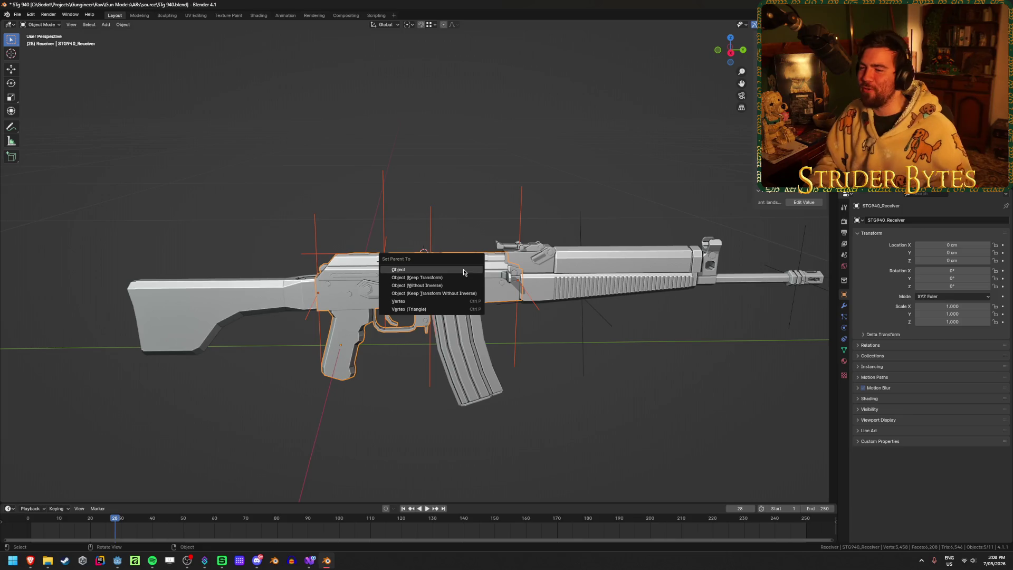
left_click(463, 272)
left_click(457, 270)
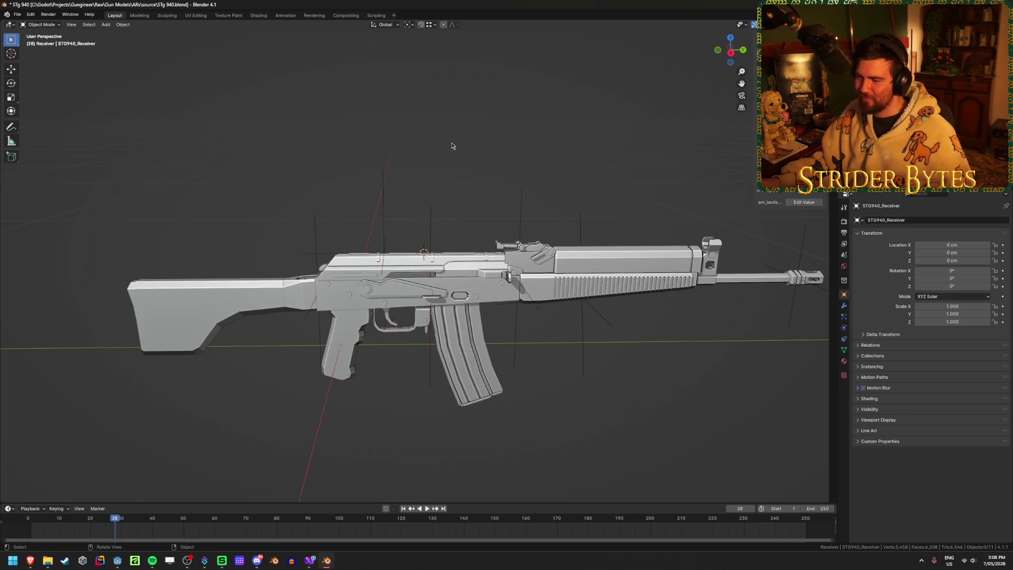
left_click(621, 419)
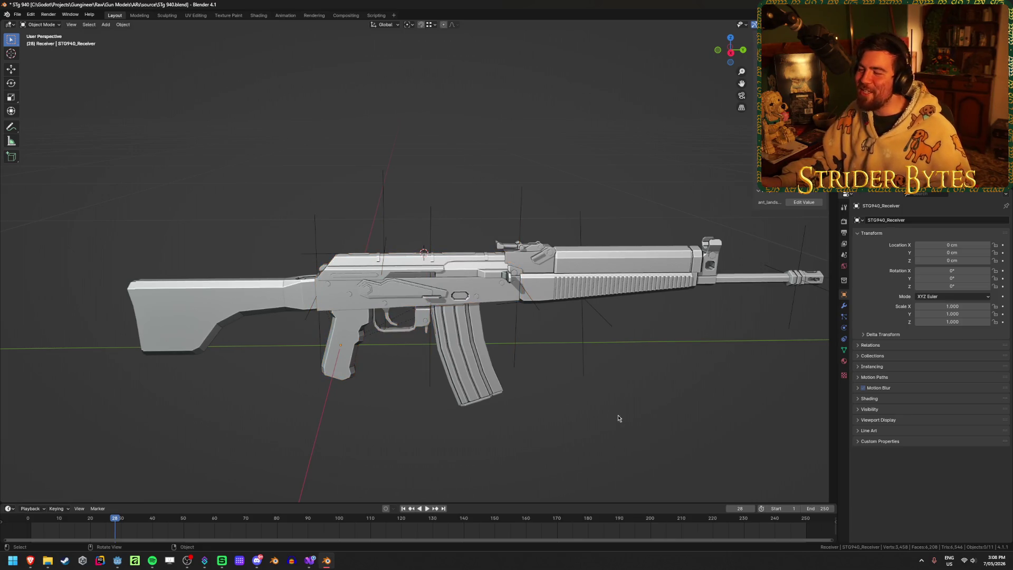
left_click(466, 290)
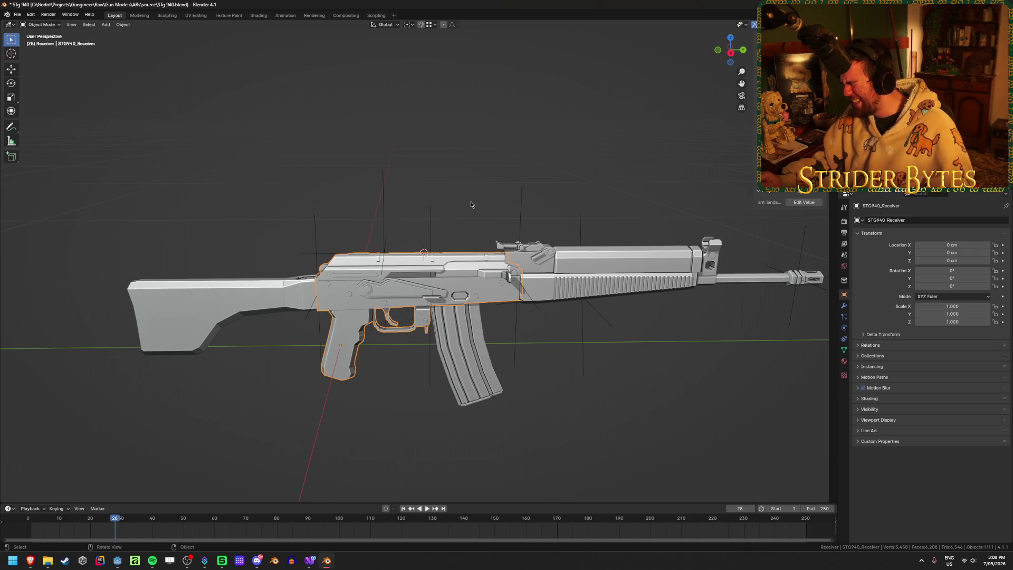
Step: Save the STg 940 file, leaving the receiver unmoved after a cancelled move
key("g")
key("Escape")
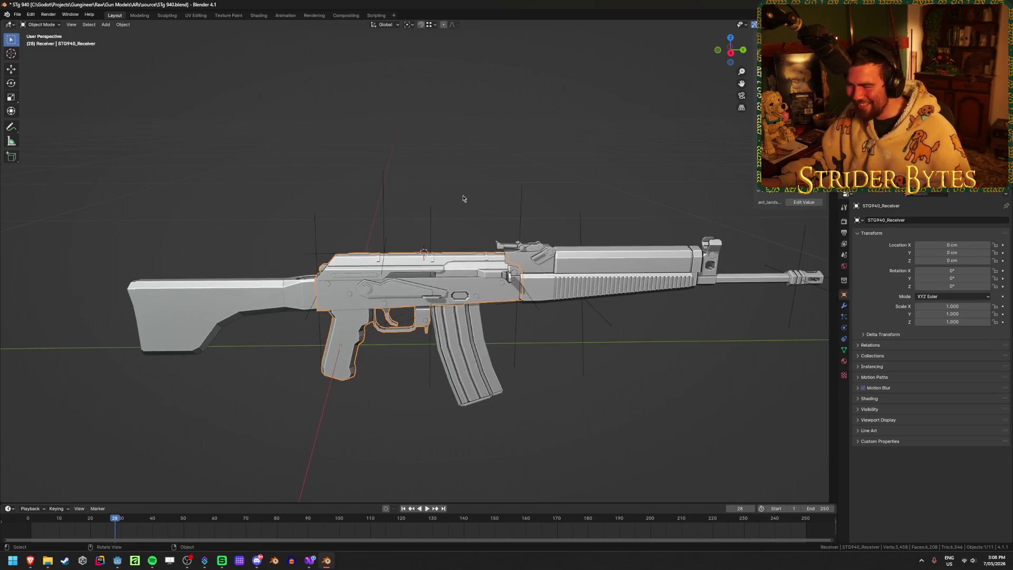
left_click(245, 435)
key("ctrl+s")
Step: Inspect the receiver, barrel, stock and muzzle brake by selecting each in turn
left_click(390, 287)
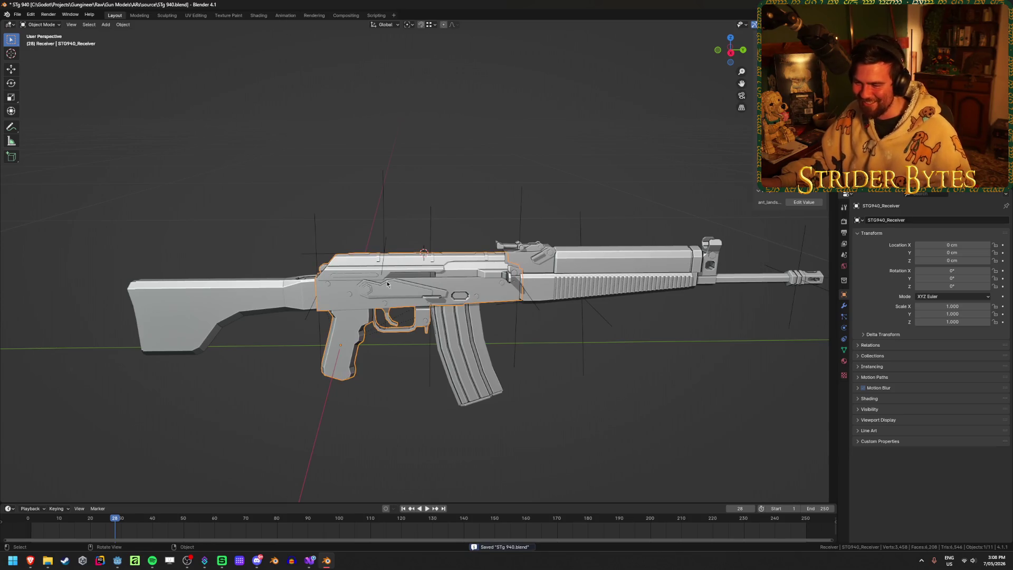
left_click(598, 272)
left_click(276, 314)
left_click(760, 285)
Step: Select the barrel and frame the view along it
left_click(799, 279)
middle_click_drag(628, 358, 586, 349, "shift")
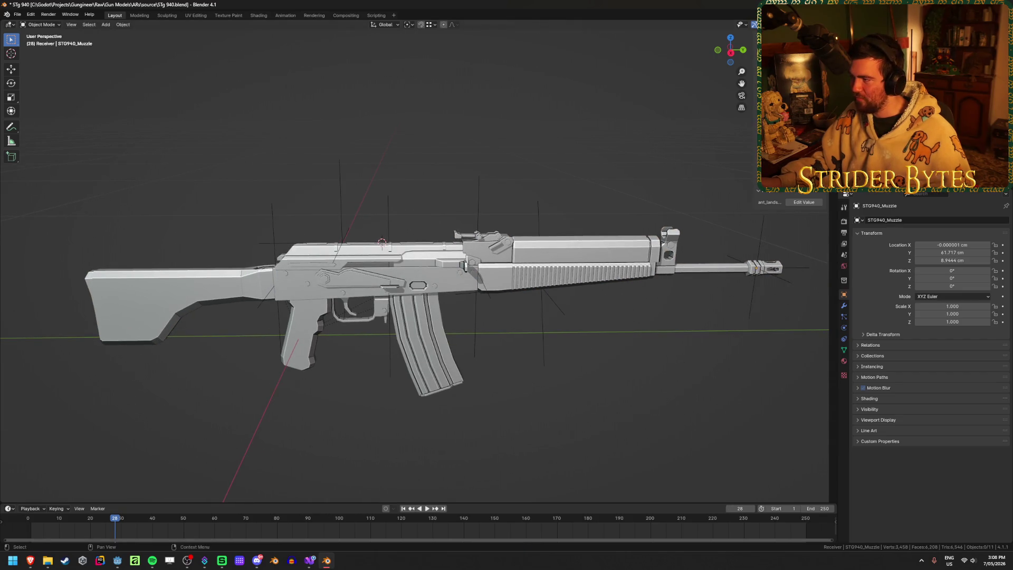
left_click(586, 272)
key("KP_Decimal")
mouse_move(580, 264)
middle_mouse_down()
mouse_move(390, 237)
mouse_move(418, 246)
middle_mouse_up()
key("alt+a")
scroll(418, 246, "up", 3)
Step: Snap the 3D cursor to the tip vertex of the front sight spike
key("Tab")
left_click(302, 356)
key("shift+s")
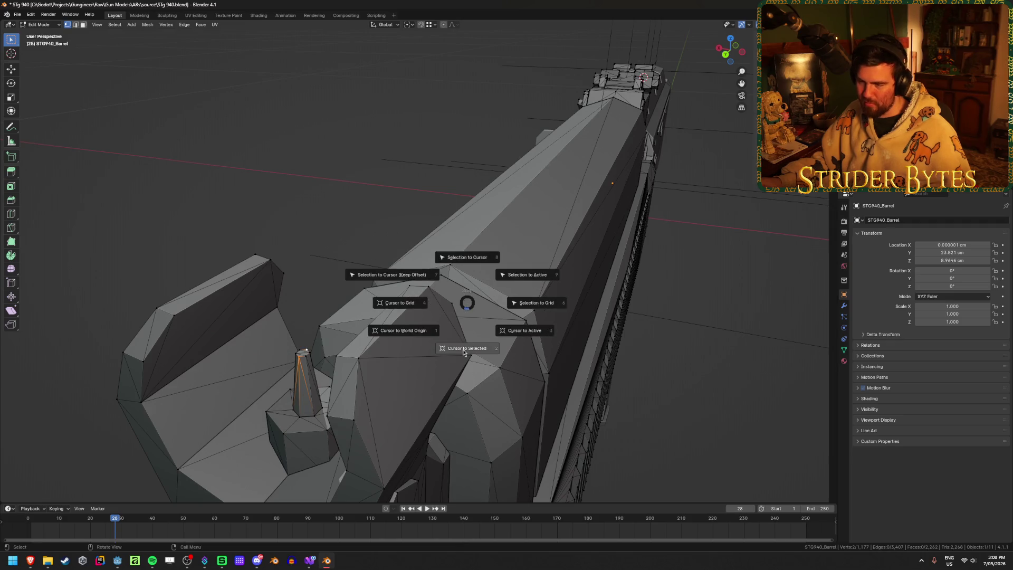
left_click(468, 349)
key("Tab")
scroll(468, 350, "down", 3)
Step: Add a plain axes empty at the spike tip, shrink it and apply its scale
key("shift+a")
mouse_move(459, 341)
left_click(510, 344)
middle_click_drag(510, 344, 512, 327)
key("s")
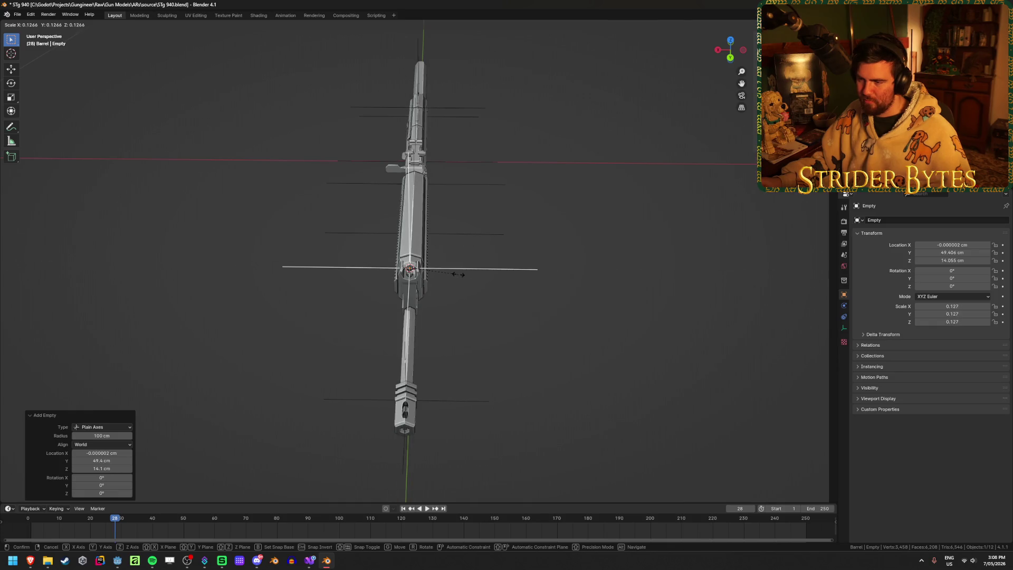
left_click(449, 274)
key("ctrl+a")
left_click(449, 274)
Step: Rename the empty AimPoint and save the rifle file
mouse_move(457, 272)
middle_mouse_down()
mouse_move(485, 201)
mouse_move(445, 204)
middle_mouse_up()
key("F2")
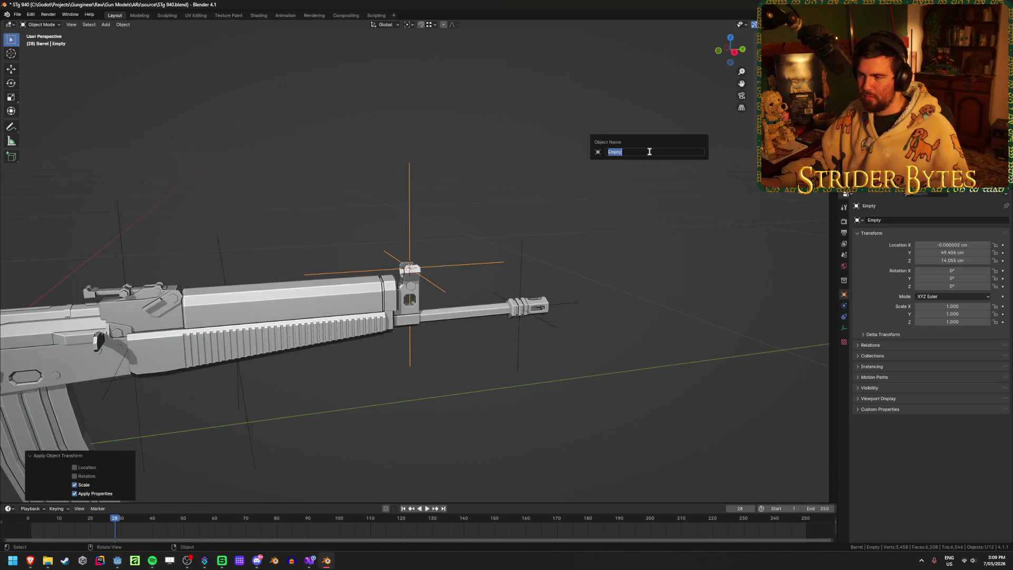
type("AimPoint")
key("Return")
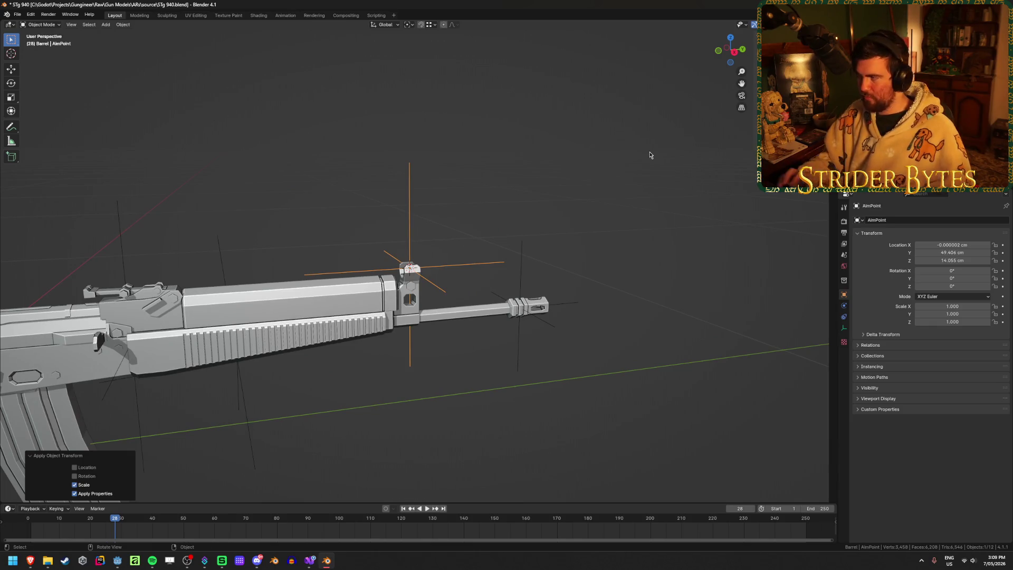
key("ctrl+s")
mouse_move(650, 151)
middle_mouse_down()
mouse_move(472, 230)
mouse_move(584, 355)
middle_mouse_up()
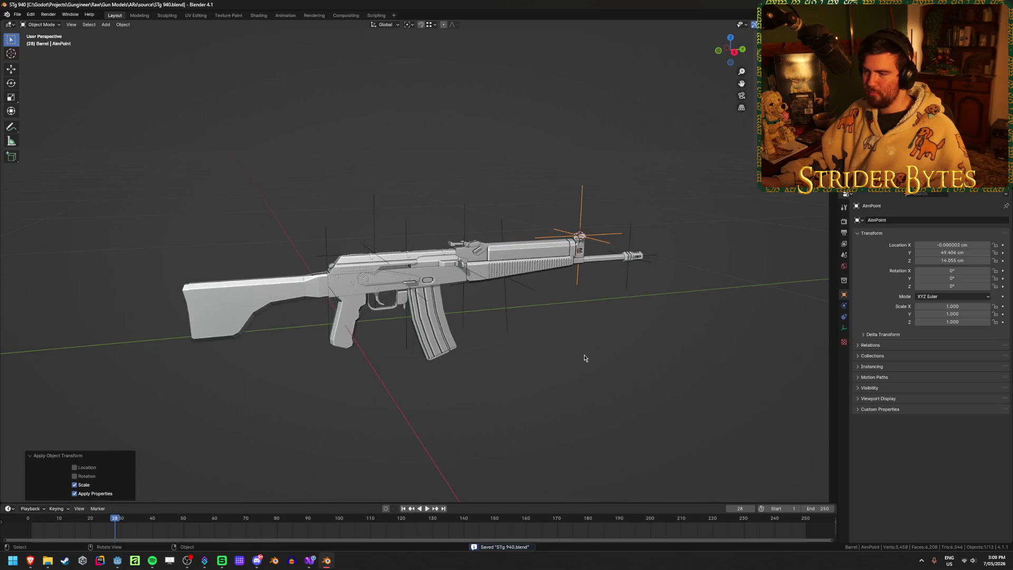
left_click(584, 354)
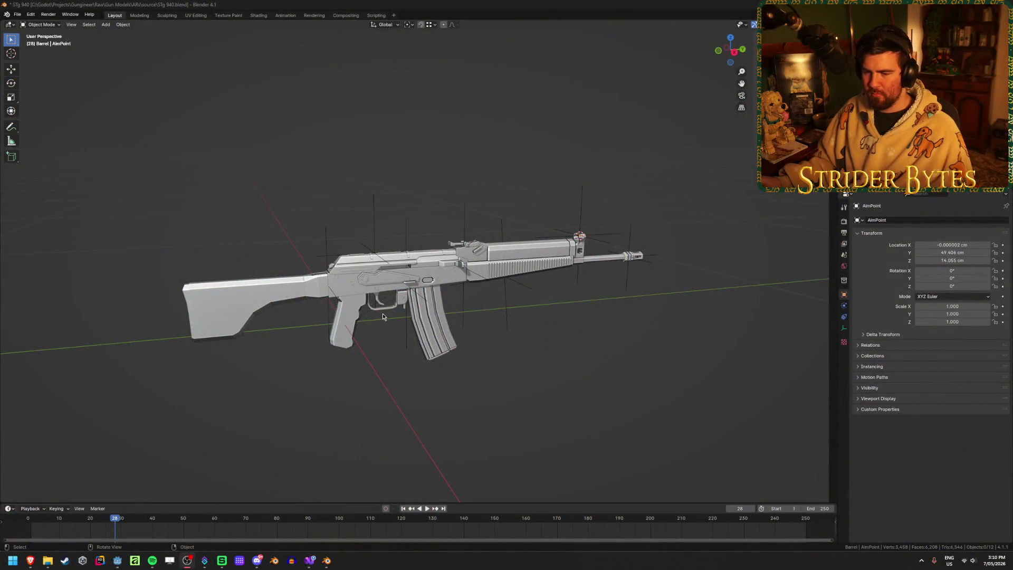
scroll(508, 398, "up", 2)
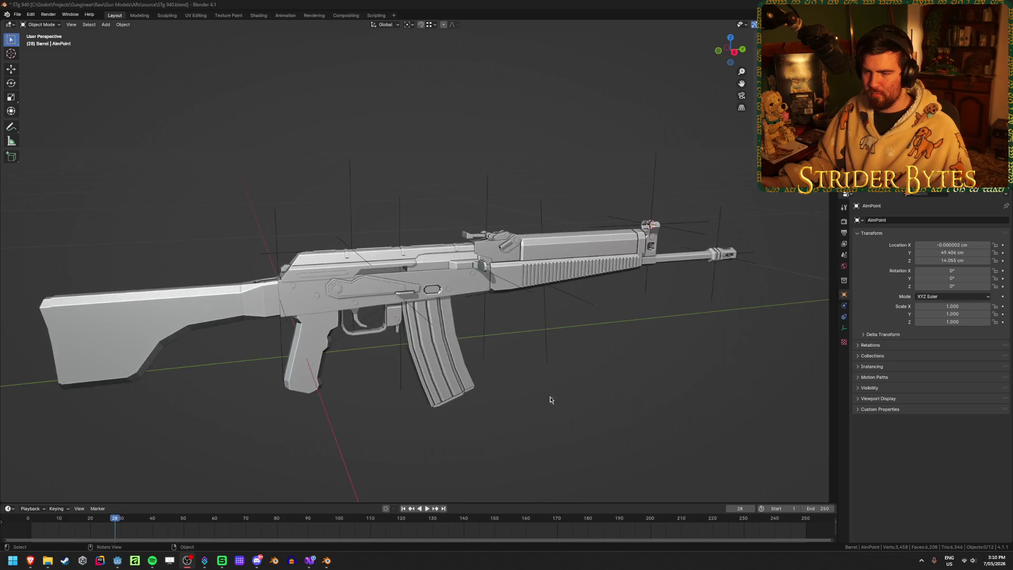
key("shift")
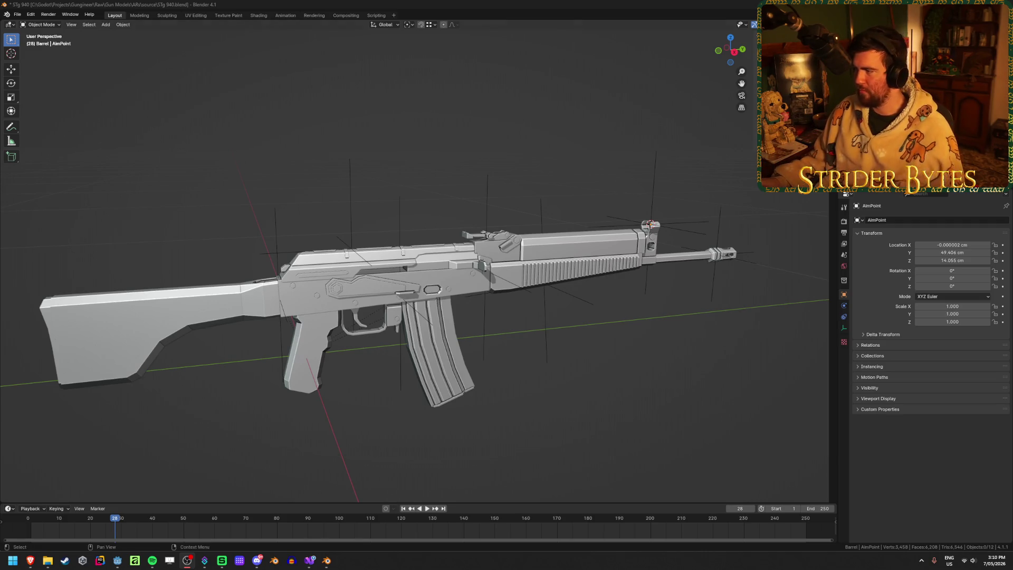
Step: Make AimPoint a child of the barrel and save the file
left_click(651, 225)
left_click(595, 248, "shift")
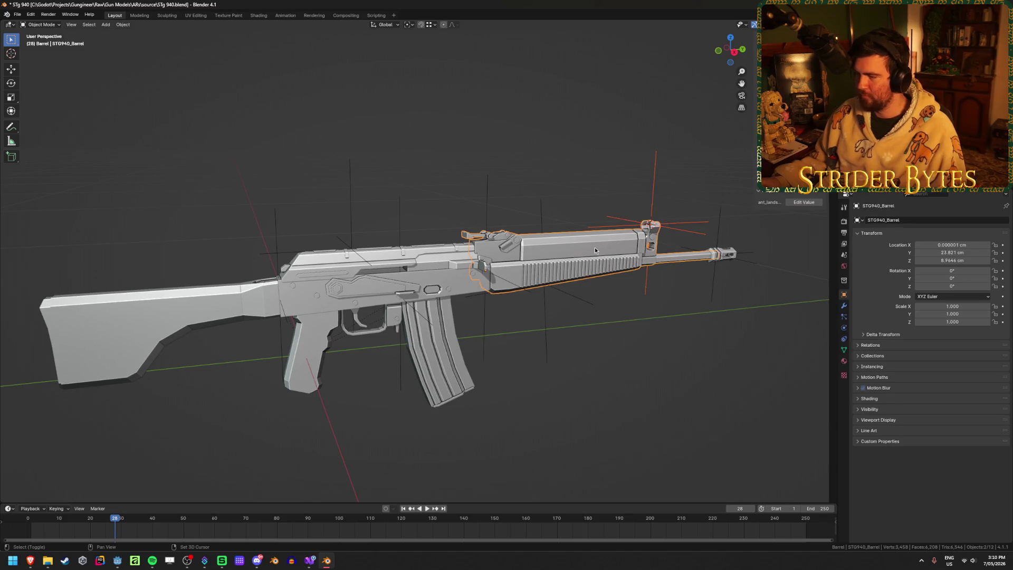
key("ctrl+p")
left_click(594, 248)
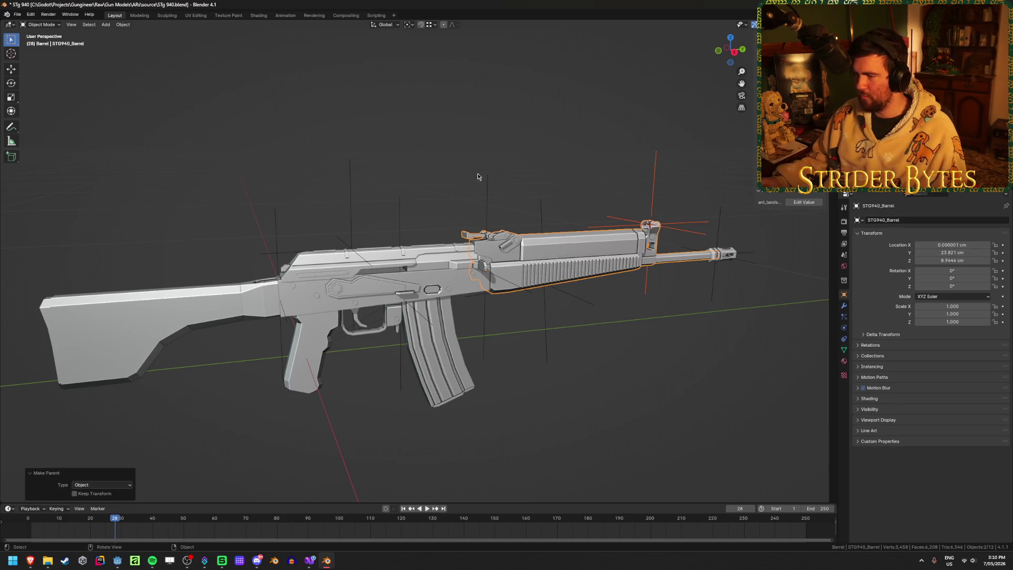
left_click(448, 163)
key("ctrl+s")
Step: Select and deselect the receiver, ending on a flatter side view of the rifle
scroll(460, 177, "up", 2)
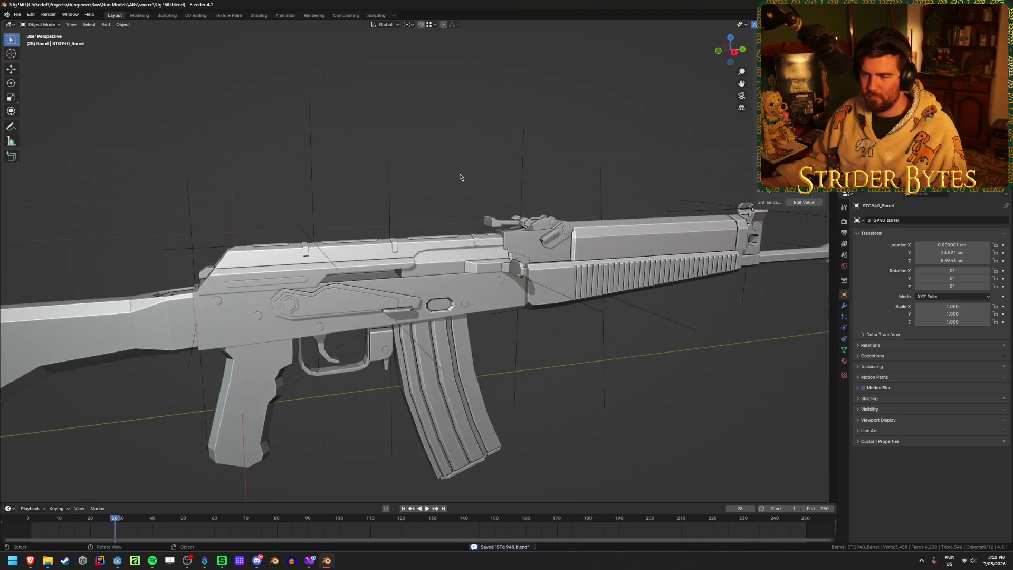
left_click(462, 250)
scroll(445, 171, "down", 2)
left_click(470, 151)
mouse_move(470, 151)
middle_mouse_down()
mouse_move(454, 131)
mouse_move(448, 145)
middle_mouse_up()
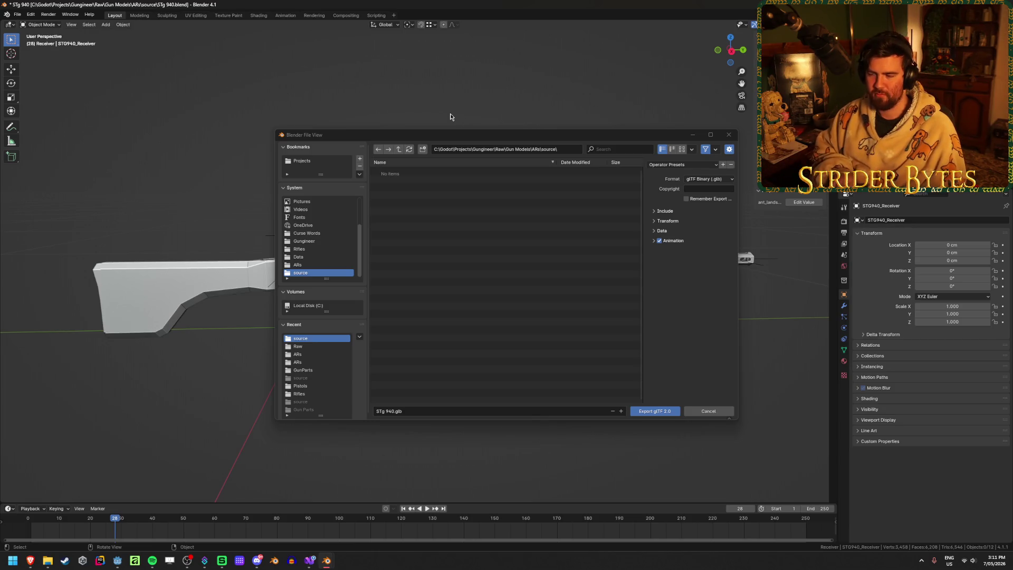
Step: Browse from the source folder up to Gungineer, then into Meshes\GunParts\ARs
left_click(398, 149)
left_click(398, 150)
left_click(398, 149)
left_click(398, 149)
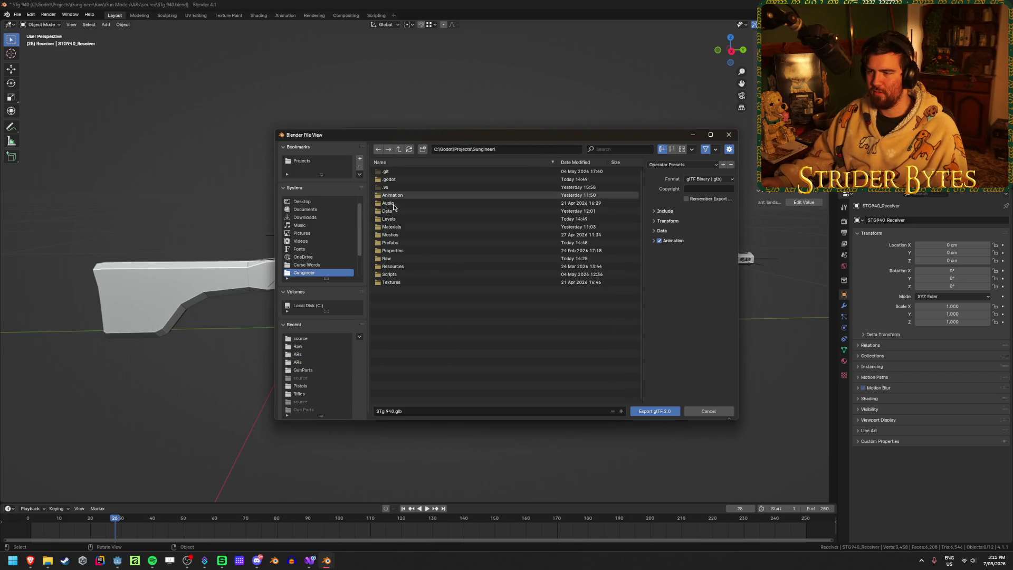
double_click(402, 233)
double_click(395, 172)
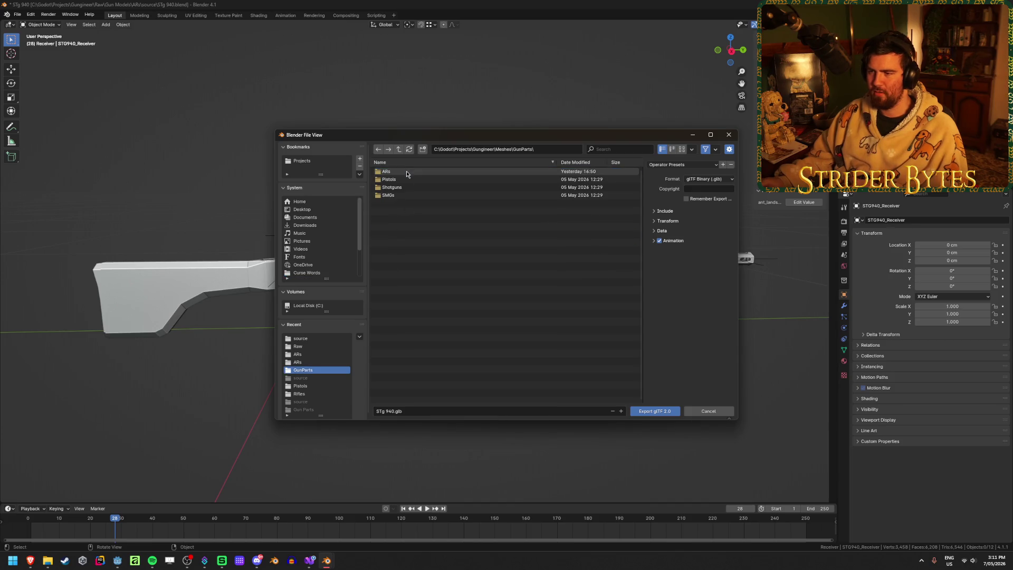
double_click(401, 172)
Step: Name the file Receiver_STG940.glb, apply the saved preset with animation off, and export
left_click(408, 412)
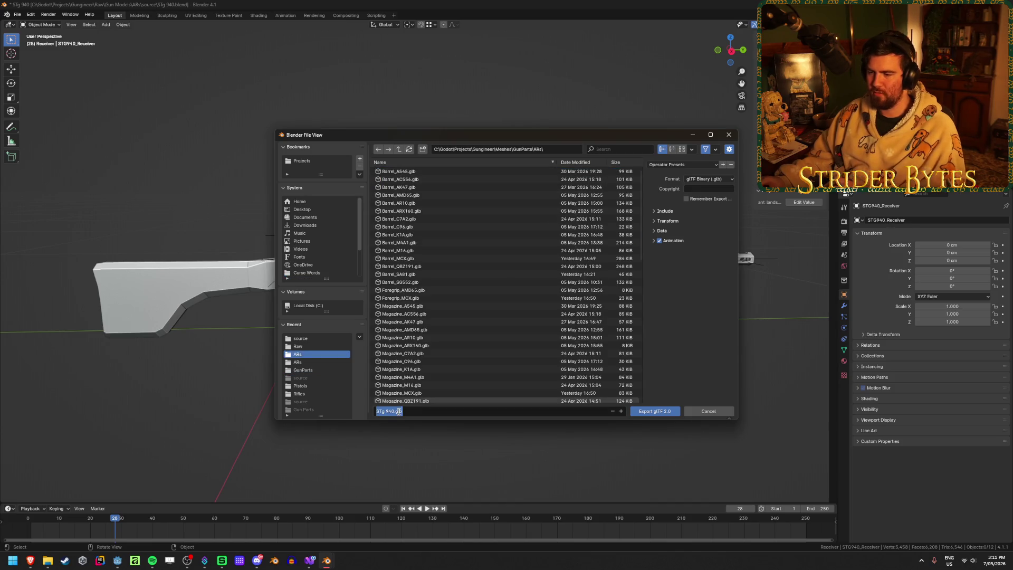
key("Home")
key("Right")
key("Right")
key("Right")
key("BackSpace")
key("BackSpace")
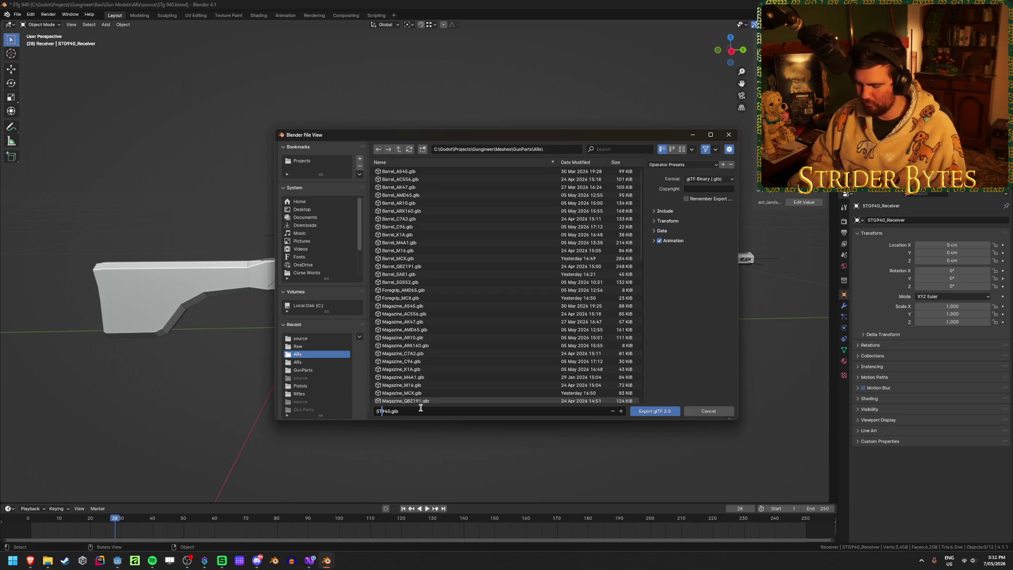
type("Receiver_")
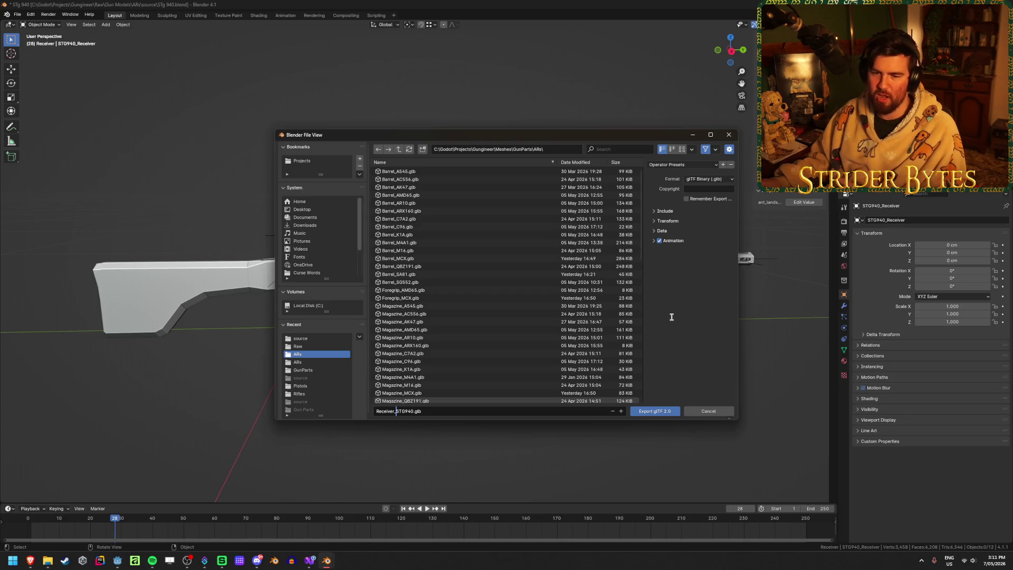
left_click(702, 326)
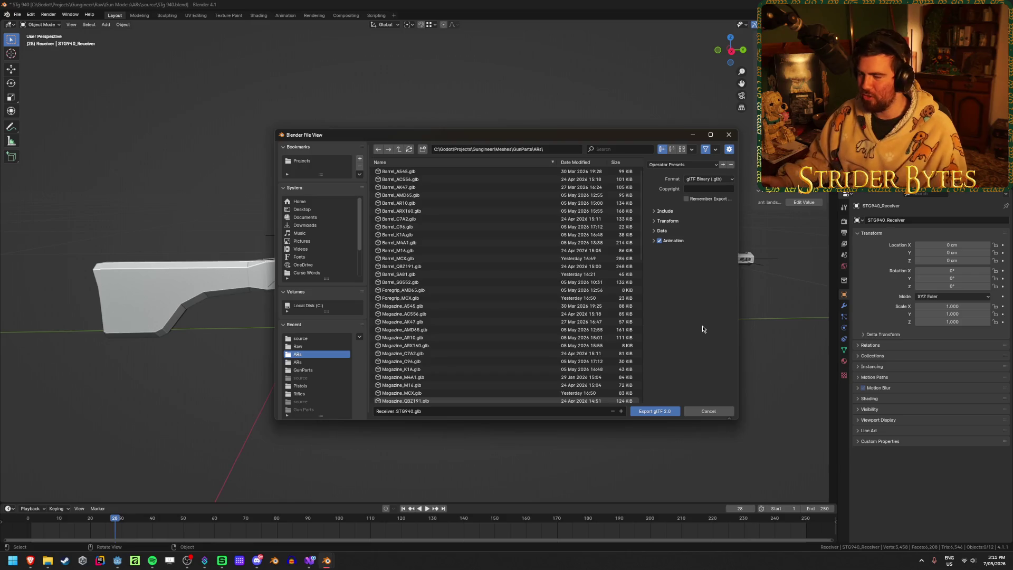
left_click(681, 164)
left_click(674, 184)
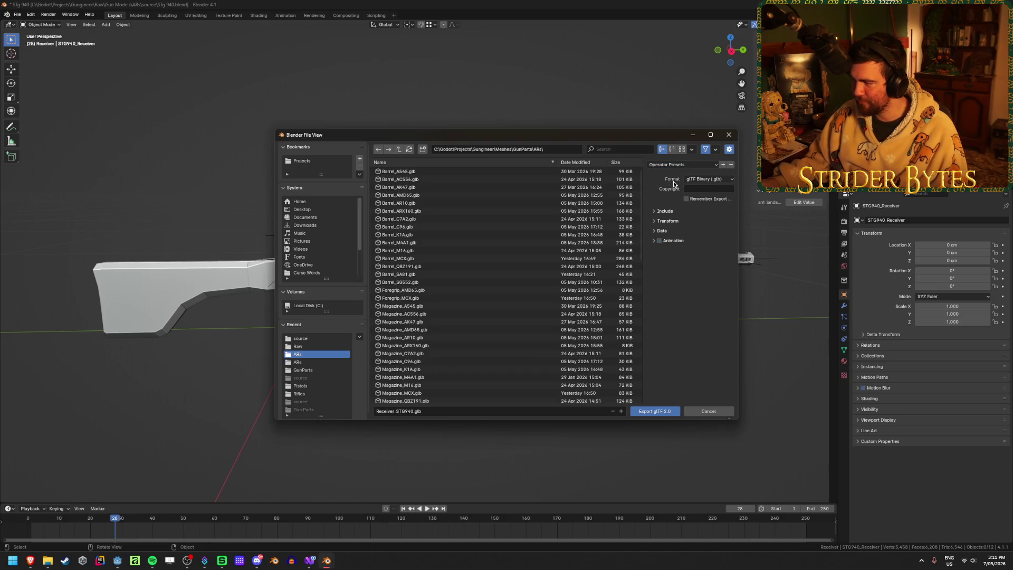
left_click(675, 410)
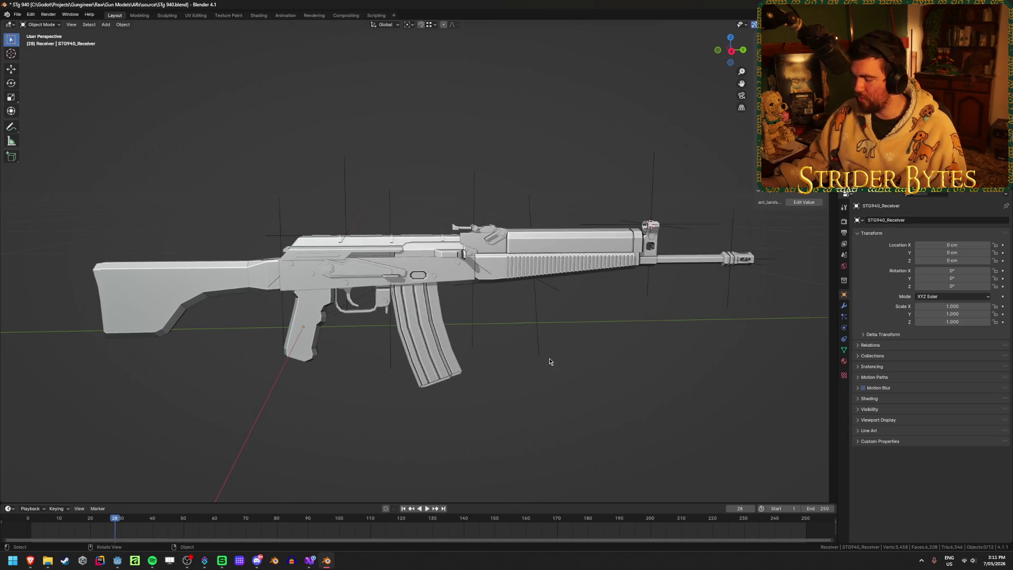
Step: Export the barrel as Barrel_STG940.glb
key("ctrl+shift+e")
left_click(394, 412)
key("shift+Home")
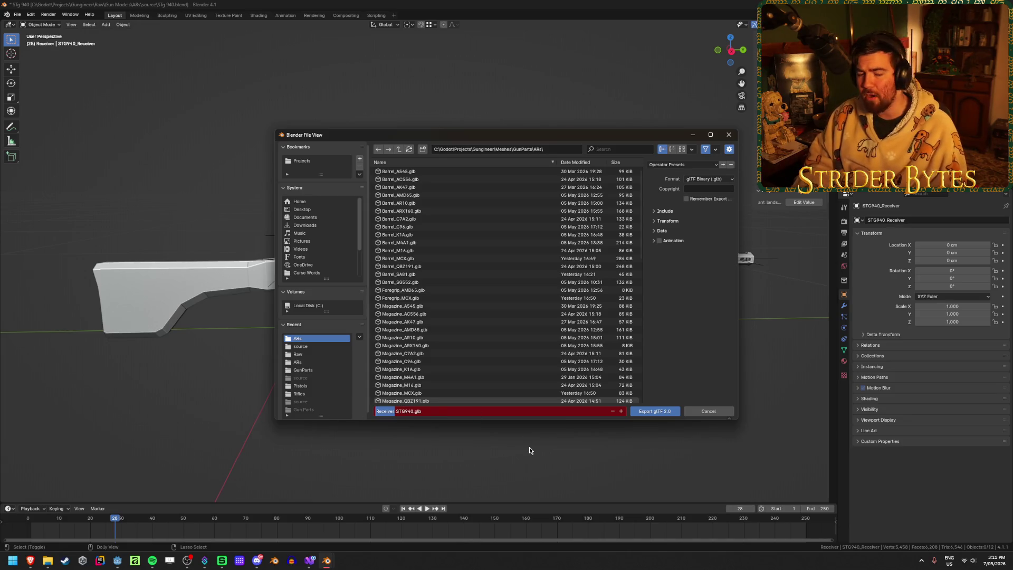
key("BackSpace")
type("Barrel")
key("Return")
left_click(655, 411)
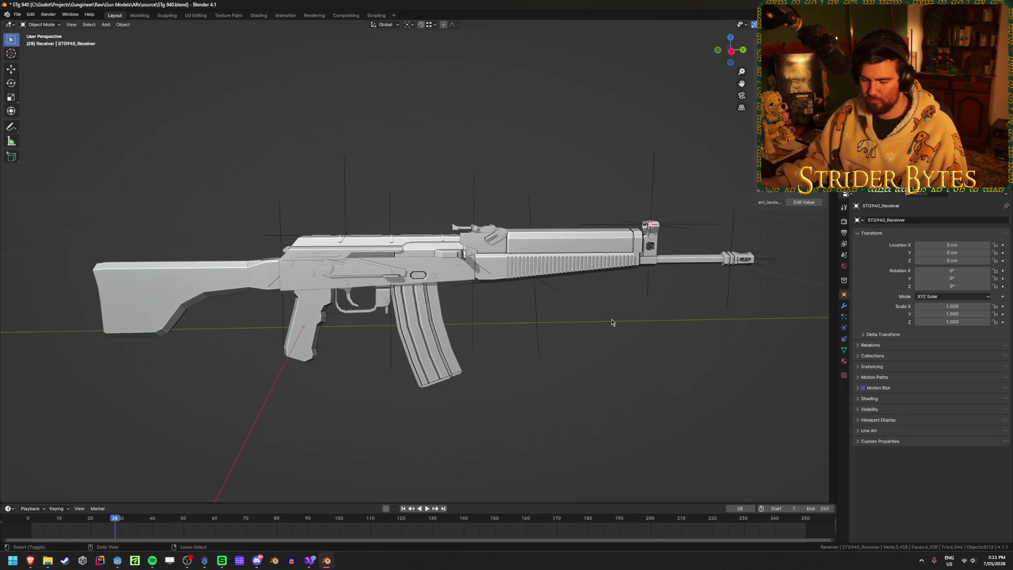
Step: Export the magazine as Magazine_STG940.glb
key("shift+r")
double_click(387, 413)
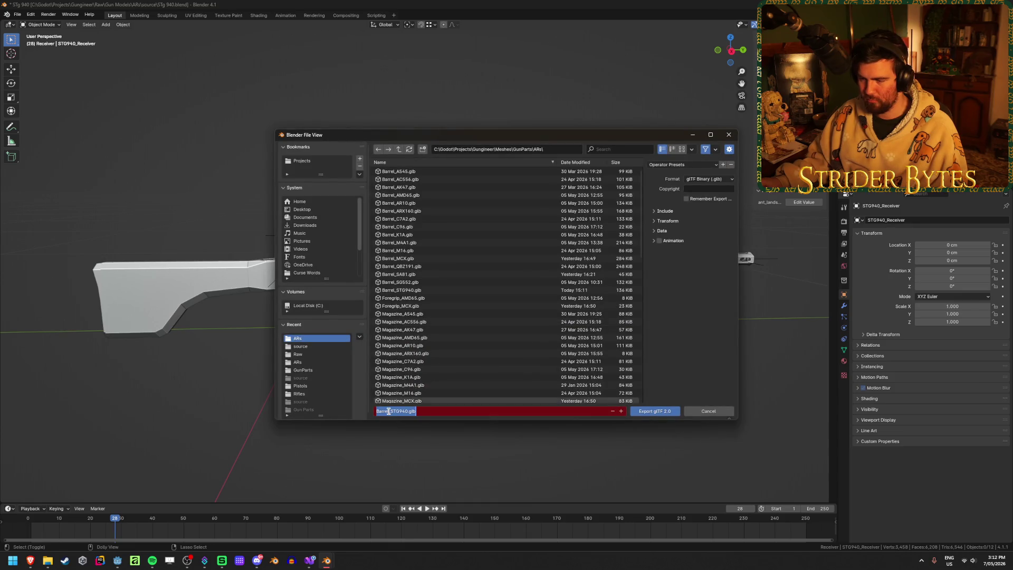
left_click_drag(389, 411, 355, 412)
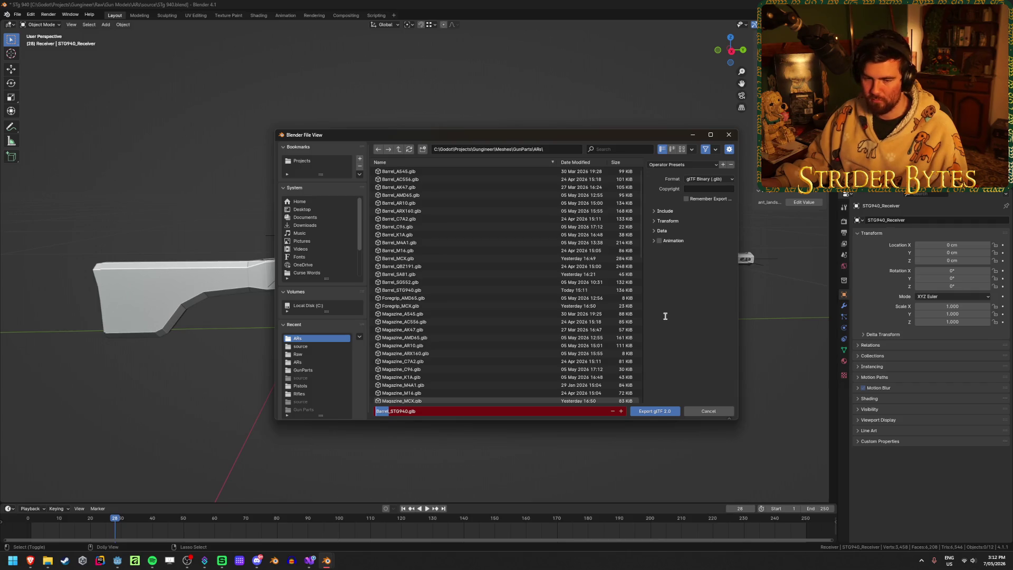
type("Magazine")
key("Return")
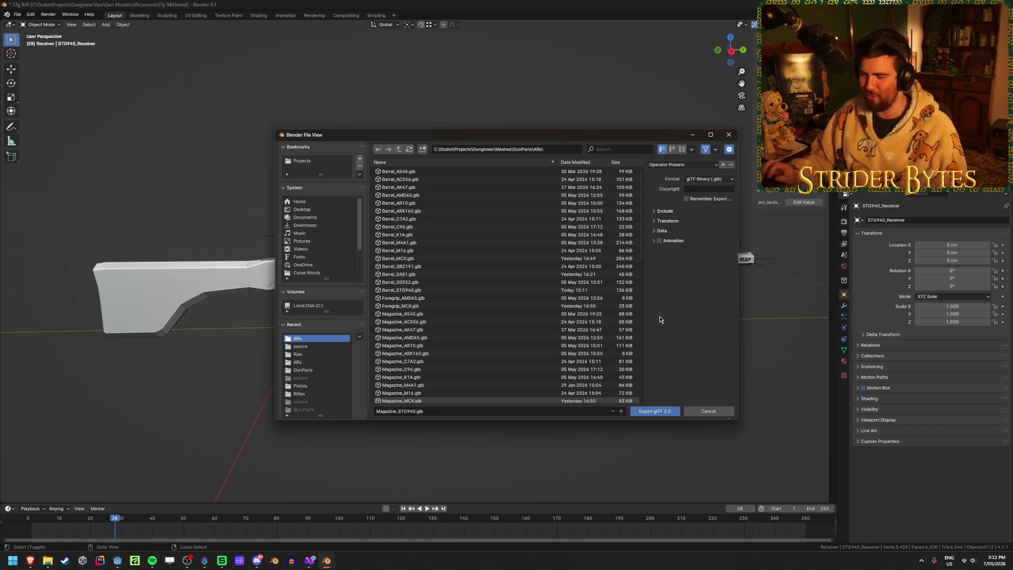
left_click(653, 412)
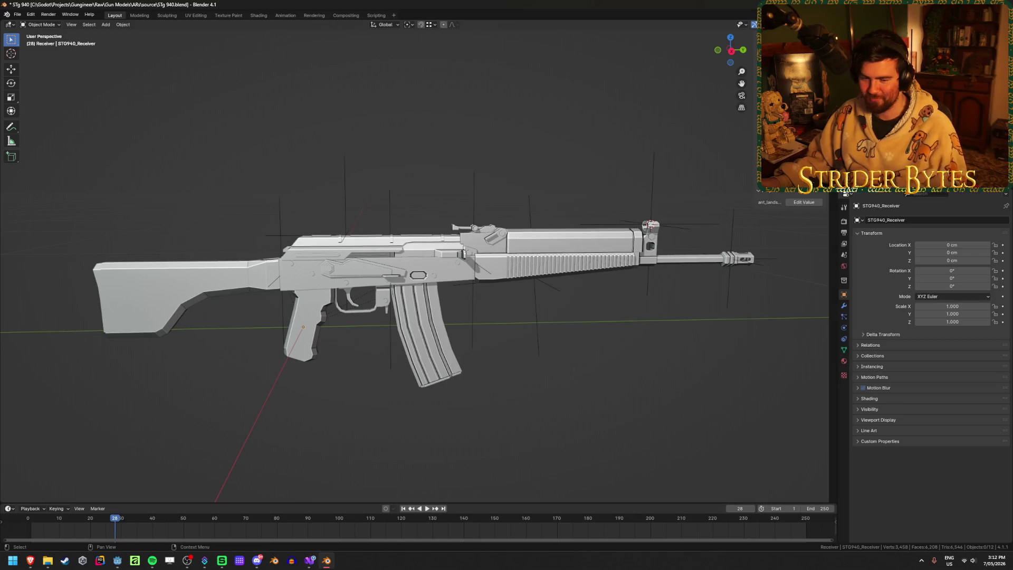
Step: Export the stock as Stock_STG940.glb
key("shift+r")
double_click(394, 411)
type("Magazine_STG940.glb")
double_click(394, 411)
type("Stock_STG940.glb")
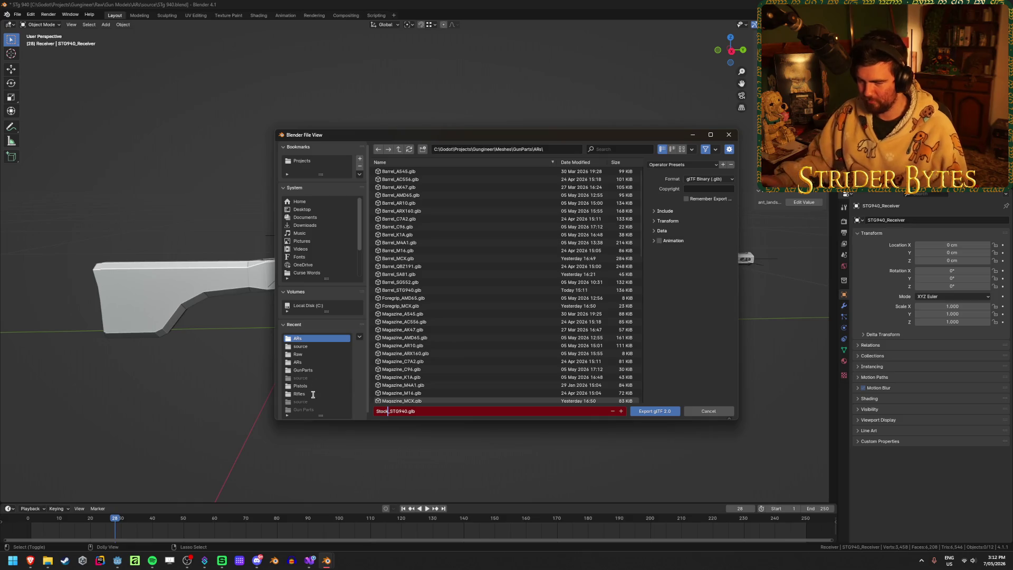
left_click(650, 413)
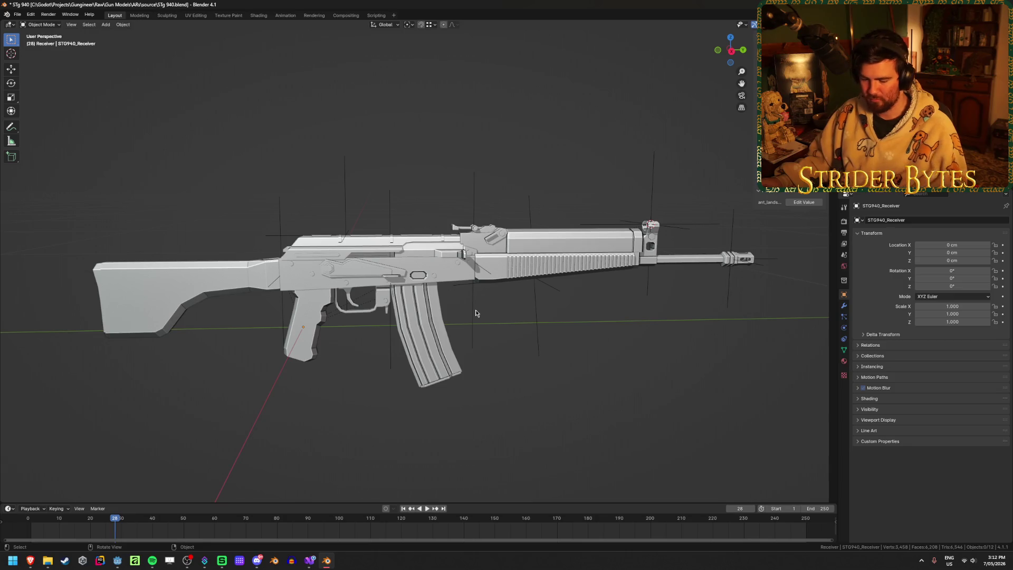
Step: Export the muzzle as Muzzle_STG940.glb and save the blend file
key("shift+r")
double_click(387, 411)
type("Muzzle_STG940.glb")
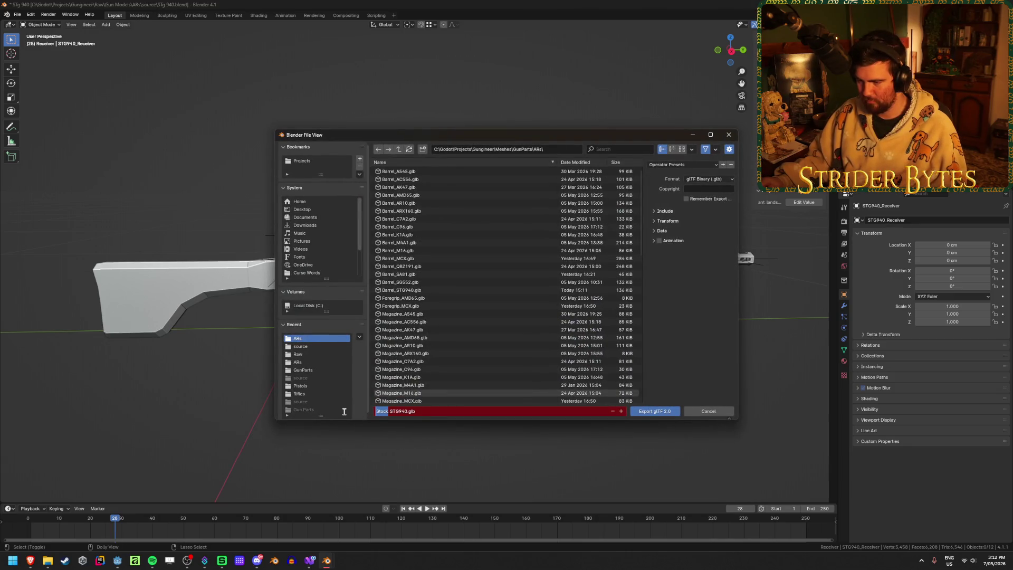
left_click(347, 415)
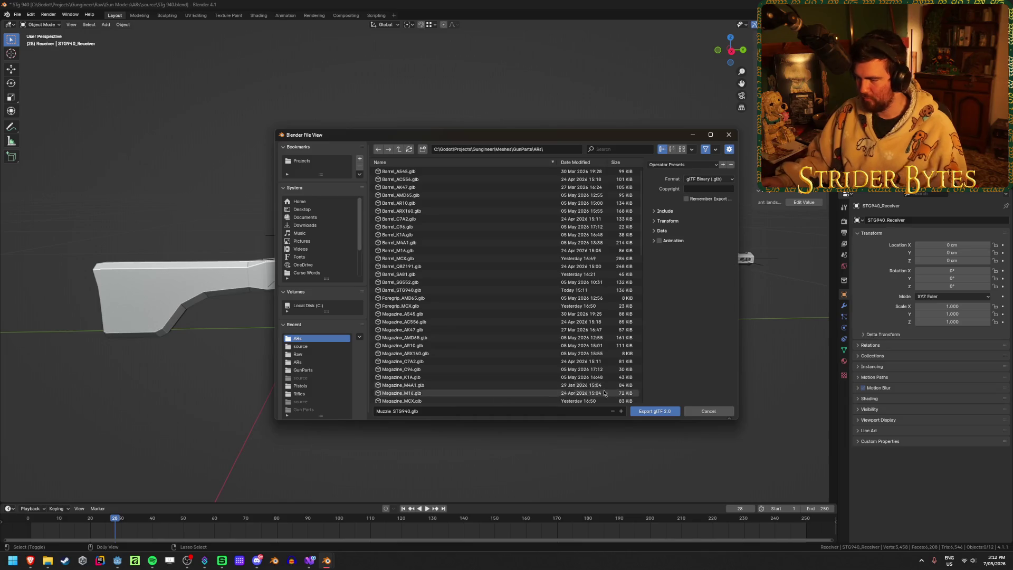
left_click(655, 412)
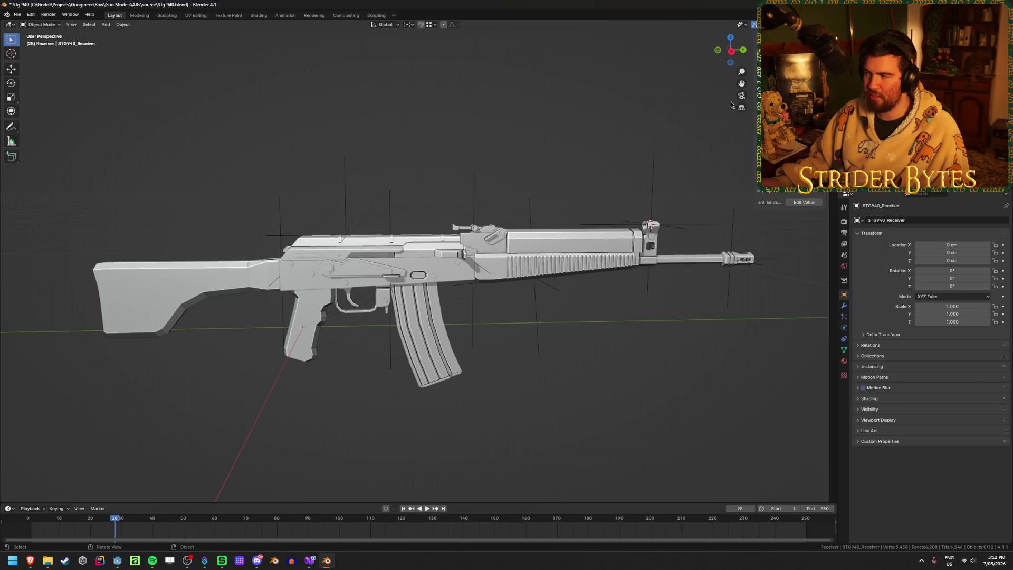
key("ctrl+s")
key("alt+Tab")
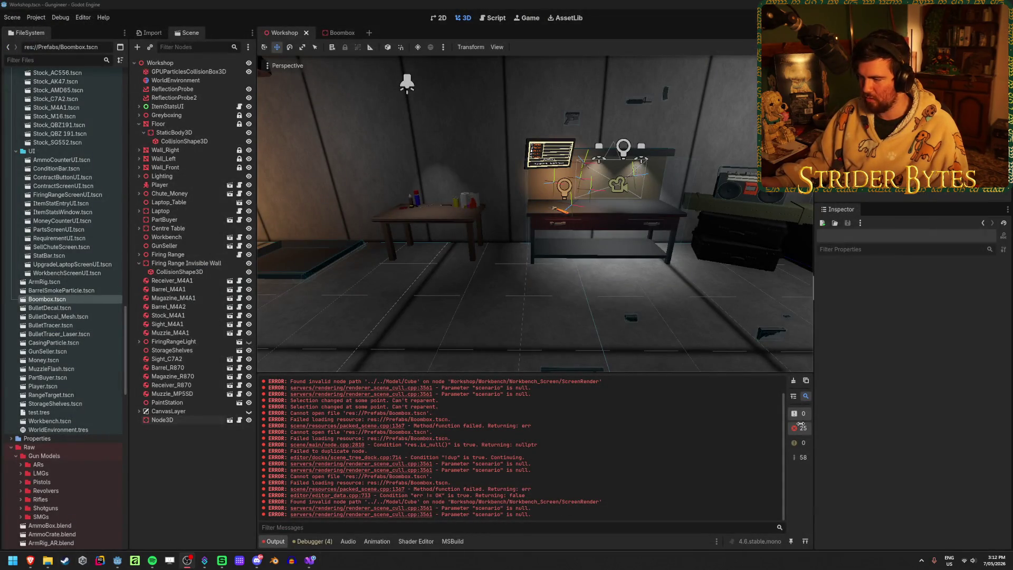
Step: Clear Godot's Output log while the new rifle parts reimport
left_click(796, 382)
mouse_move(48, 563)
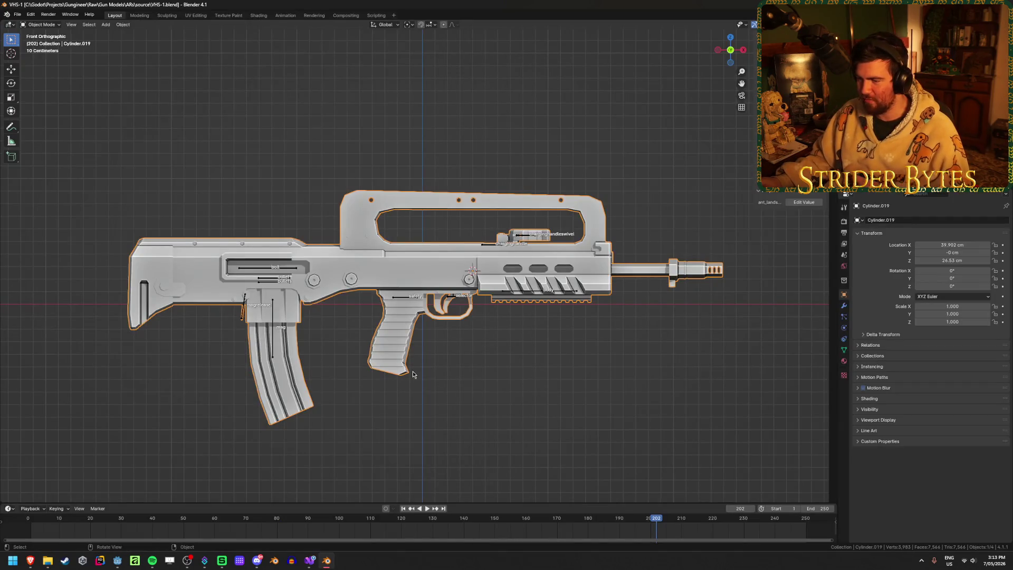
Step: Orbit the VHS-1 rifle slightly, then close its Blender window
mouse_move(476, 363)
middle_mouse_down()
mouse_move(466, 357)
mouse_move(498, 357)
middle_mouse_up()
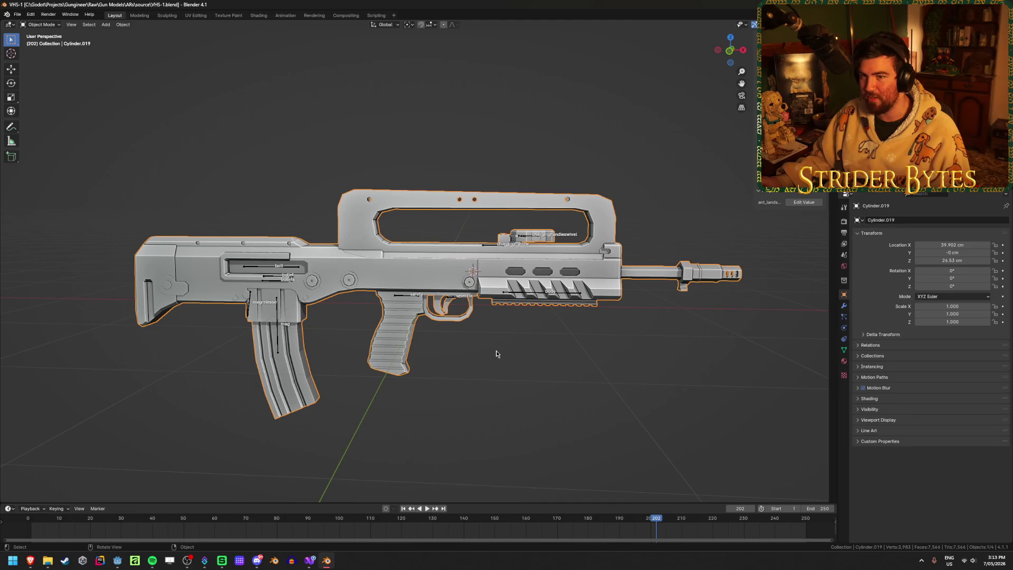
left_click(1003, 4)
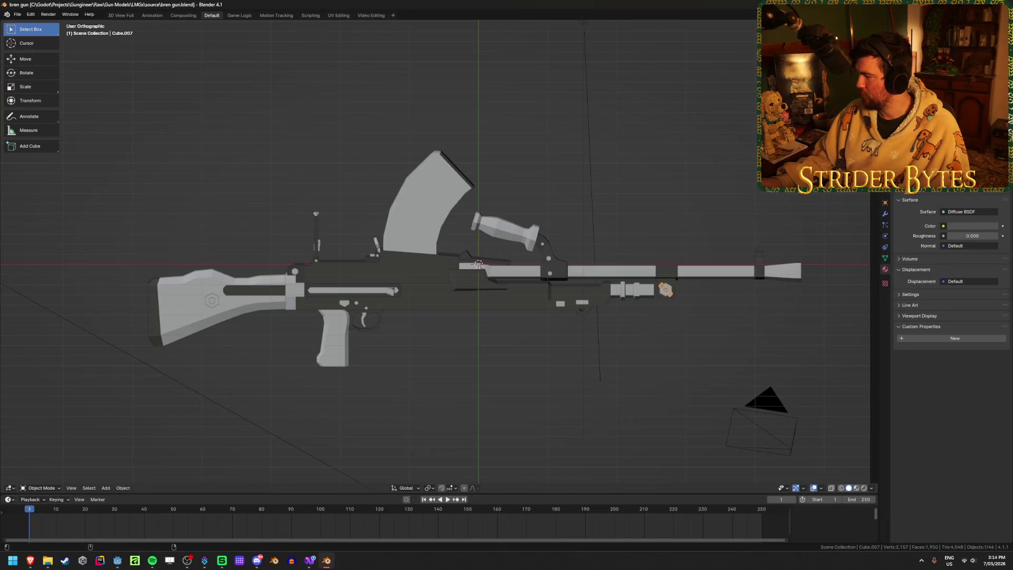
Step: Delete the camera from the bren gun scene
mouse_move(520, 203)
middle_mouse_down()
mouse_move(489, 220)
mouse_move(385, 231)
mouse_move(527, 243)
mouse_move(636, 228)
mouse_move(598, 294)
middle_mouse_up()
key("x")
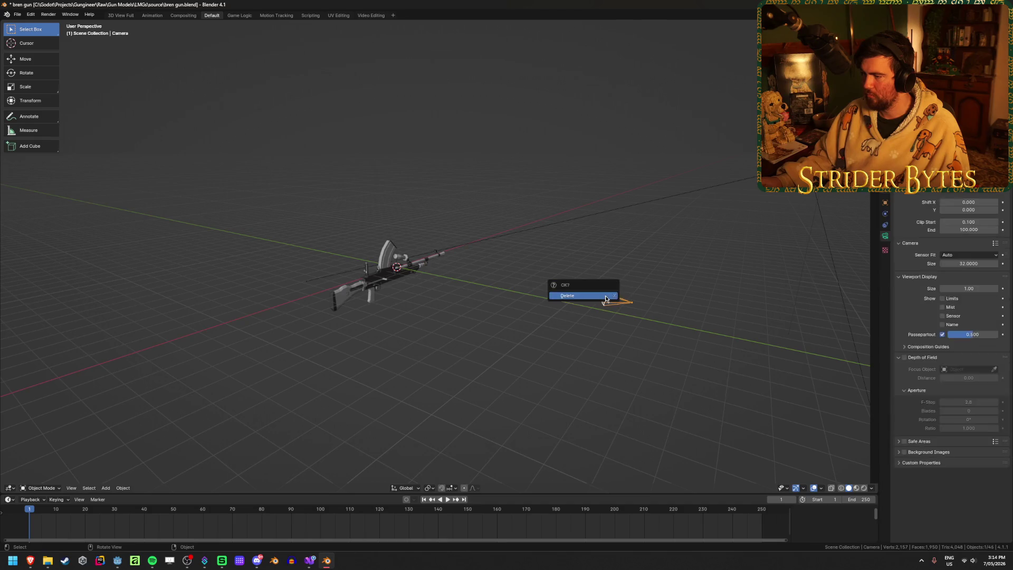
left_click(599, 295)
Step: Zoom in and select the receiver, then the magazine, to inspect them from several angles
scroll(423, 294, "up", 10)
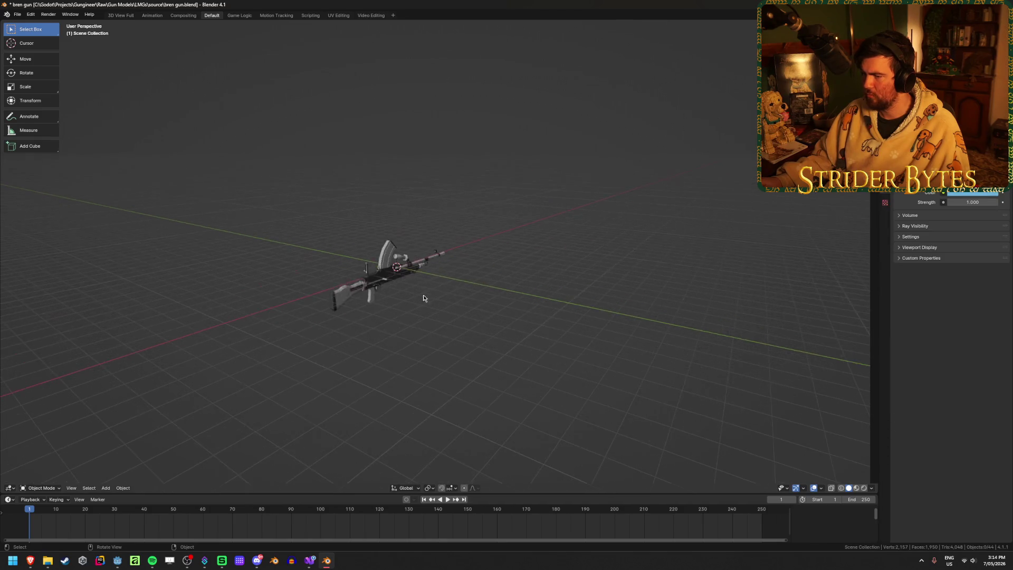
middle_click_drag(423, 293, 593, 263)
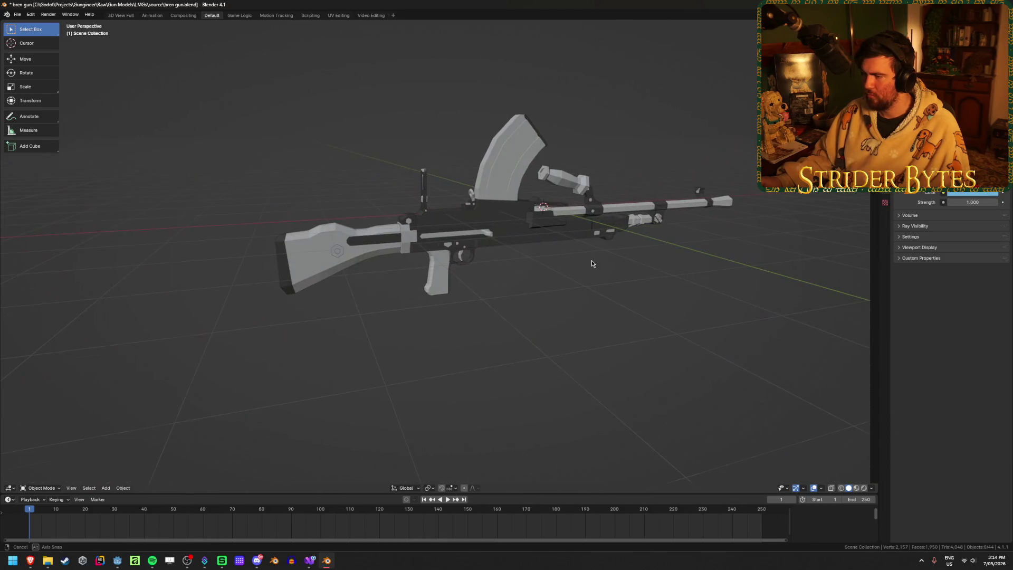
left_click(466, 221)
scroll(466, 221, "up", 3)
mouse_move(465, 221)
middle_mouse_down()
mouse_move(348, 267)
mouse_move(477, 254)
mouse_move(397, 261)
mouse_move(426, 251)
middle_mouse_up()
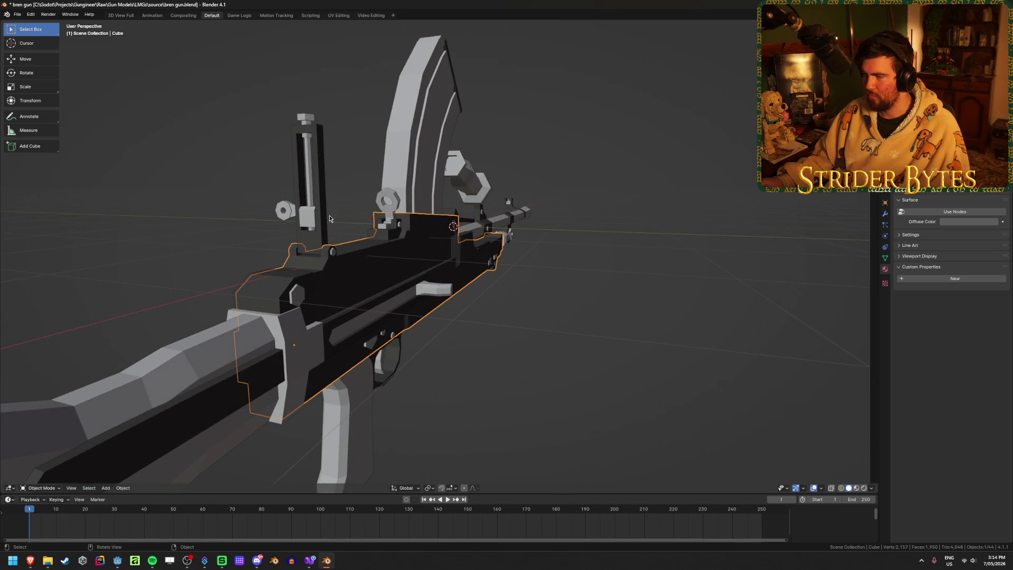
middle_click_drag(329, 219, 308, 220)
middle_click_drag(205, 197, 505, 256)
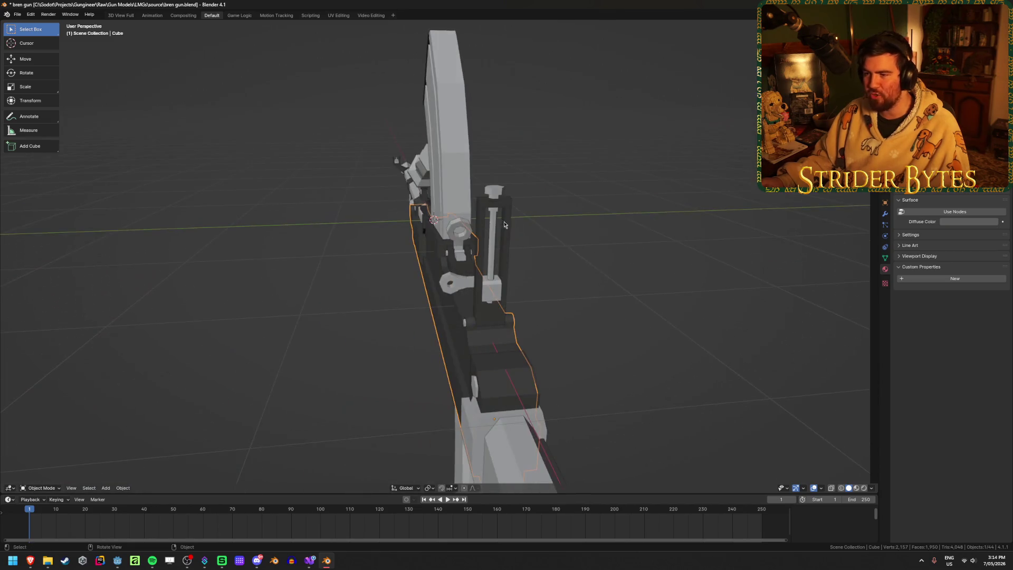
middle_click_drag(448, 174, 459, 173)
left_click(458, 173)
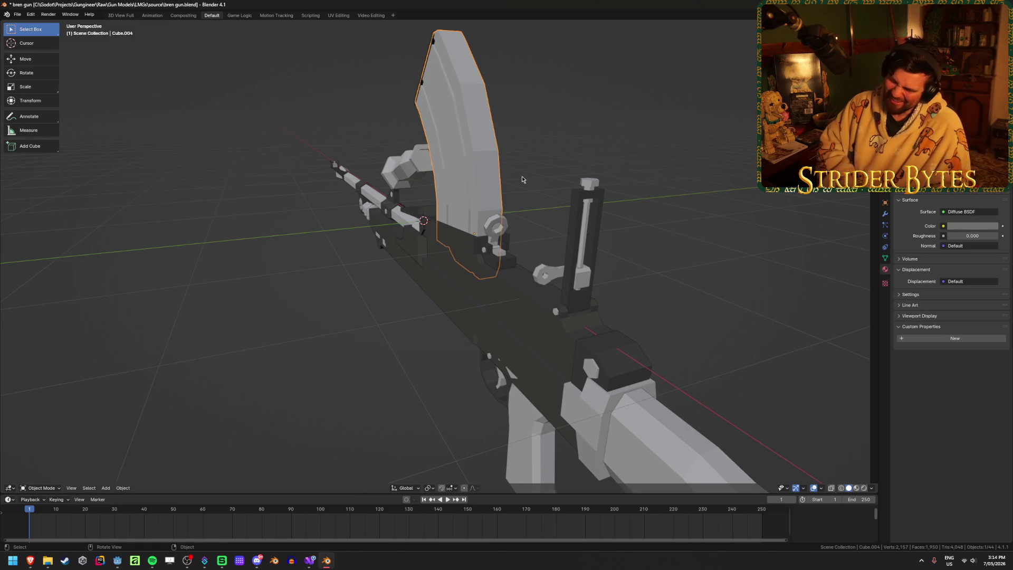
Step: Inspect the bren gun end-on, from the rear, and from the front
mouse_move(522, 180)
middle_mouse_down()
mouse_move(505, 163)
mouse_move(554, 173)
mouse_move(508, 172)
mouse_move(513, 181)
mouse_move(570, 189)
middle_mouse_up()
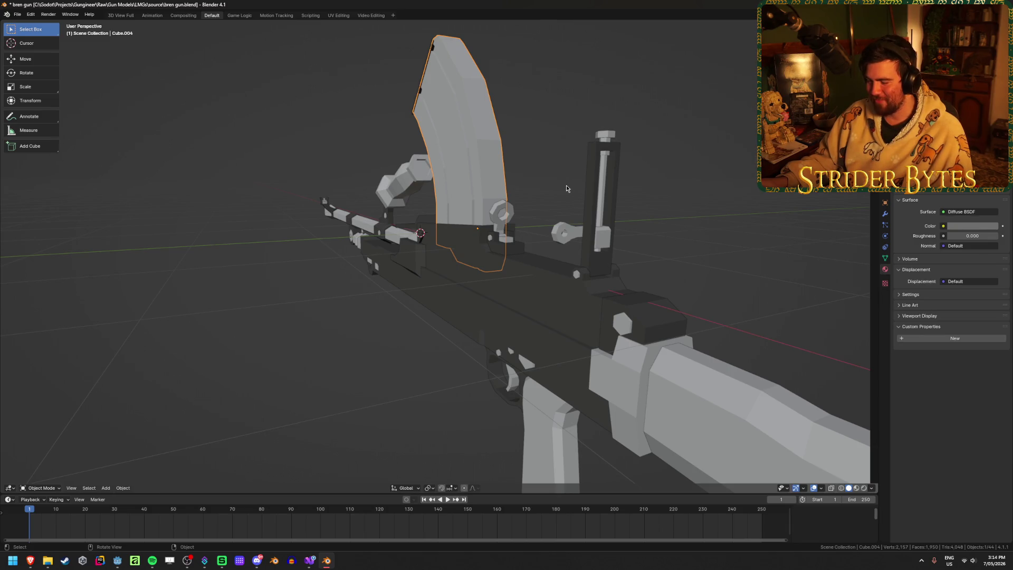
mouse_move(566, 188)
middle_mouse_down()
mouse_move(546, 181)
mouse_move(584, 177)
mouse_move(554, 230)
mouse_move(508, 241)
mouse_move(602, 233)
mouse_move(603, 252)
mouse_move(564, 235)
middle_mouse_up()
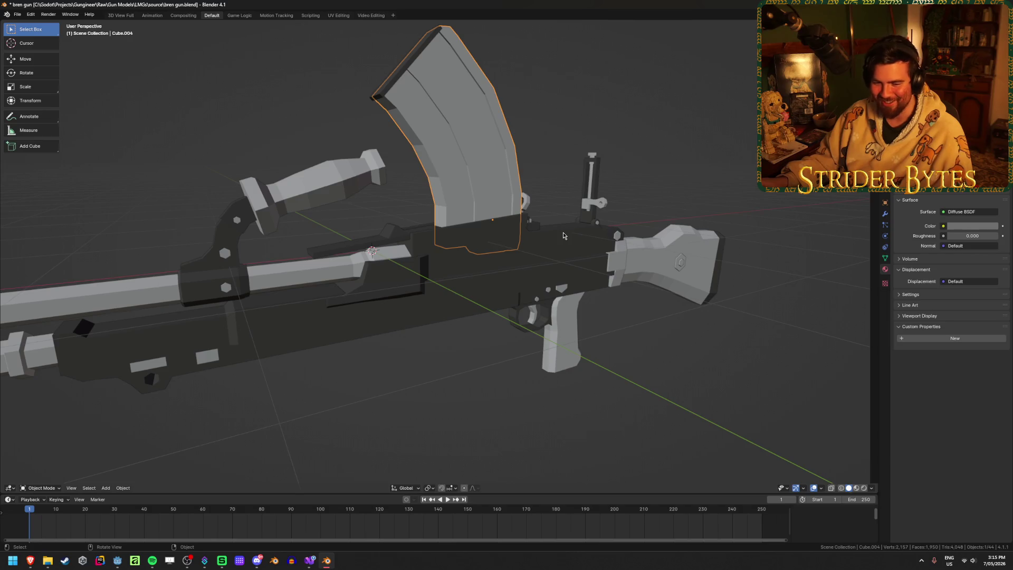
mouse_move(488, 338)
middle_mouse_down()
mouse_move(426, 336)
mouse_move(441, 326)
mouse_move(525, 339)
mouse_move(428, 199)
middle_mouse_up()
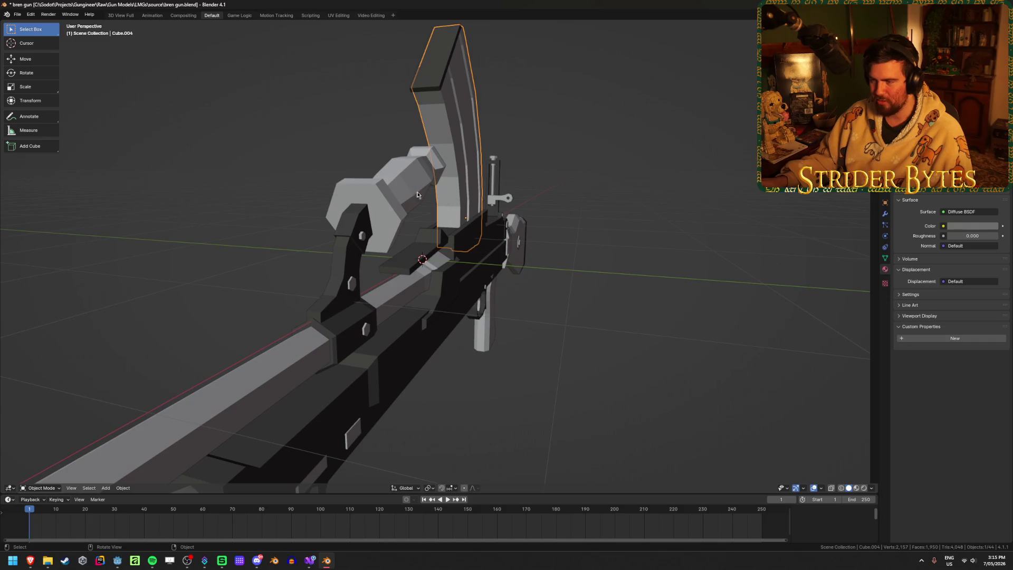
mouse_move(439, 275)
middle_mouse_down()
mouse_move(459, 279)
mouse_move(441, 288)
middle_mouse_up()
Step: Settle on a three-quarter view, save the bren gun file, and return to Godot
mouse_move(515, 275)
middle_mouse_down()
mouse_move(406, 298)
mouse_move(435, 228)
mouse_move(421, 265)
middle_mouse_up()
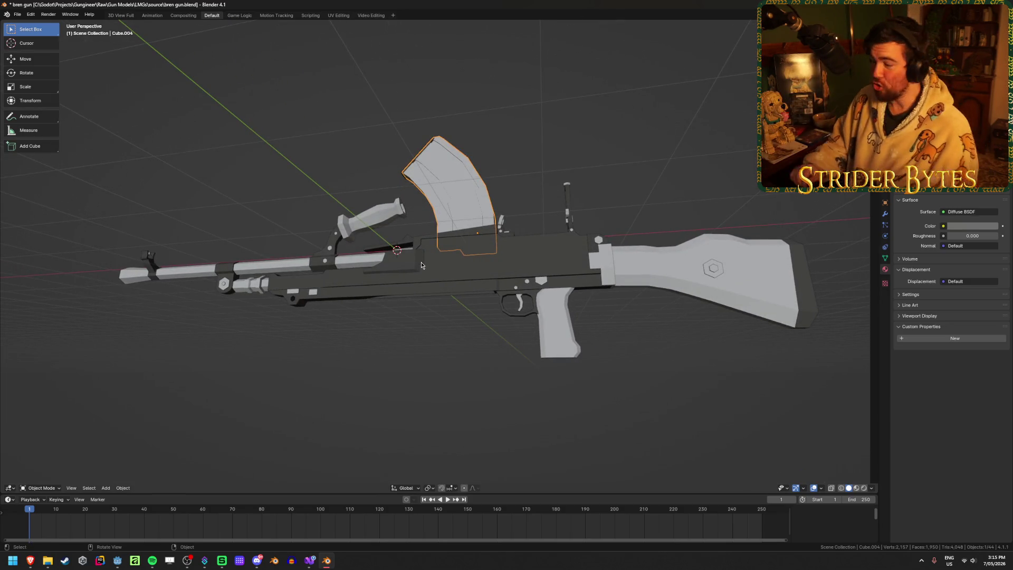
key("ctrl+s")
key("alt+Tab")
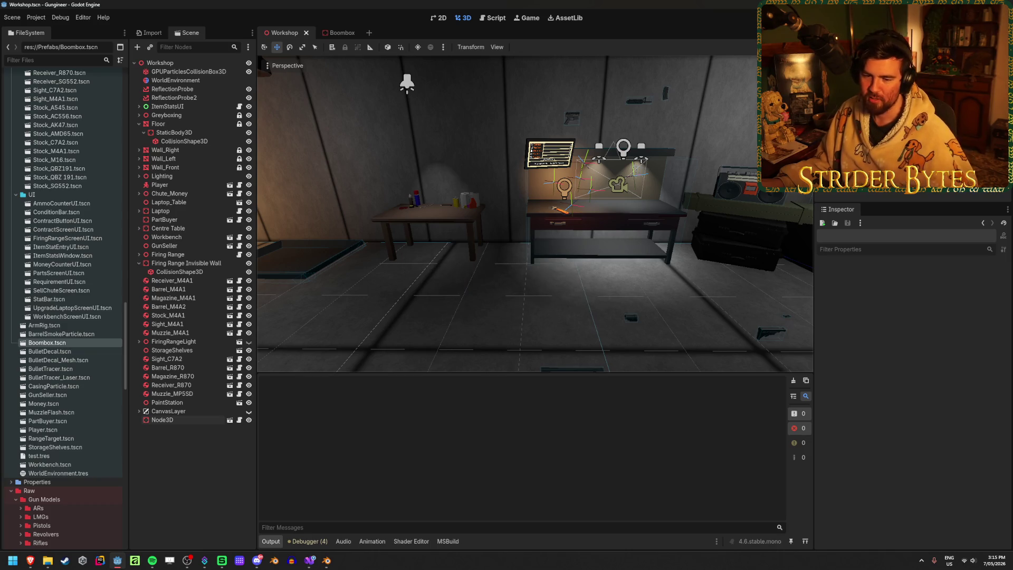
Step: Run the game with F5, stop it, and show the debugger's error list
key("F5")
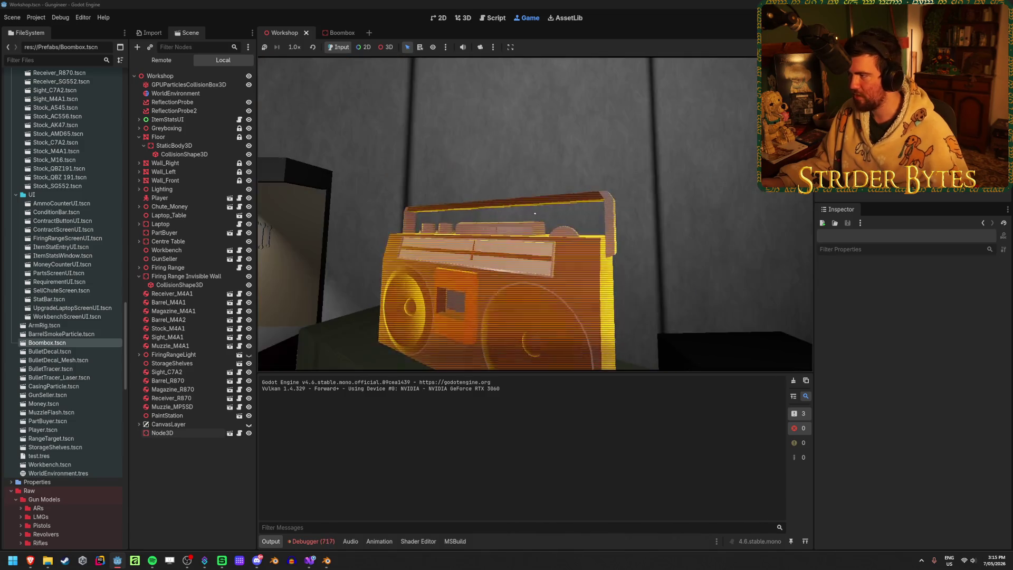
key("F8")
left_click(324, 542)
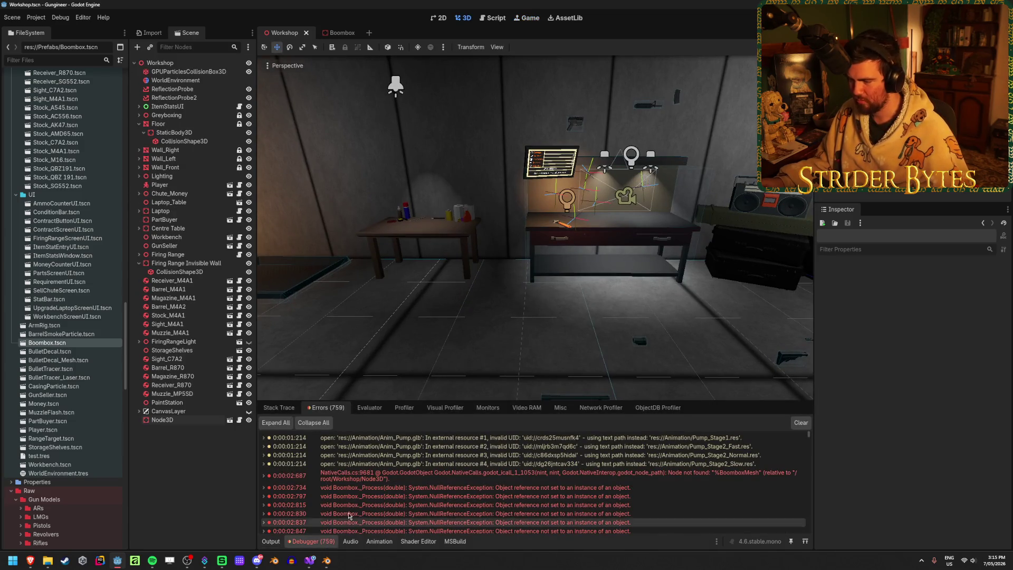
Step: In the Boombox scene, select the root Node3D, save the scene, and switch to Visual Studio
left_click(338, 33)
left_click(158, 72)
left_click(140, 72)
left_click(157, 62)
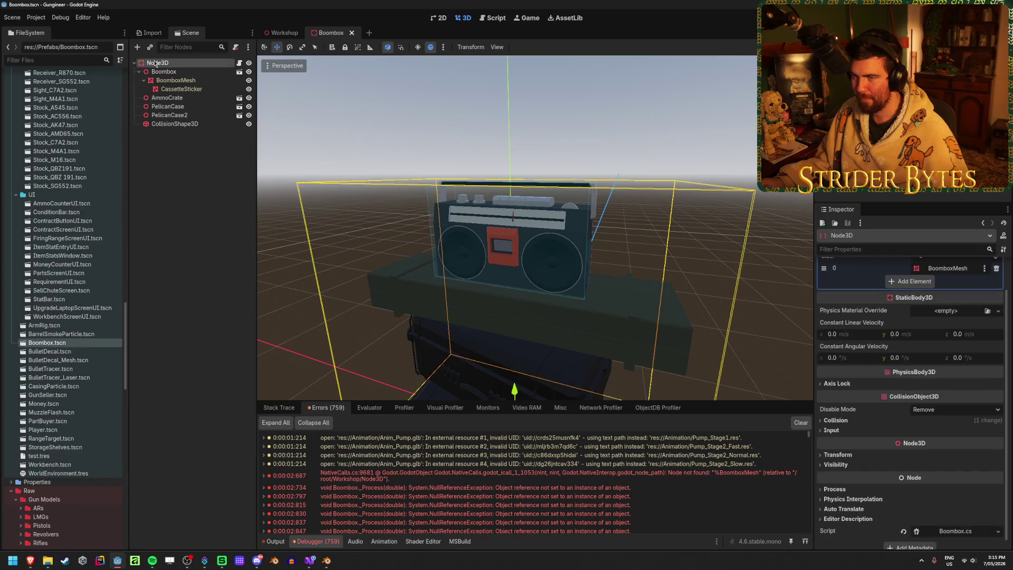
key("ctrl+s")
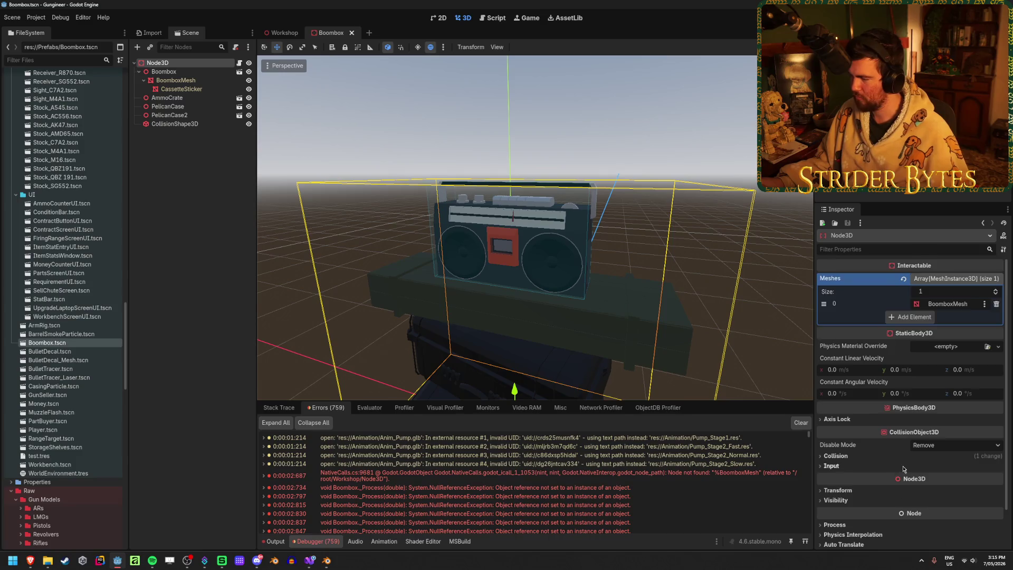
key("alt+Tab")
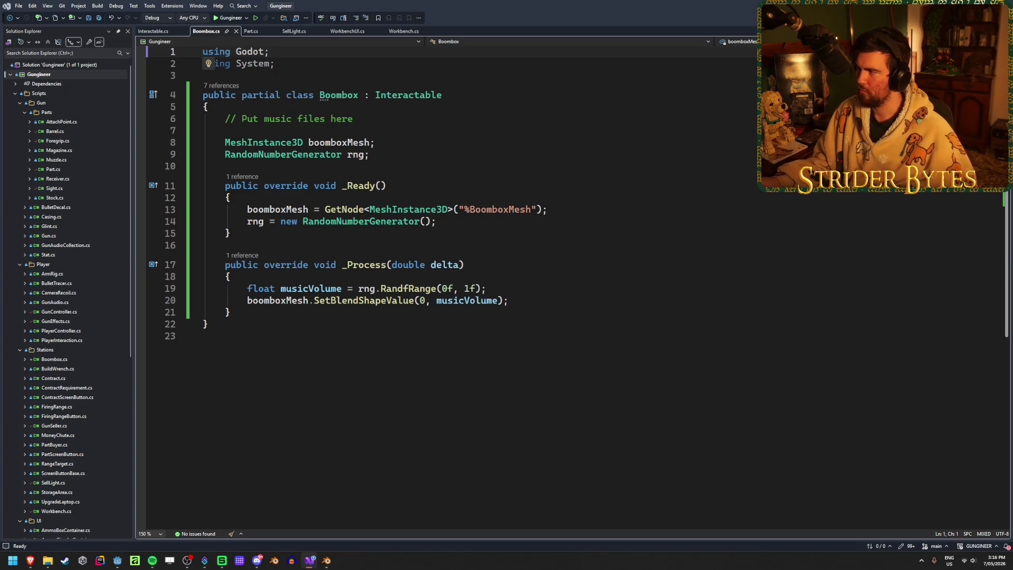
Step: Compare the null reference error's details with the boomboxMesh lookup on lines 13 and 20
key("alt+Tab")
left_click(263, 496)
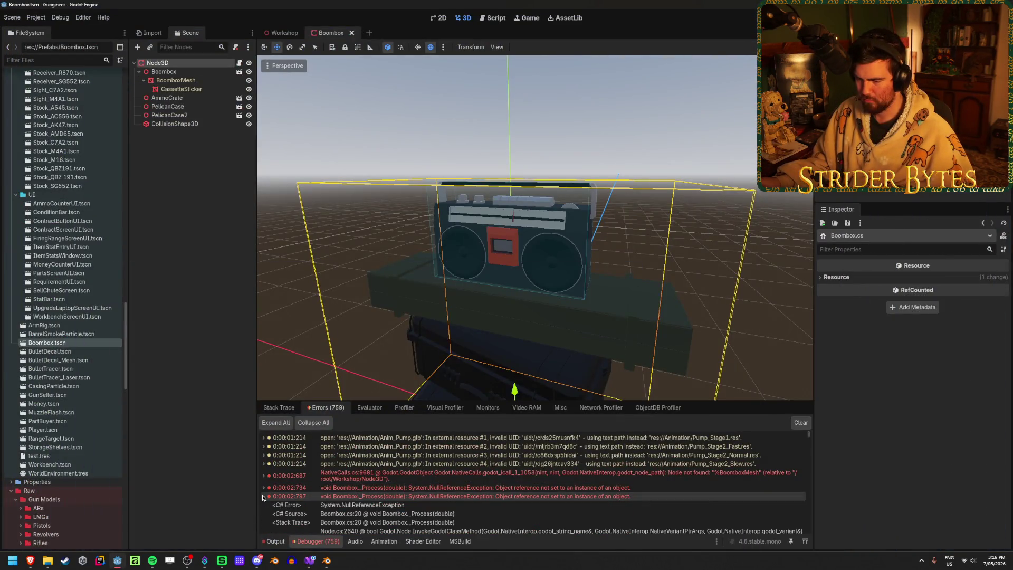
key("alt+Tab")
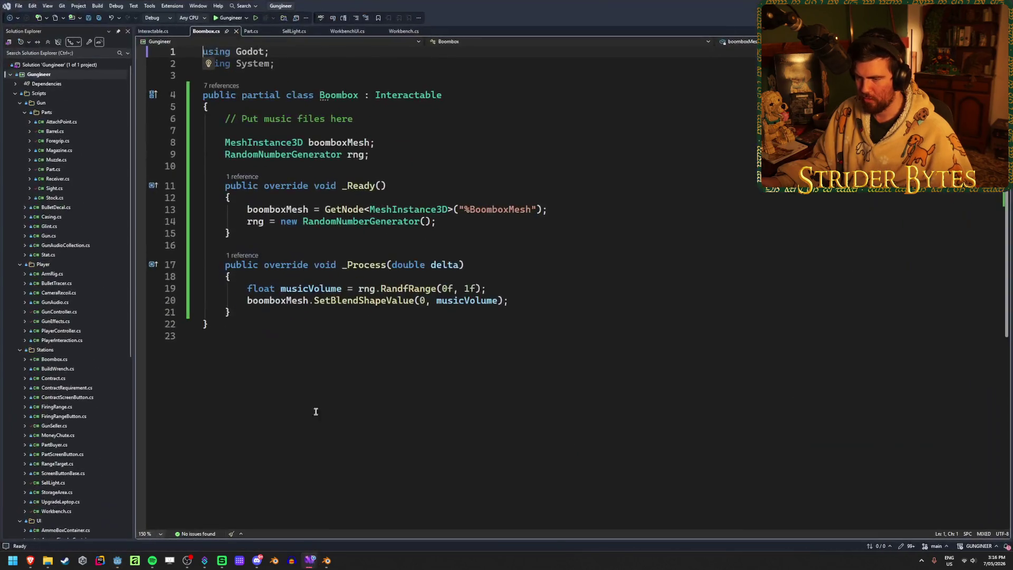
left_click(274, 300)
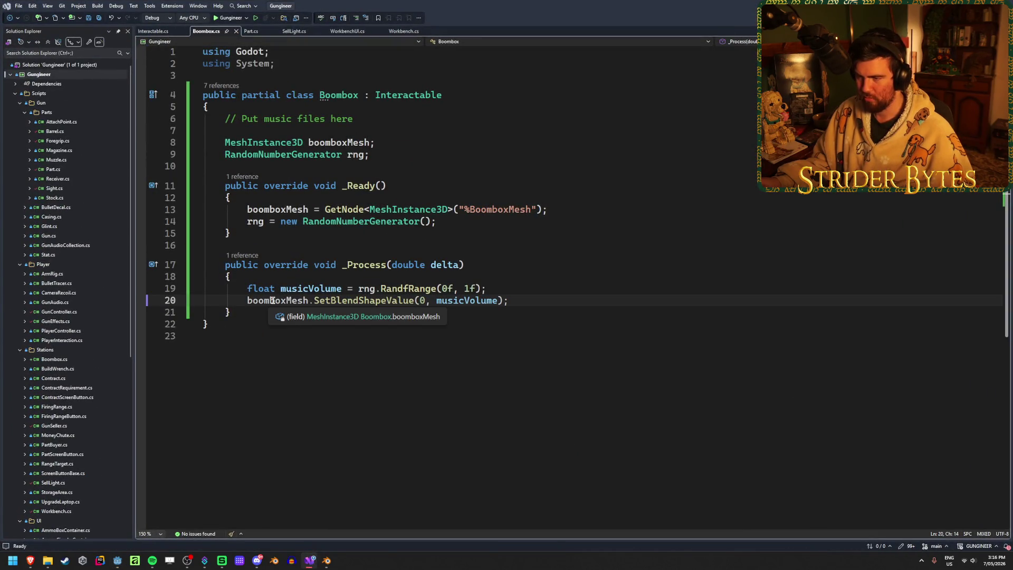
left_click(568, 208)
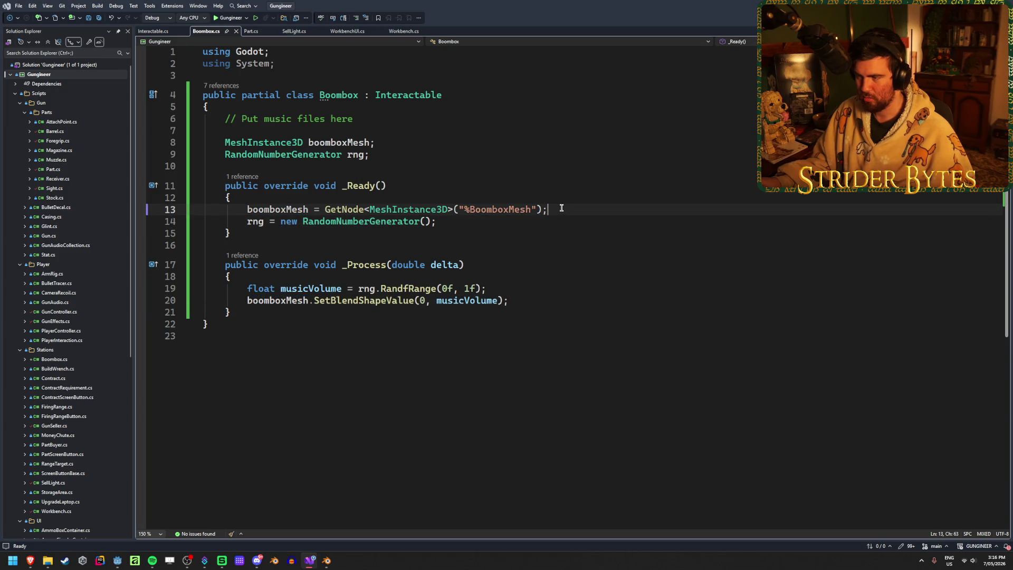
Step: Check the BoomboxMesh and Boombox node options in Godot's Scene tree, then return to Boombox.cs
key("alt+Tab")
right_click(195, 81)
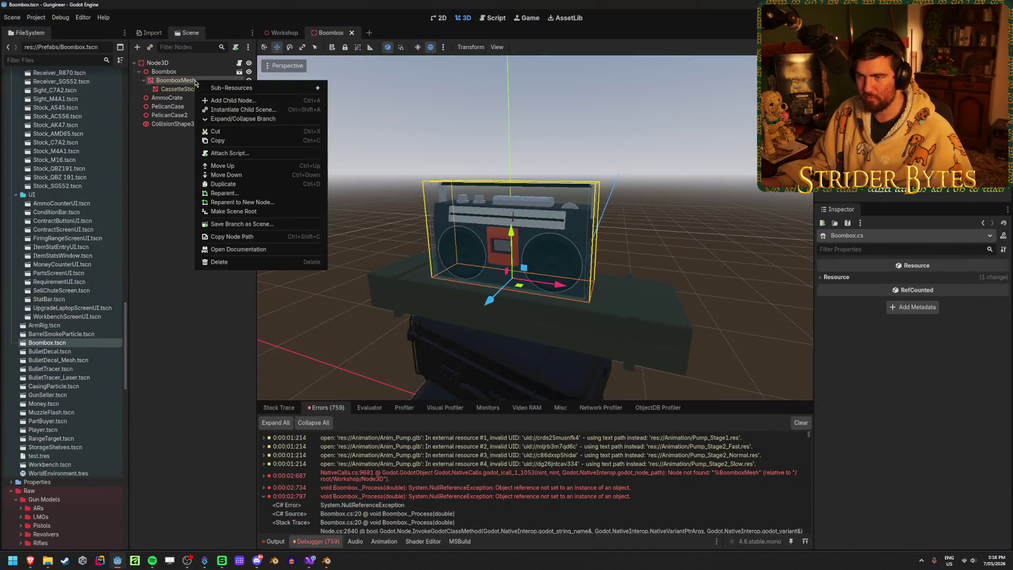
right_click(191, 81)
right_click(191, 81)
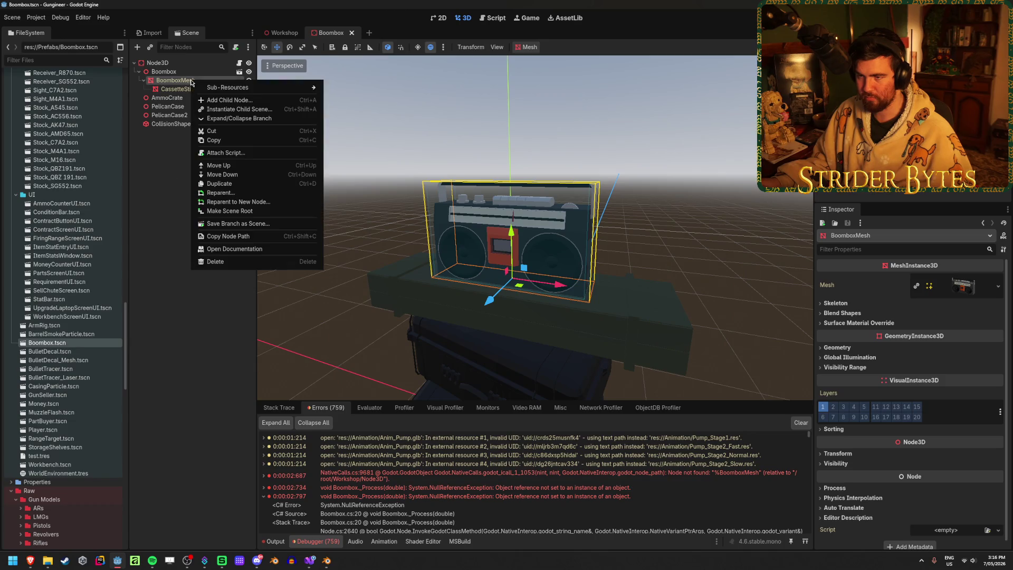
right_click(175, 73)
right_click(176, 72)
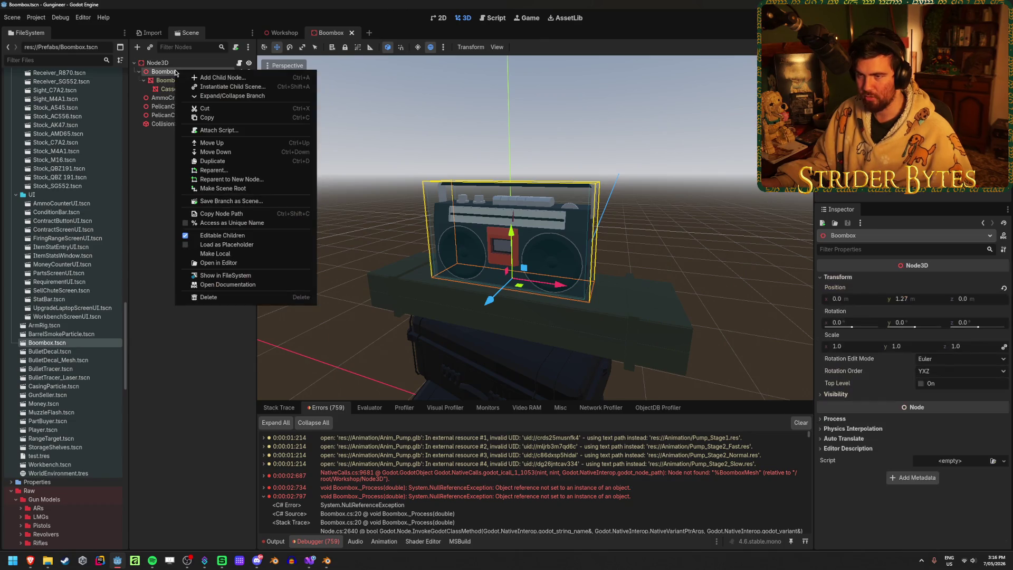
left_click(157, 159)
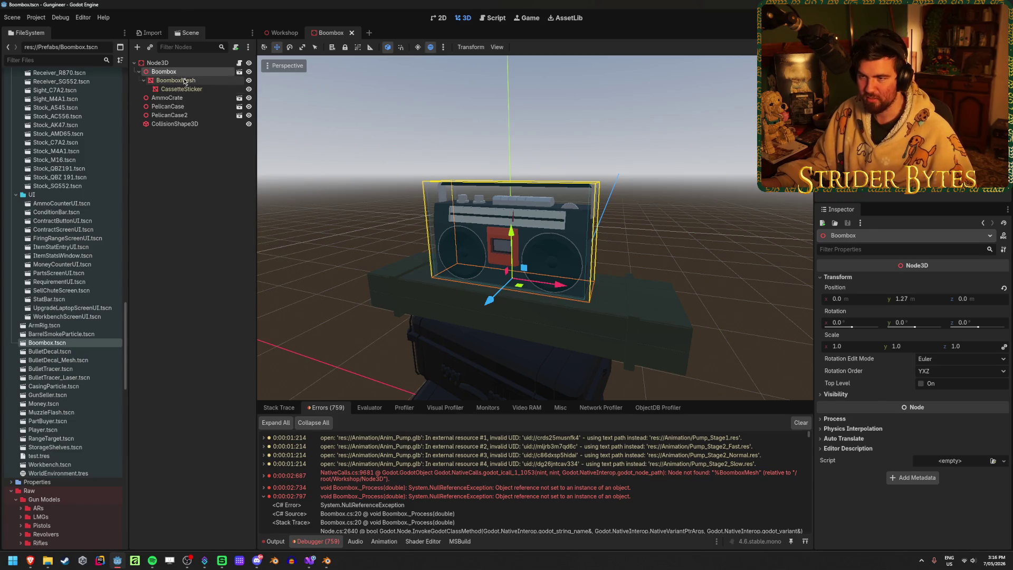
right_click(184, 81)
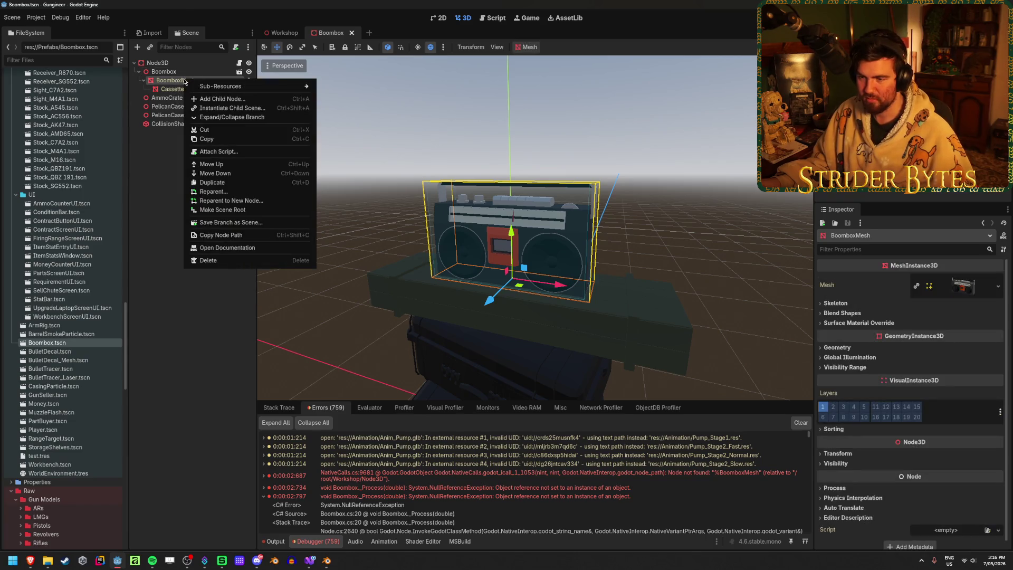
left_click(162, 172)
left_click(310, 561)
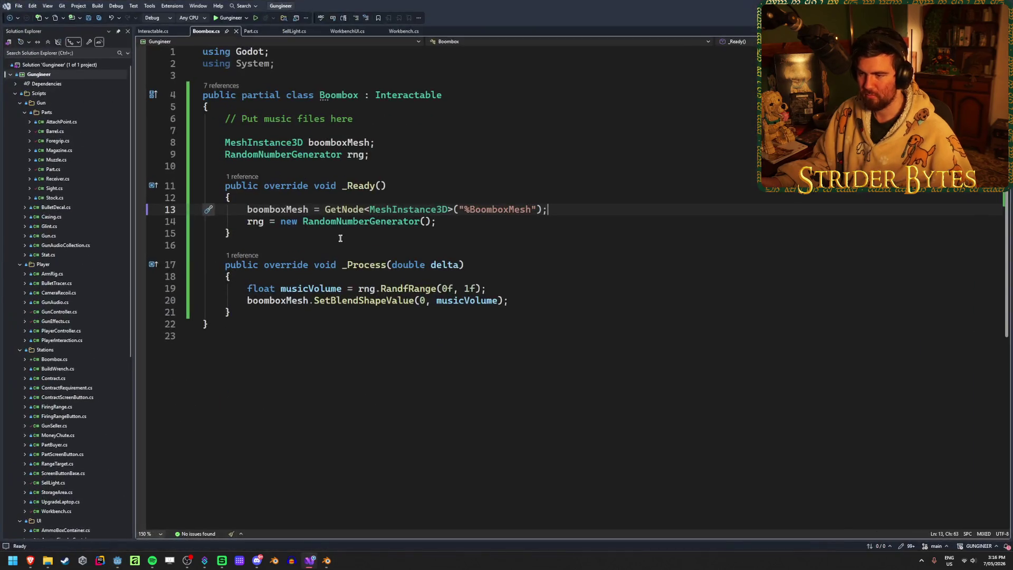
Step: Add the [Export] attribute to the boomboxMesh field and save Boombox.cs
left_click(226, 143)
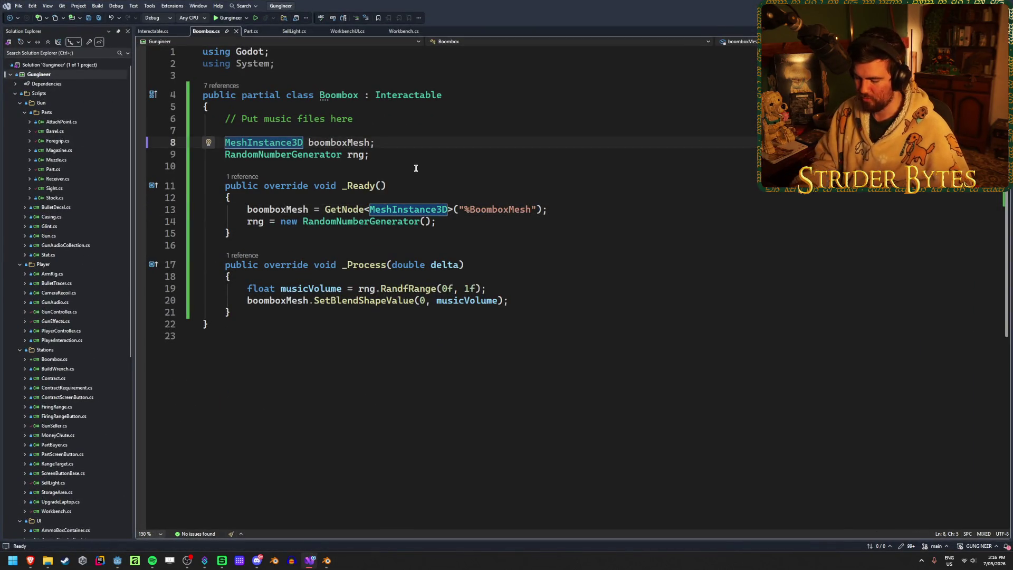
type("[]")
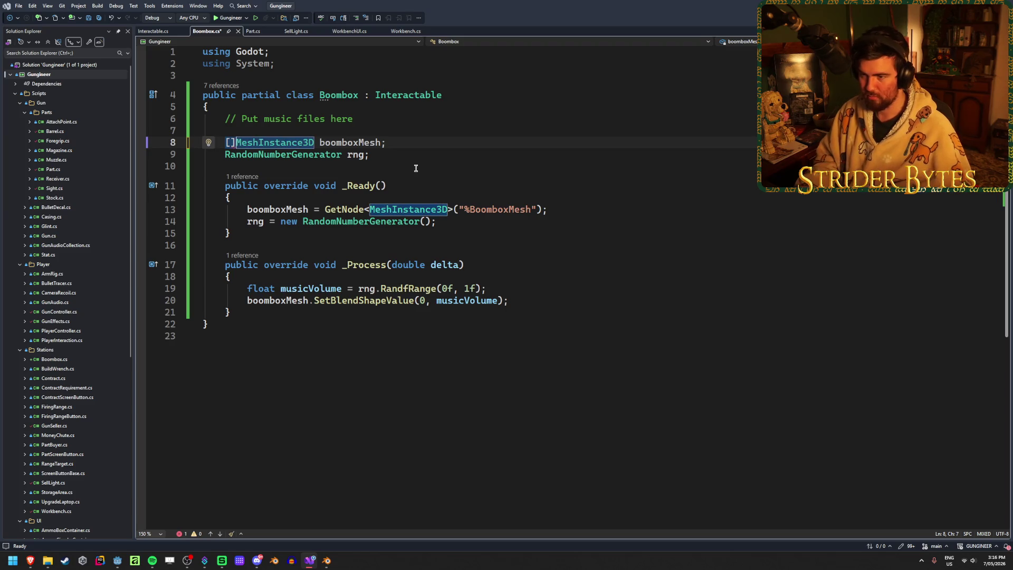
type("Export")
key("Right")
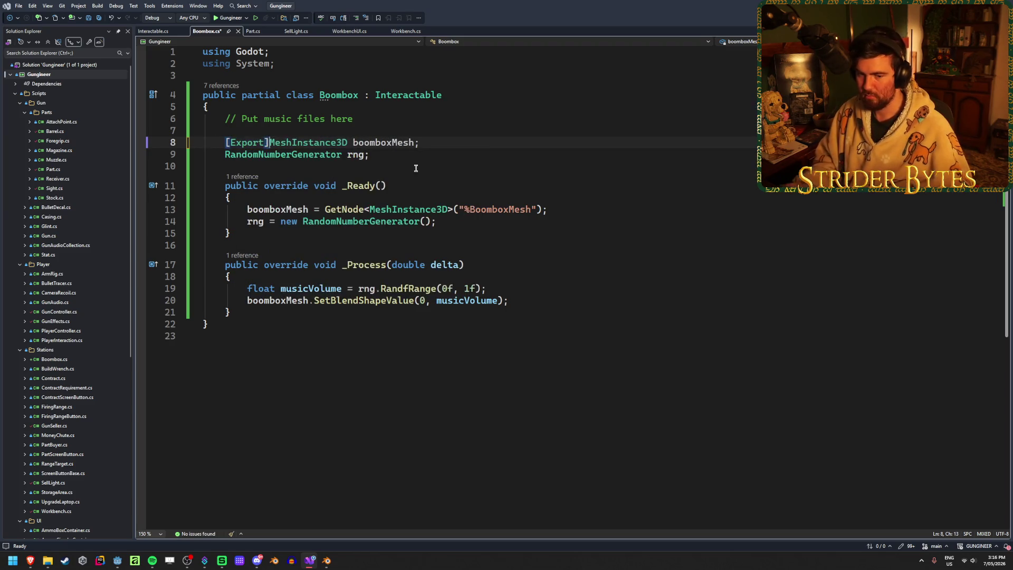
key("ctrl+s")
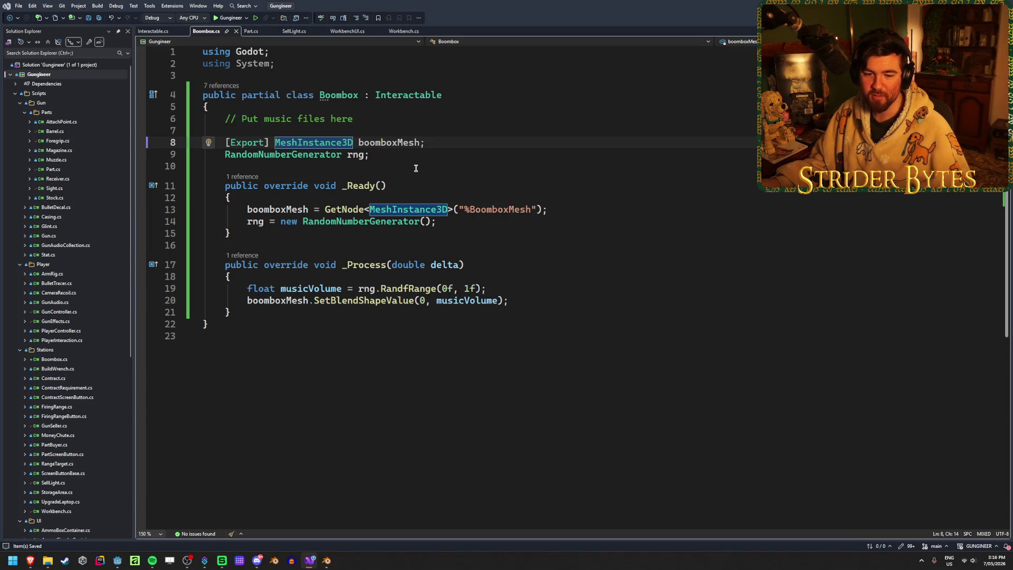
Step: Cut the GetNode lookup line from _Ready and return to Godot to rebuild
left_click(560, 209)
key("ctrl+x")
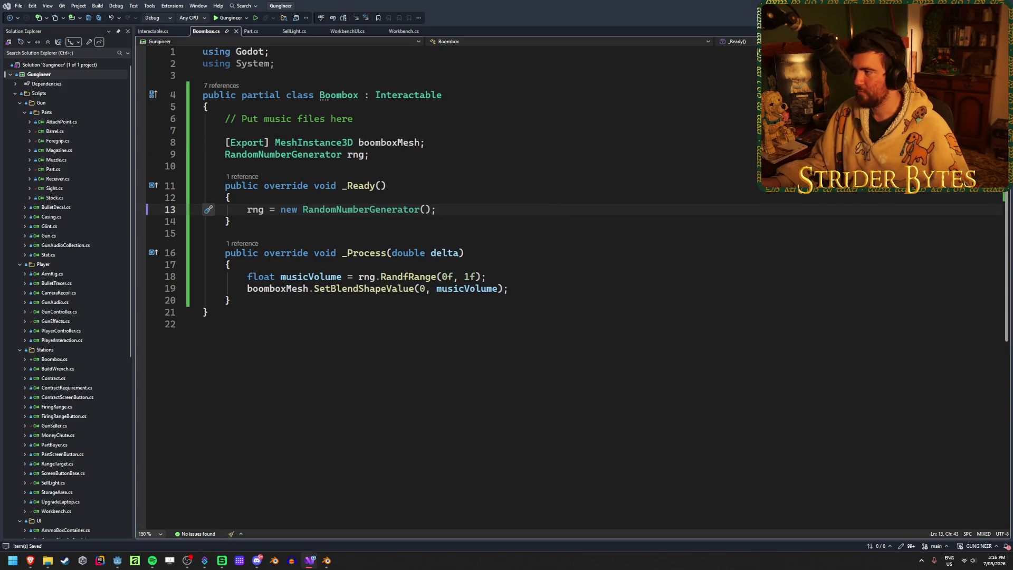
key("alt+Tab")
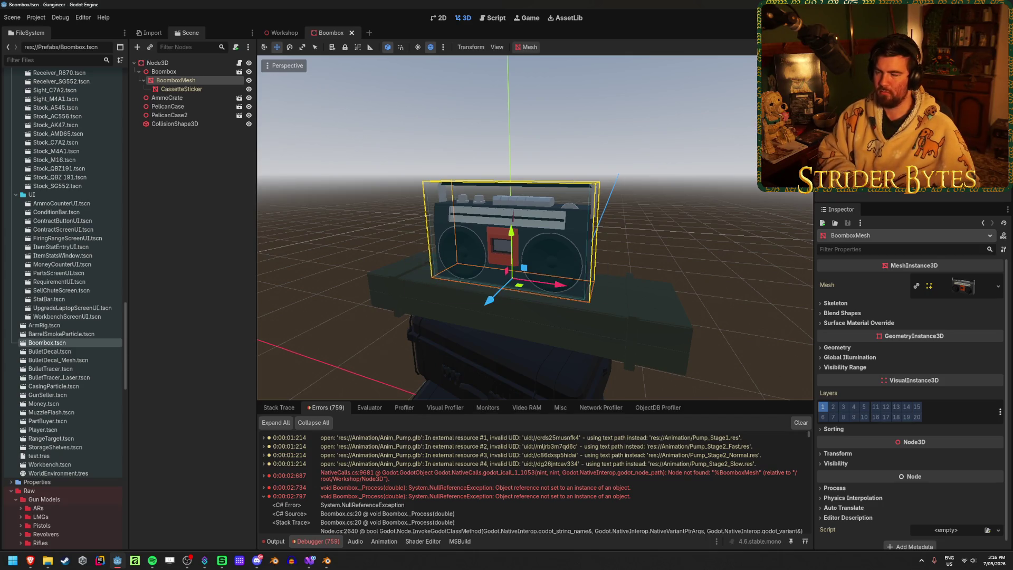
Step: Assign BoomboxMesh to the root Node3D's Boombox Mesh property and save the scene
left_click(157, 63)
left_click_drag(199, 83, 949, 288)
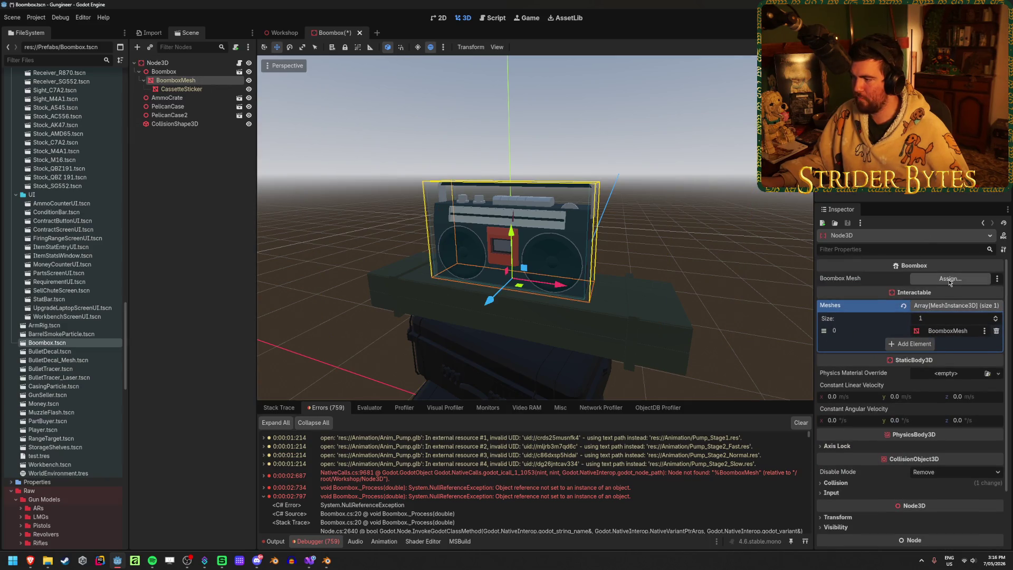
left_click(950, 280)
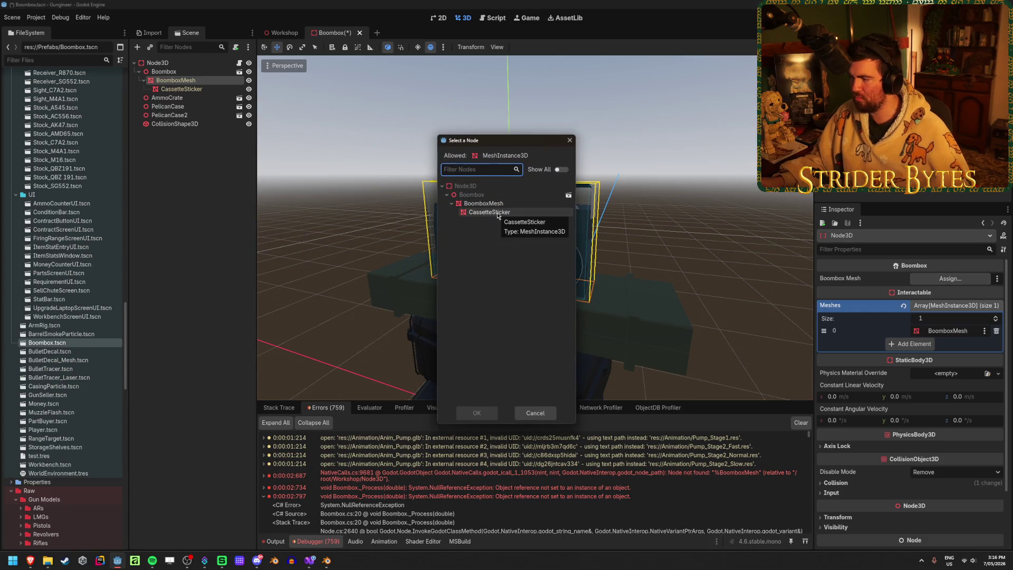
left_click(483, 203)
left_click(477, 413)
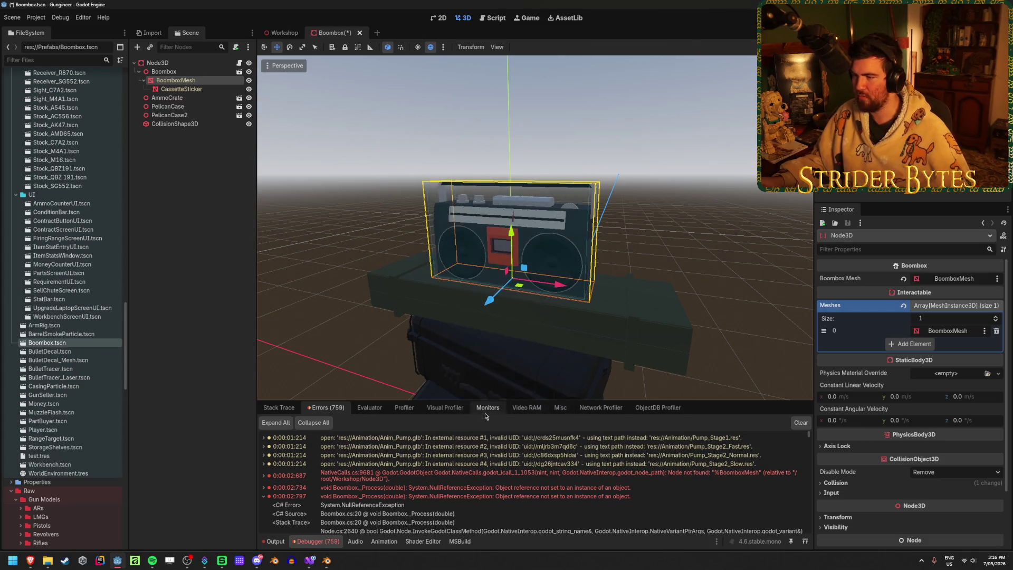
left_click(206, 204)
key("ctrl+s")
Step: Run the game, walk up to the boombox on the workbench, then stop it
key("F5")
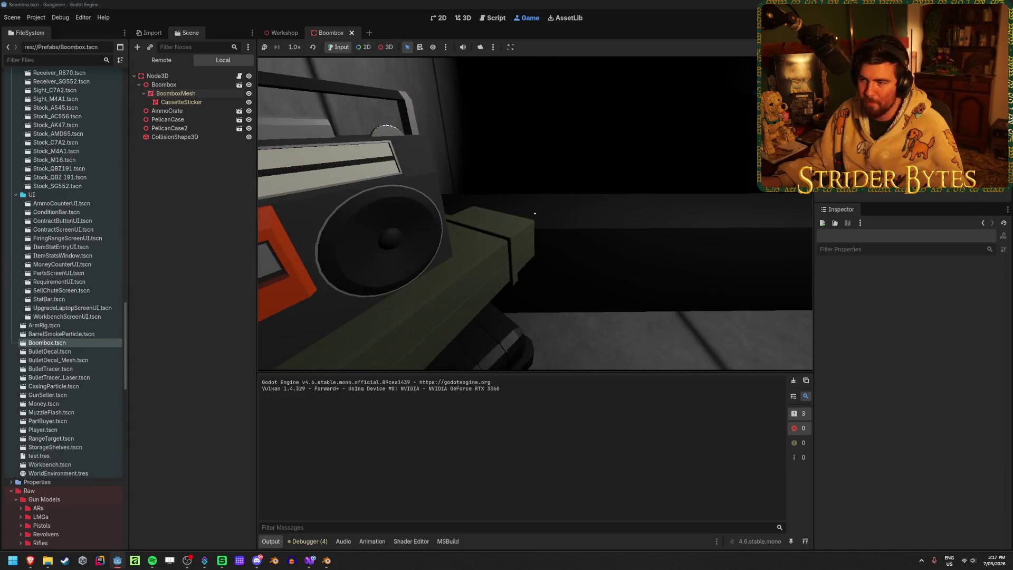
key("s")
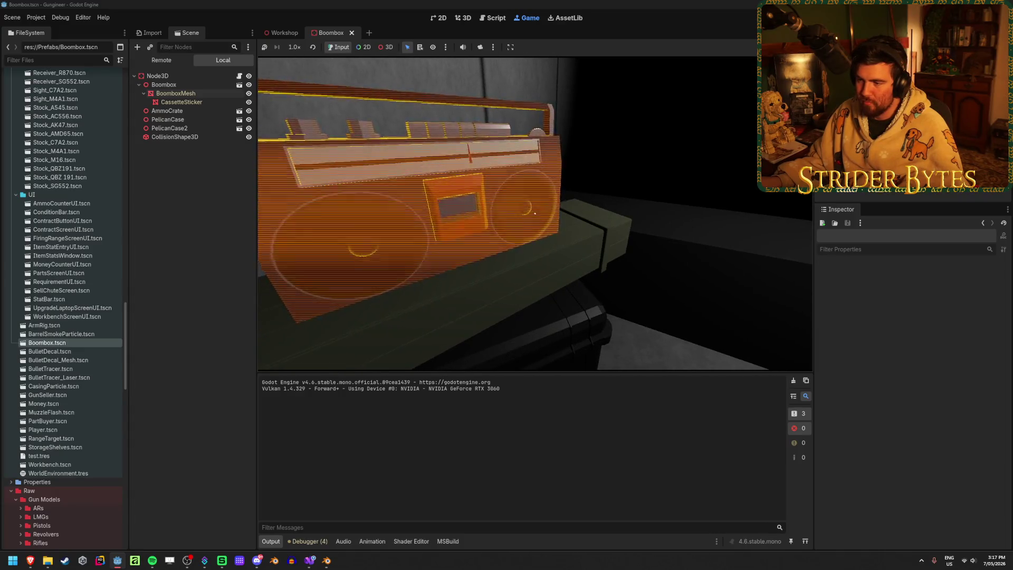
key("w")
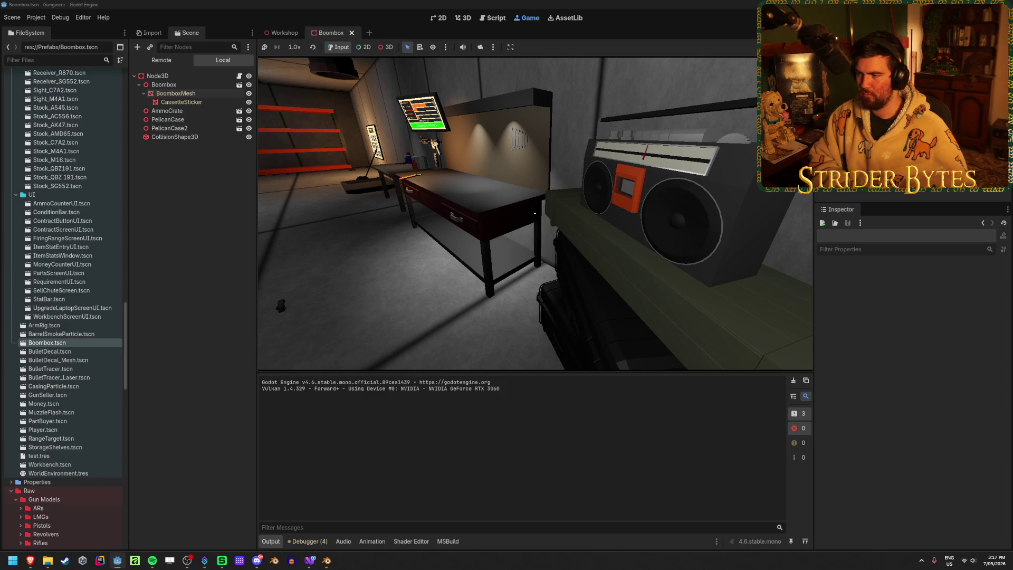
key("w")
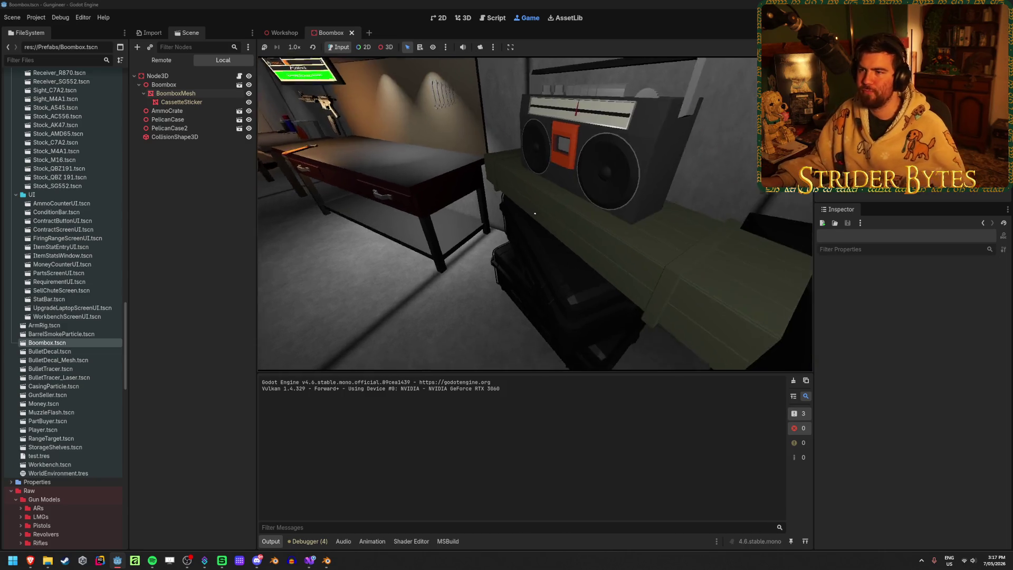
key("s")
key("w")
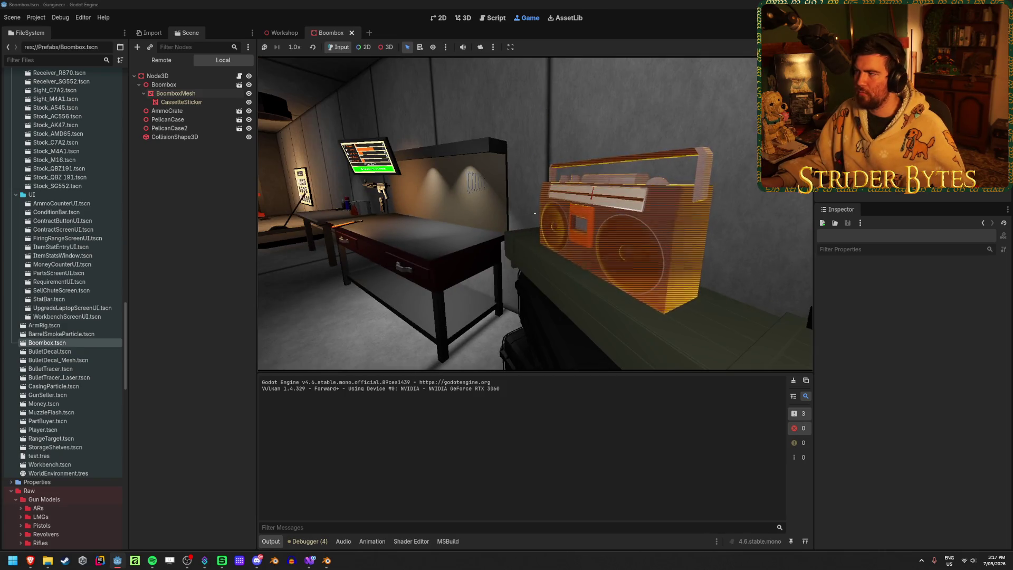
key("F8")
Step: Back in Blender, select the bren gun's stock and frame the whole gun
key("alt+Tab")
mouse_move(538, 110)
middle_mouse_down()
mouse_move(526, 160)
mouse_move(432, 145)
middle_mouse_up()
scroll(654, 233, "up", 3)
left_click(654, 233)
middle_click_drag(654, 233, 534, 223)
key("shift+c")
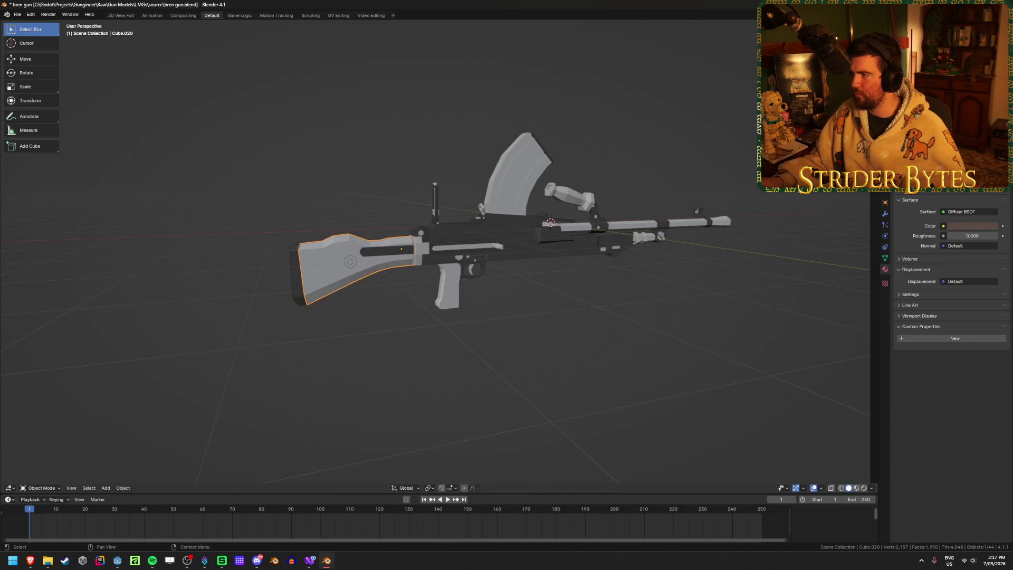
Step: Apply the Mirror modifiers on the stock, Cube.021, and the next mirrored part
mouse_move(945, 194)
left_mouse_down()
mouse_move(945, 430)
mouse_move(946, 270)
left_mouse_up()
left_click(886, 375)
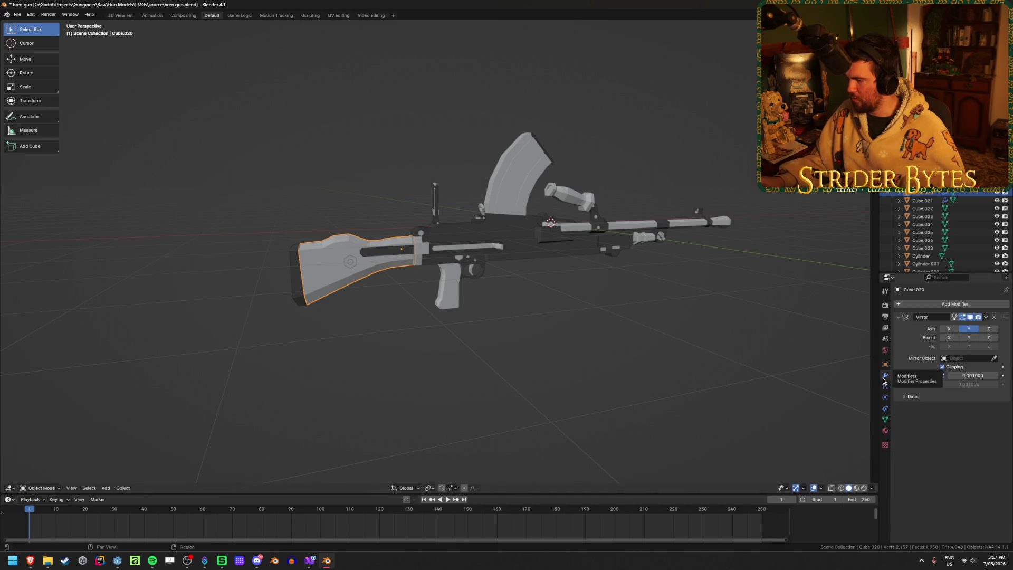
key("ctrl+a")
left_click(922, 200)
key("ctrl+a")
left_click(922, 106)
key("ctrl+a")
Step: Apply the Mirror modifiers on grip Cube.008 and Cube.001, checking Cube.001's mesh data
left_click(449, 285)
key("ctrl+a")
left_click(550, 234)
key("ctrl+a")
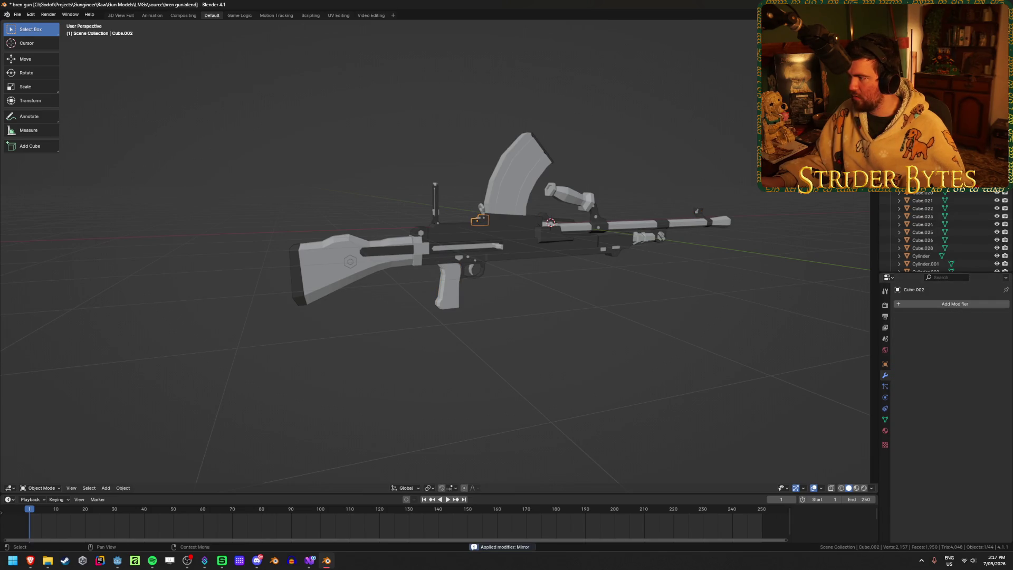
left_click(885, 420)
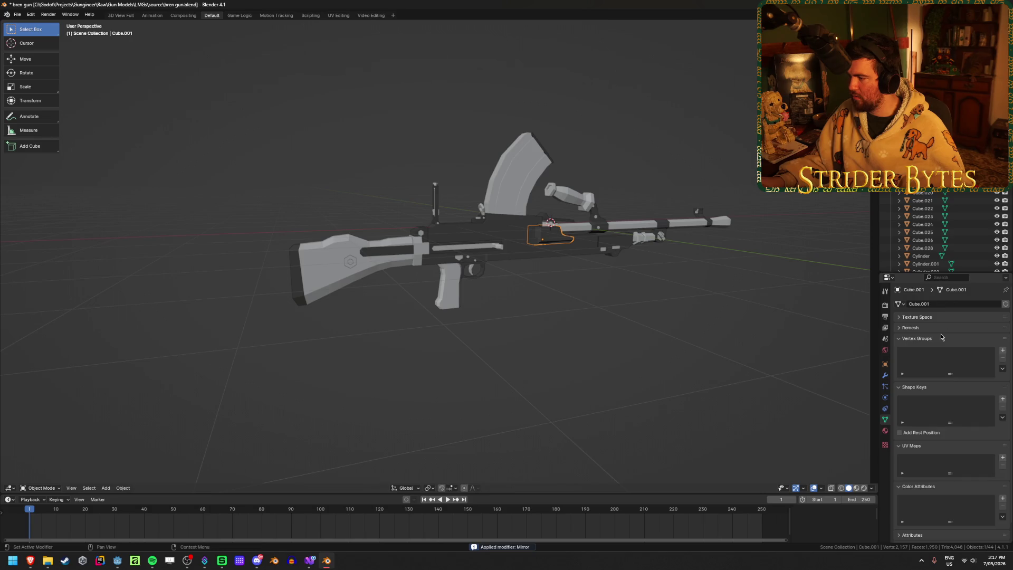
left_click(886, 376)
Step: Select all 44 gun parts and join them into one object
key("a")
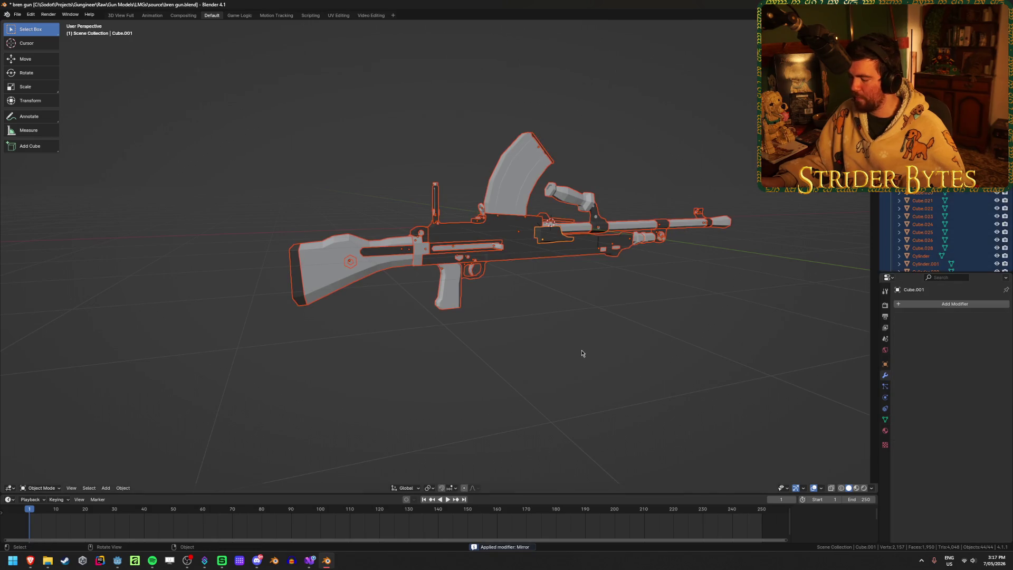
scroll(582, 353, "up", 5)
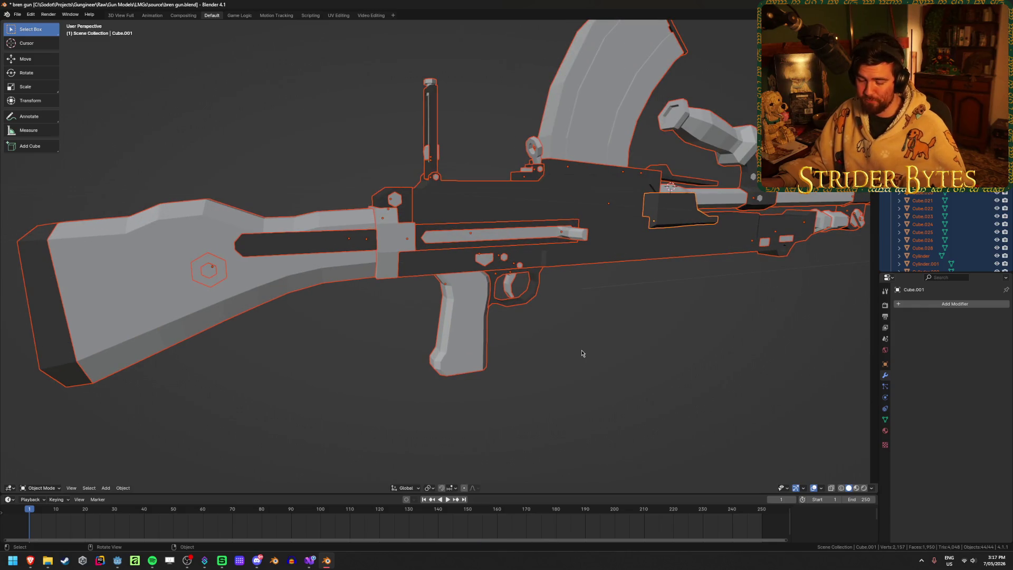
scroll(581, 355, "down", 3)
mouse_move(563, 345)
middle_mouse_down()
mouse_move(422, 277)
mouse_move(401, 283)
middle_mouse_up()
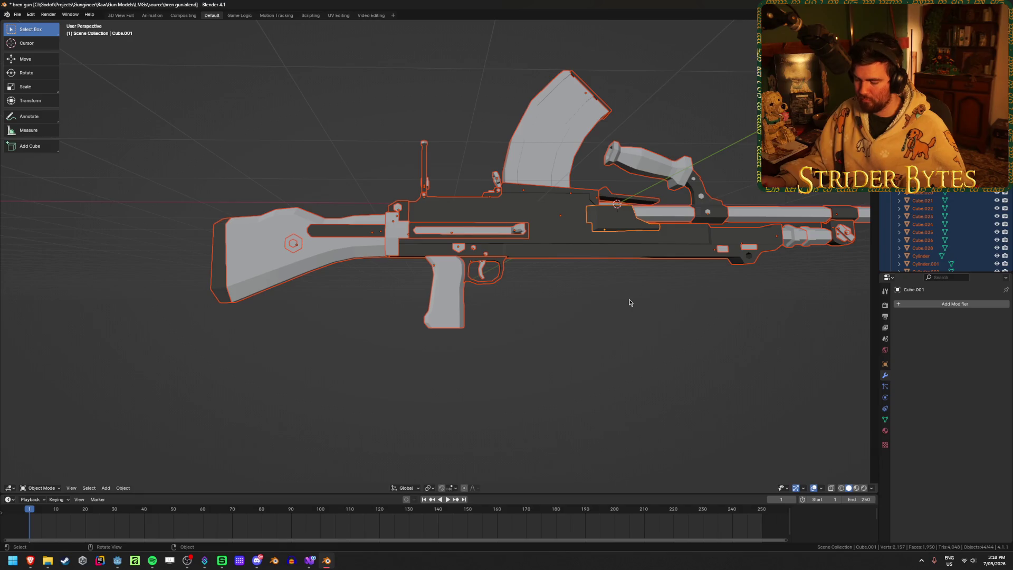
key("ctrl+j")
Step: In Edit Mode, select the grip faces on both sides of the gun
scroll(457, 344, "up", 4)
key("Tab")
scroll(457, 344, "down", 3)
left_click(465, 364)
middle_click_drag(465, 364, 586, 370)
key("3")
left_click(441, 373)
left_click(421, 373, "shift")
Step: Back in Object Mode, set the gun's origin at the grip
key("Tab")
mouse_move(576, 418)
middle_mouse_down()
mouse_move(687, 362)
mouse_move(591, 366)
middle_mouse_up()
right_click(591, 365)
mouse_move(580, 401)
left_click(654, 417)
middle_click_drag(654, 417, 617, 382)
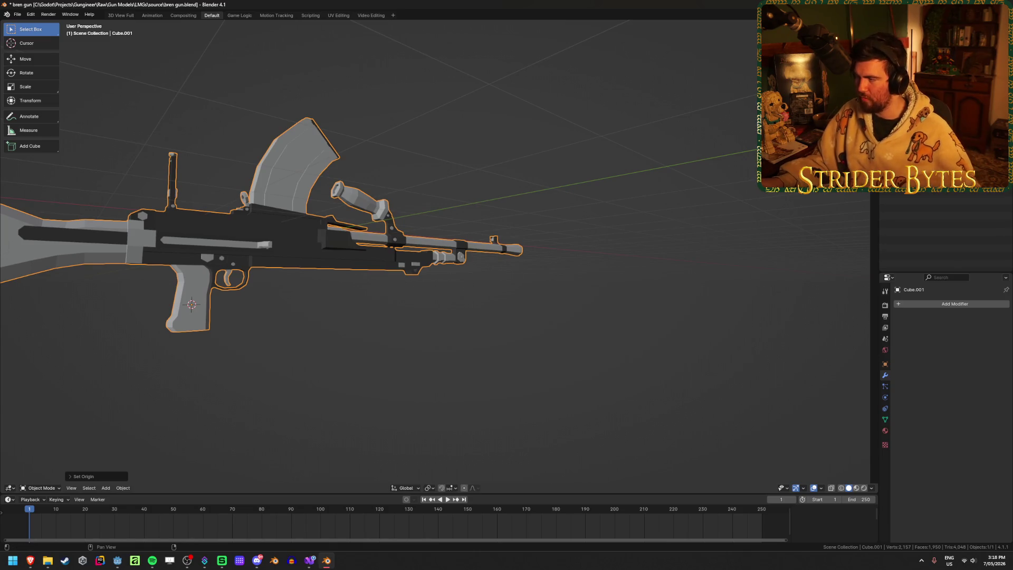
Step: Apply the object transform, rotate the gun about Z, and save bren gun.blend
mouse_move(370, 264)
middle_mouse_down()
mouse_move(403, 256)
mouse_move(597, 266)
mouse_move(542, 271)
middle_mouse_up()
key("ctrl+a")
left_click(454, 252)
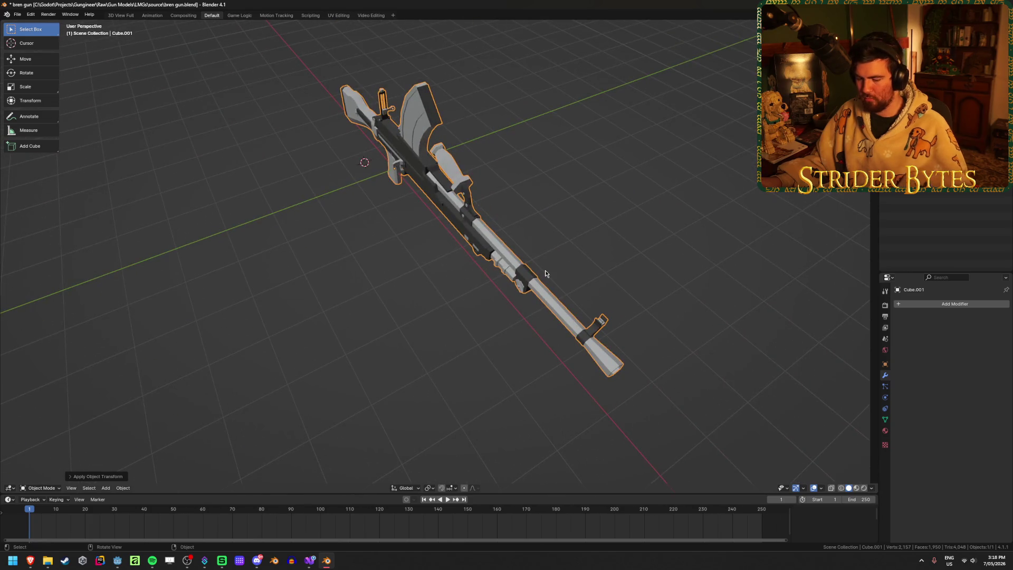
key("r")
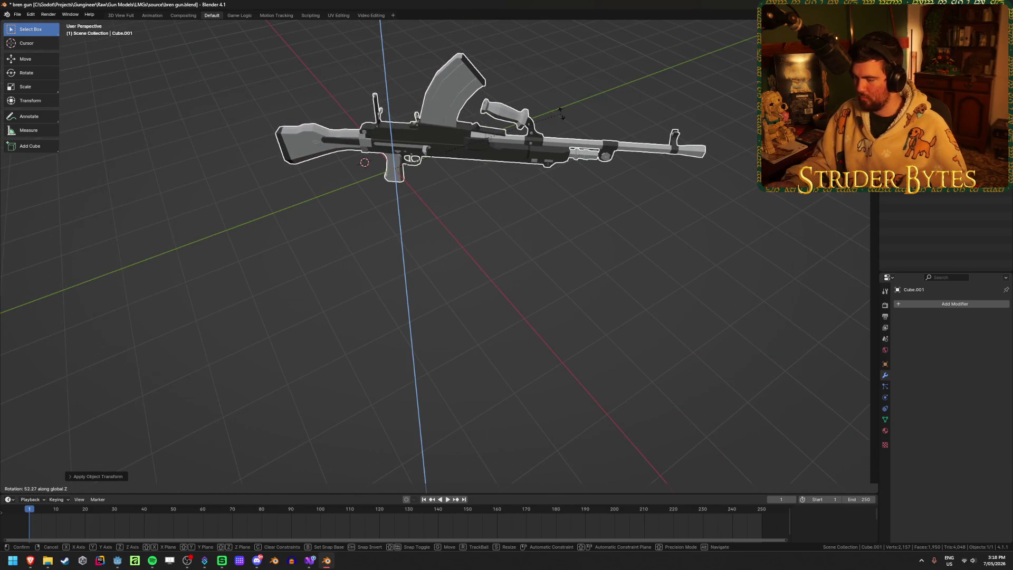
left_click(562, 117)
key("ctrl+s")
key("ctrl+a")
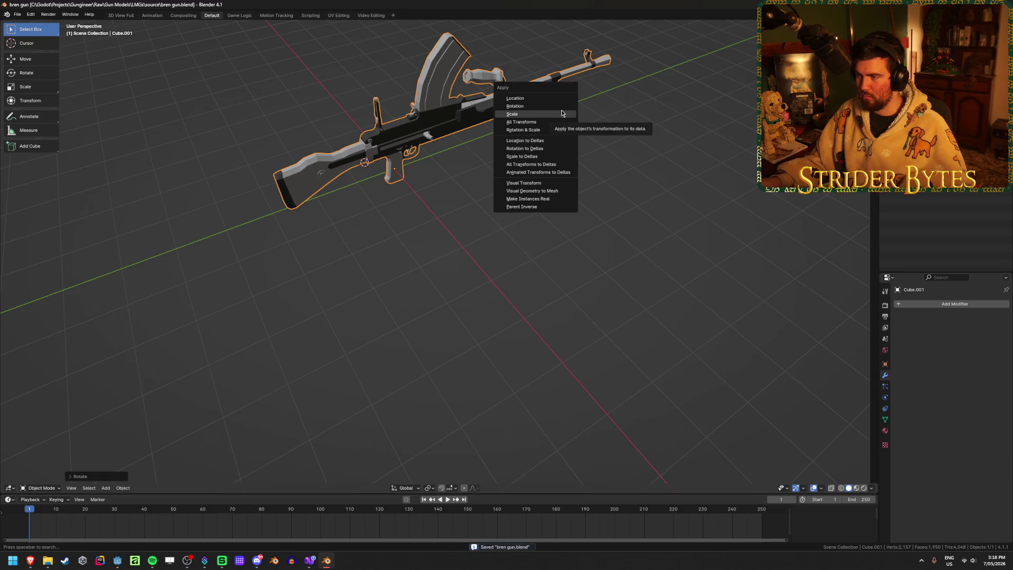
Step: Apply the gun's scale and frame it in a side orthographic view
left_click(562, 114)
key("KP_3")
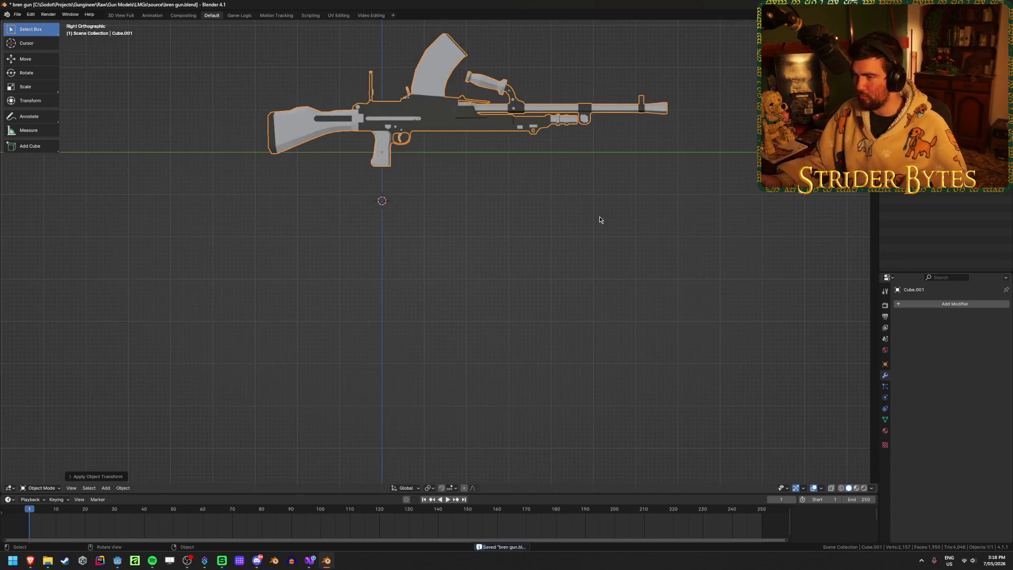
scroll(513, 194, "up", 3)
middle_click_drag(513, 194, 500, 410, "shift")
key("alt+Tab")
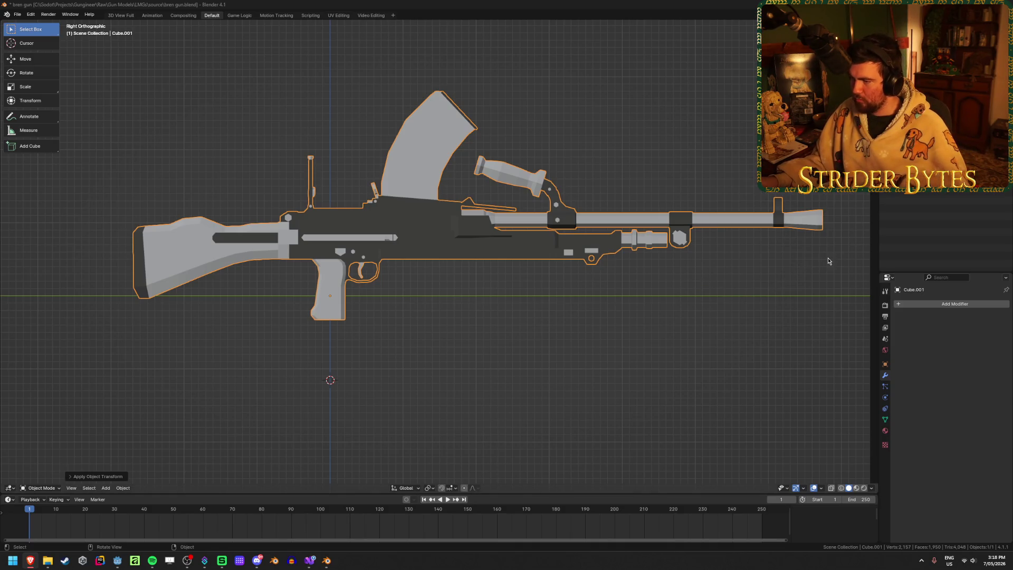
Step: Select everything, shrink the gun to about 0.12, and apply the scale
left_click(819, 285)
key("a")
key("s")
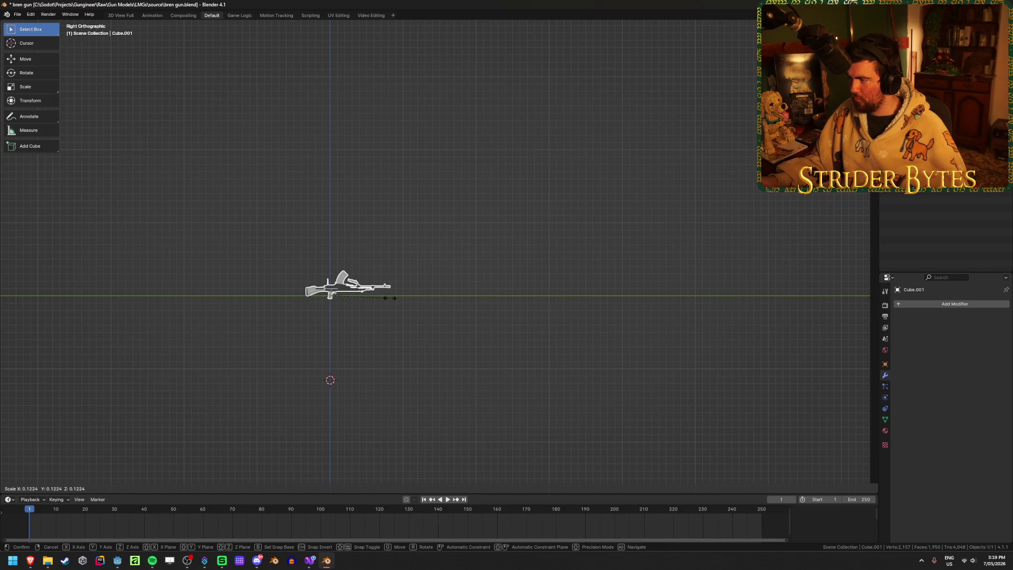
left_click(391, 299)
key("KP_Decimal")
key("ctrl+a")
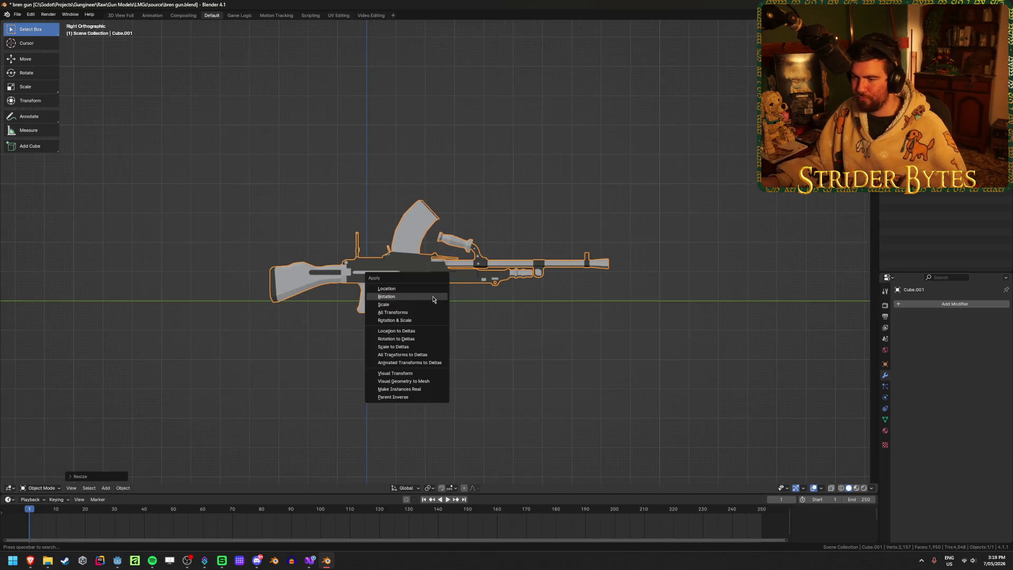
left_click(433, 304)
middle_click_drag(520, 277, 500, 307)
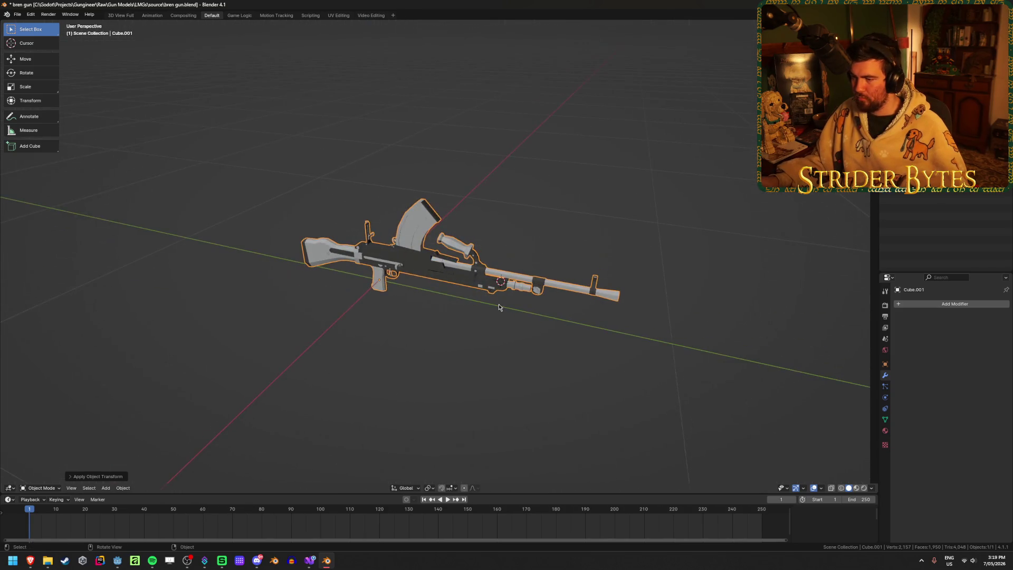
scroll(356, 339, "up", 8)
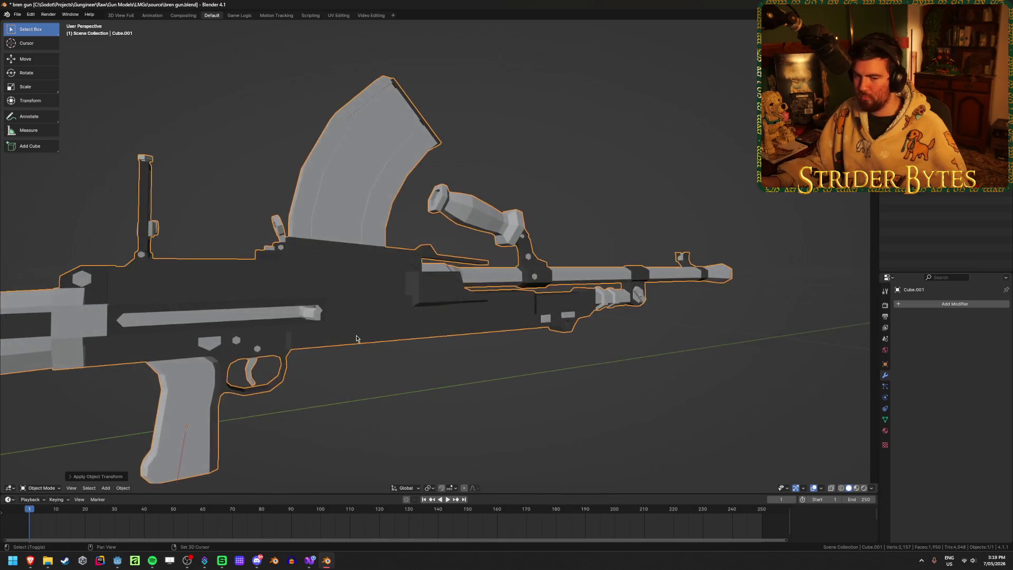
Step: Snap the 3D cursor to the world origin and orbit around the Bren gun
scroll(357, 339, "down", 5)
scroll(499, 297, "up", 3)
key("shift+s")
left_click(536, 364)
mouse_move(536, 364)
middle_mouse_down()
mouse_move(518, 346)
mouse_move(459, 345)
mouse_move(539, 356)
middle_mouse_up()
scroll(460, 345, "up", 8)
Step: In Edit Mode, select the linked stock piece plus the hex nut and bar
key("Tab")
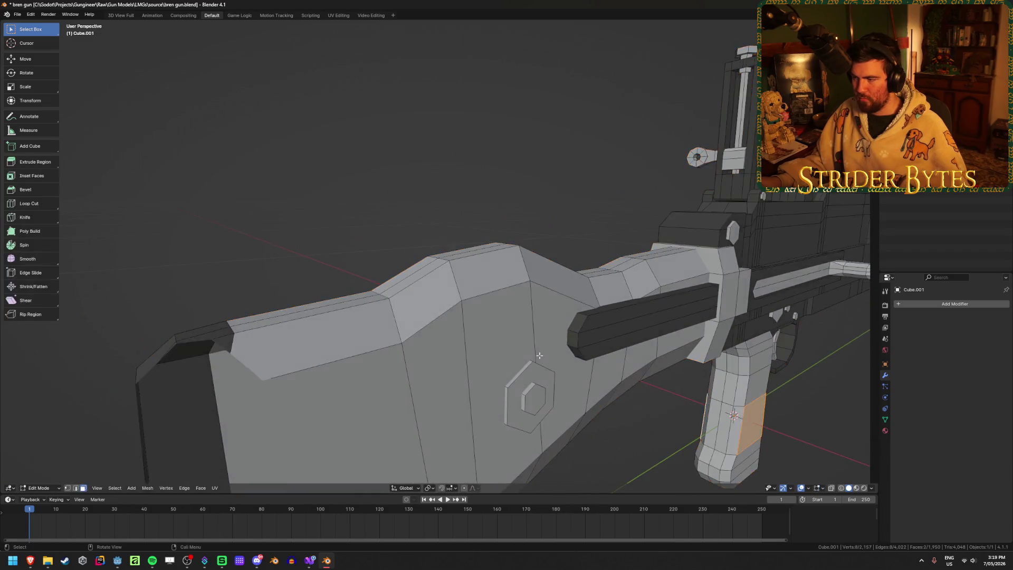
scroll(539, 356, "down", 5)
key("l")
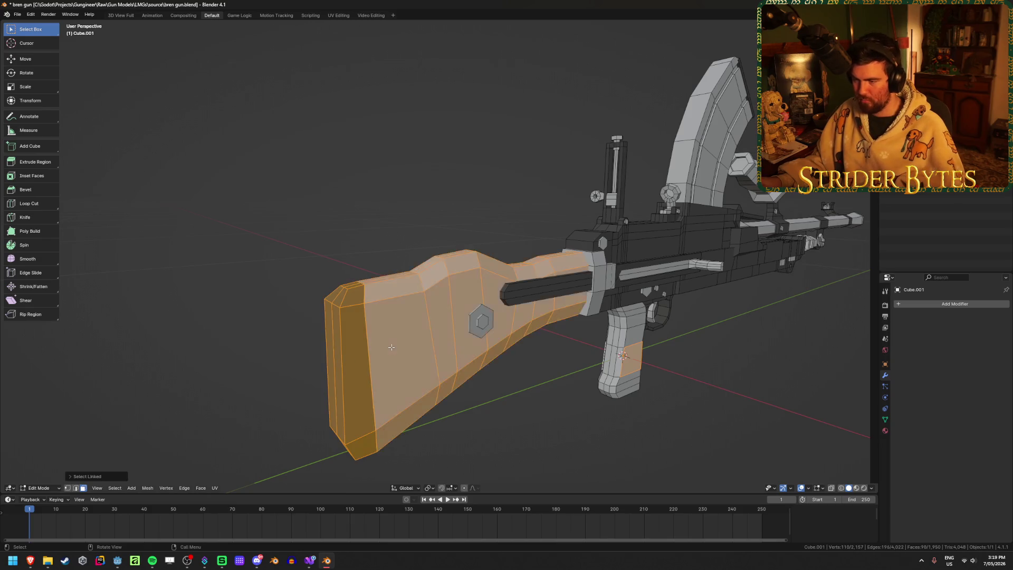
key("l")
key("l")
mouse_move(522, 298)
middle_mouse_down()
mouse_move(462, 288)
mouse_move(584, 315)
mouse_move(577, 419)
mouse_move(595, 392)
mouse_move(435, 379)
middle_mouse_up()
scroll(462, 288, "down", 3)
Step: Hide the selected stock parts to check them, reveal them, and restore the stock selection
key("h")
scroll(584, 314, "up", 4)
key("alt+h")
left_click(578, 423)
key("ctrl+z")
Step: Inspect the stock joint with the collar piece added, then deselect the collar and clear the selection
scroll(434, 379, "up", 5)
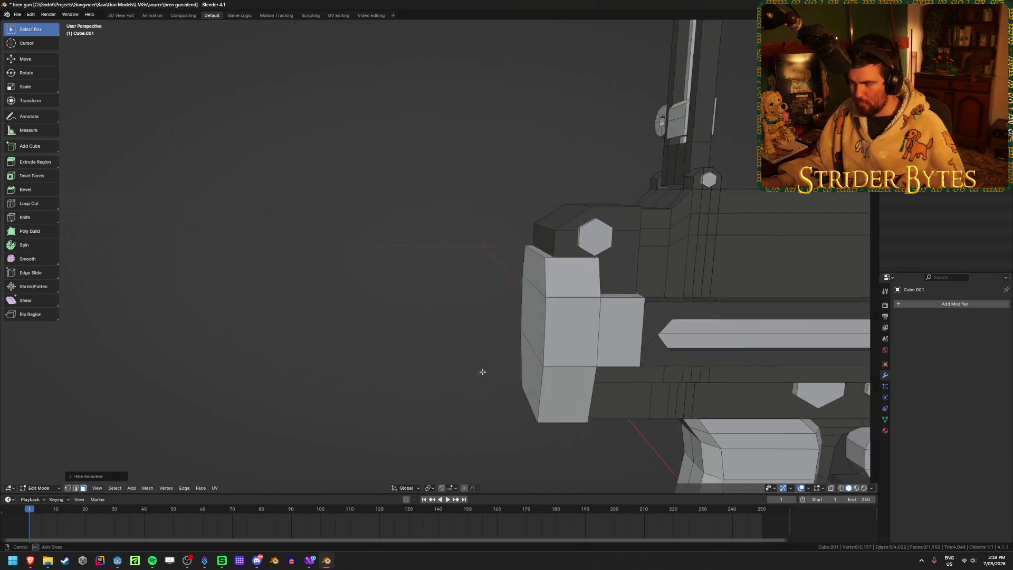
scroll(480, 371, "down", 2)
key("l")
mouse_move(568, 298)
middle_mouse_down()
mouse_move(551, 317)
mouse_move(551, 351)
mouse_move(468, 356)
middle_mouse_up()
key("shift+l")
scroll(422, 380, "down", 3)
left_click(377, 412)
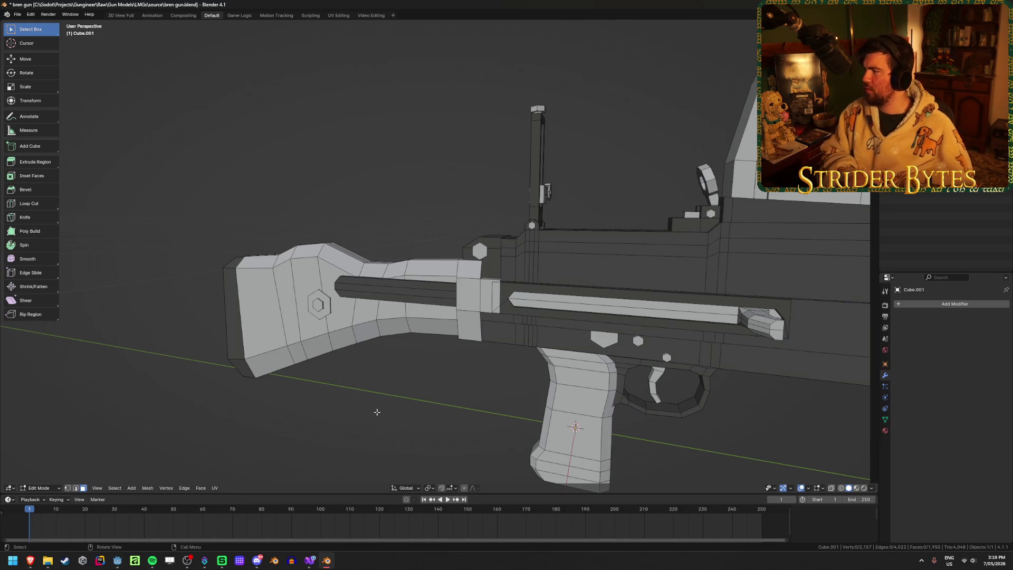
Step: Switch the viewport to Material Preview so the brown wooden stock and grip show
key("z")
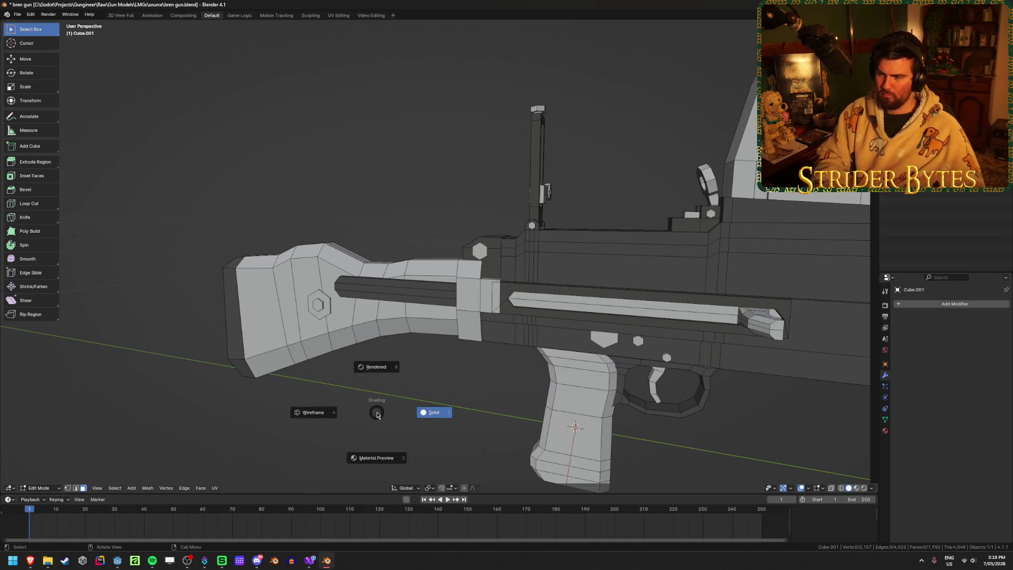
left_click(373, 453)
mouse_move(373, 453)
middle_mouse_down()
mouse_move(464, 366)
mouse_move(683, 367)
mouse_move(426, 369)
mouse_move(532, 398)
mouse_move(433, 371)
mouse_move(442, 365)
middle_mouse_up()
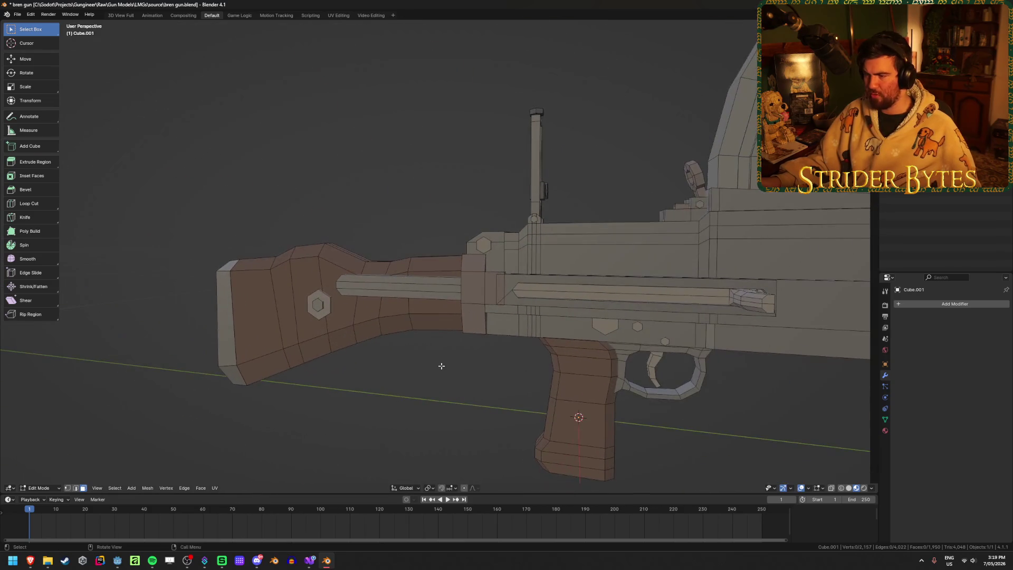
Step: Select the linked stock faces, rod, remaining stock and butt plate
scroll(446, 371, "up", 3)
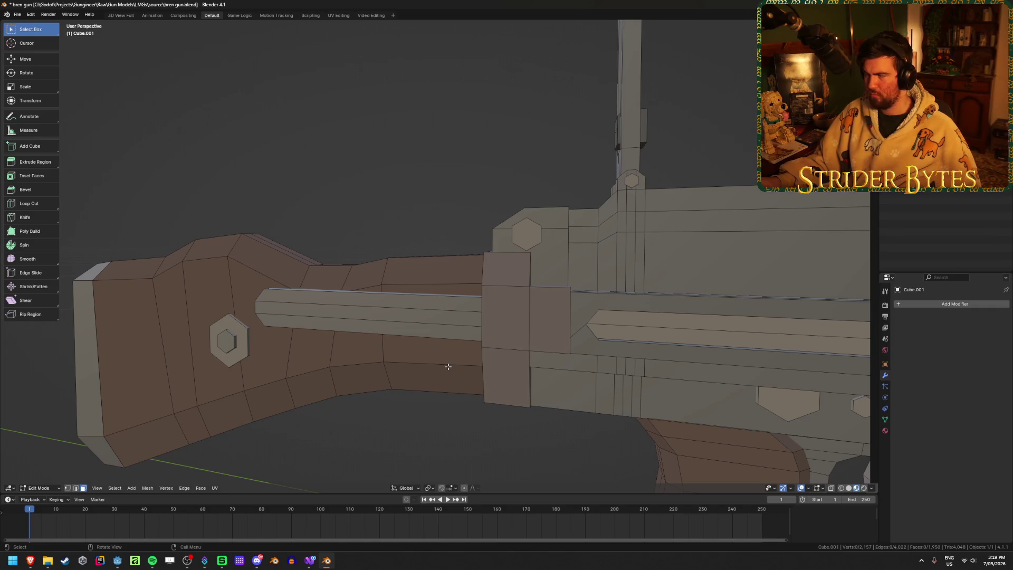
mouse_move(438, 294)
middle_mouse_down()
mouse_move(395, 294)
mouse_move(430, 294)
mouse_move(418, 294)
mouse_move(414, 326)
mouse_move(428, 266)
middle_mouse_up()
key("l")
mouse_move(436, 366)
middle_mouse_down()
mouse_move(414, 344)
mouse_move(432, 341)
middle_mouse_up()
key("l")
key("l")
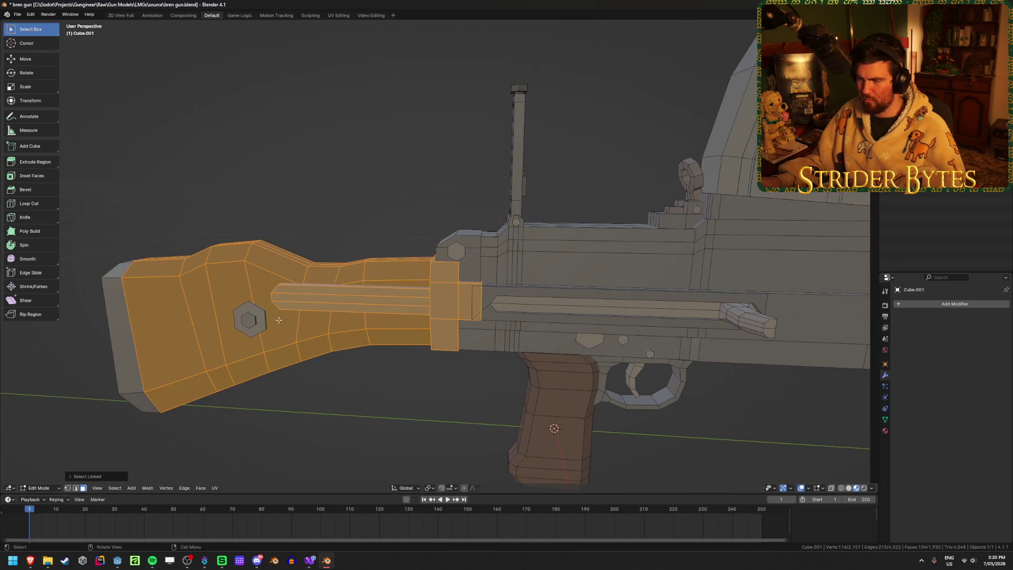
key("l")
key("KP_Decimal")
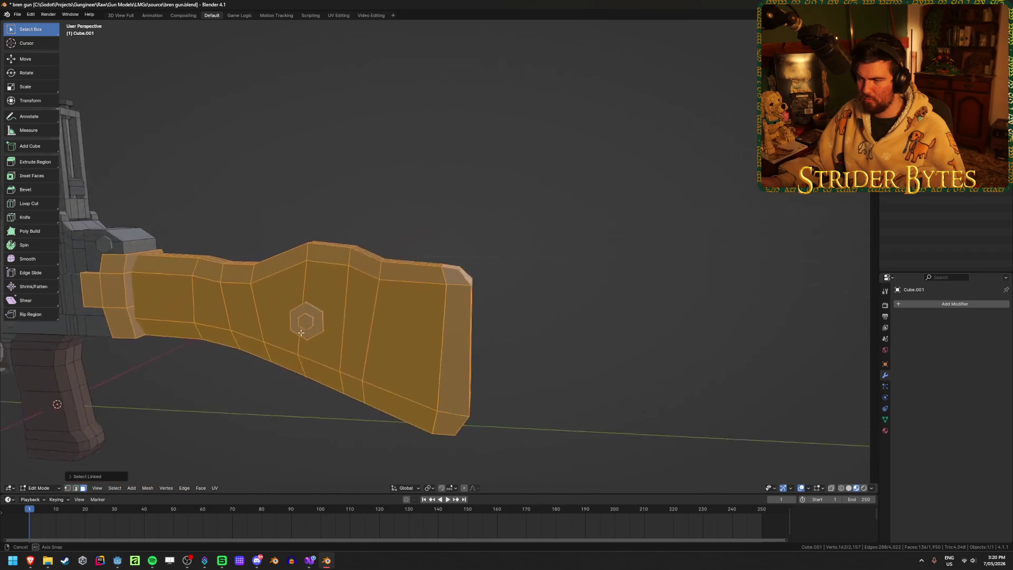
Step: Hide the selected stock parts to inspect the receiver, then reveal them again
key("h")
scroll(465, 327, "down", 5)
middle_click_drag(429, 335, 335, 333)
scroll(334, 332, "up", 5)
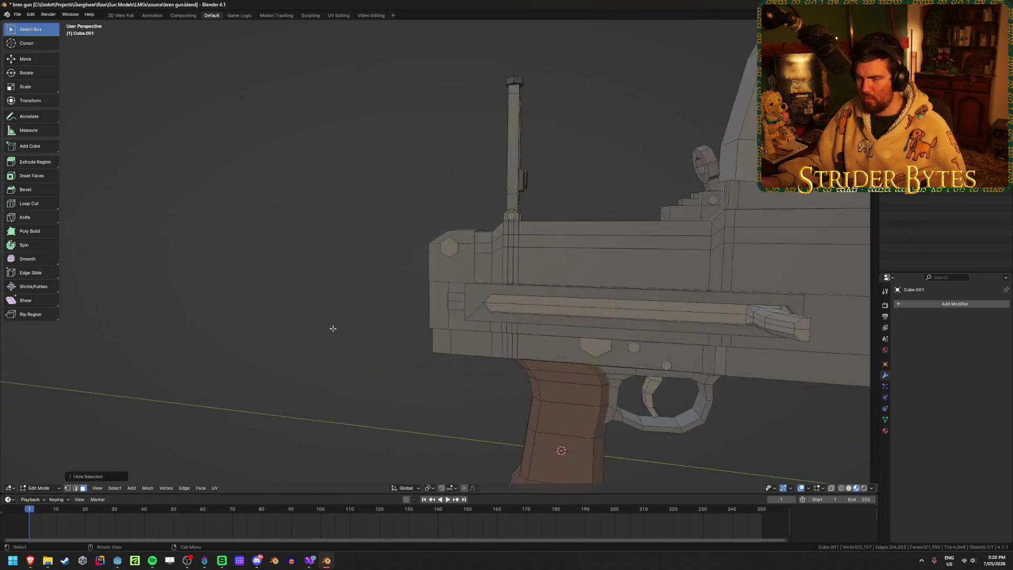
right_click(296, 312)
key("alt+h")
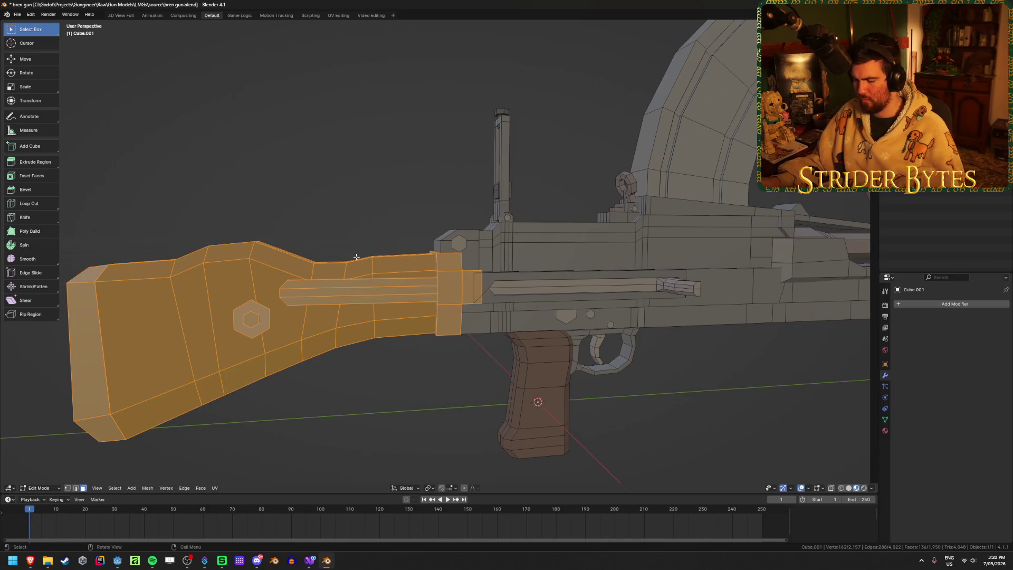
Step: Split the stock off as its own object and return to editing the gun mesh
key("Tab")
middle_click_drag(419, 395, 333, 396, "shift")
middle_click_drag(538, 387, 349, 411, "shift")
key("Tab")
mouse_move(505, 325)
middle_mouse_down()
mouse_move(531, 296)
mouse_move(403, 254)
middle_mouse_up()
Step: Select the whole magazine, check it in X-ray view, and split it off as a separate object
key("l")
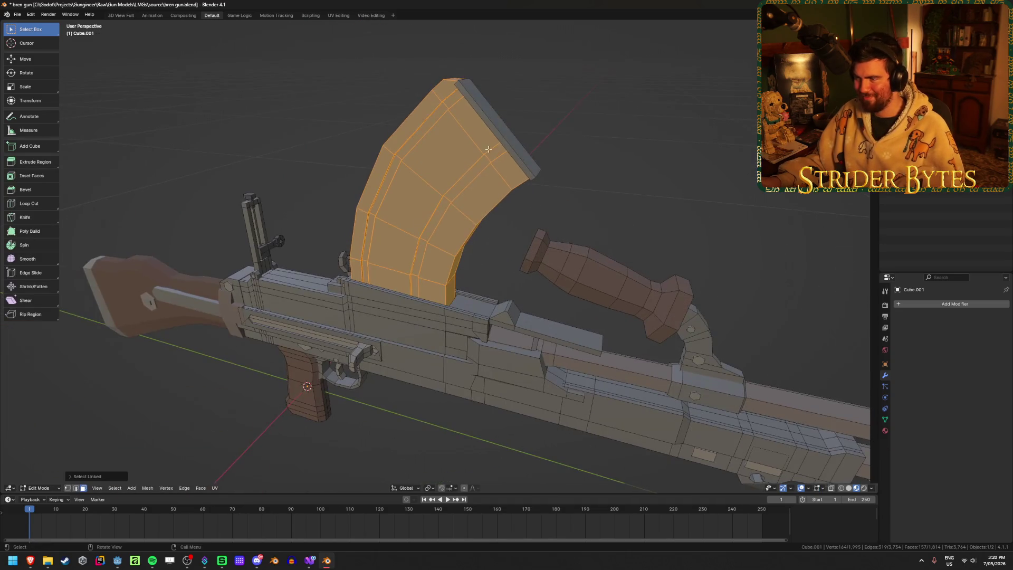
scroll(423, 275, "up", 4)
key("alt+z")
mouse_move(419, 333)
middle_mouse_down()
mouse_move(434, 355)
mouse_move(466, 286)
mouse_move(565, 272)
mouse_move(513, 296)
middle_mouse_up()
key("alt+z")
key("Tab")
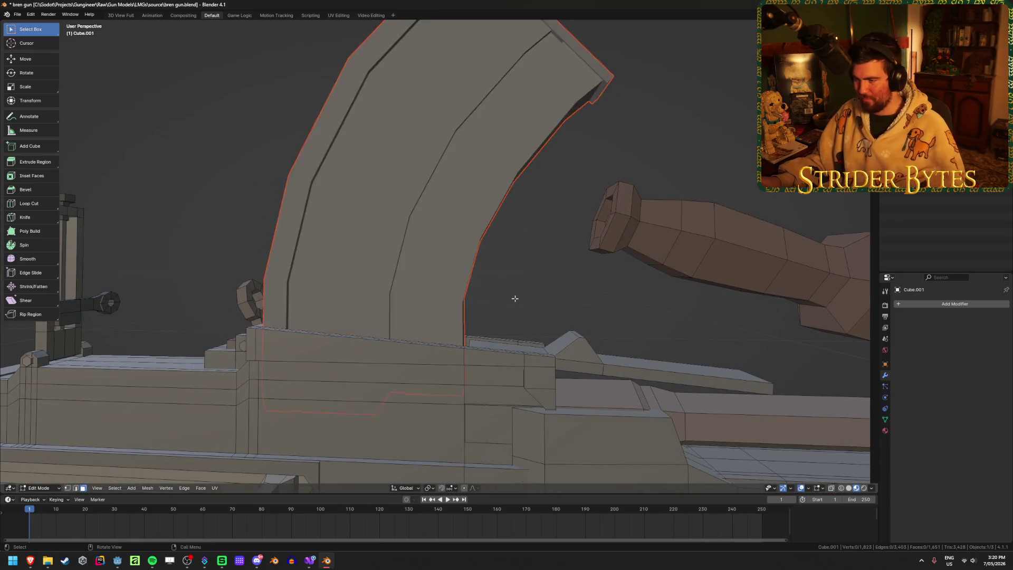
Step: Inspect the separated parts from the gun's other side in Edit Mode, then switch to the browser
scroll(514, 297, "down", 2)
scroll(370, 326, "down", 5)
mouse_move(370, 326)
middle_mouse_down()
mouse_move(536, 357)
mouse_move(479, 339)
middle_mouse_up()
scroll(479, 339, "up", 4)
key("Tab")
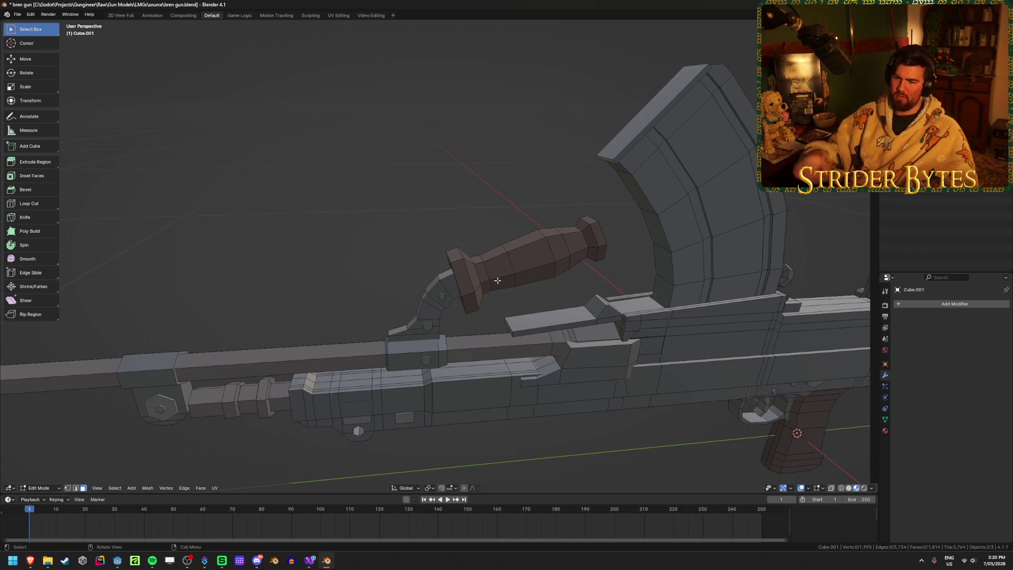
mouse_move(464, 301)
middle_mouse_down()
mouse_move(474, 288)
mouse_move(406, 328)
mouse_move(444, 317)
middle_mouse_up()
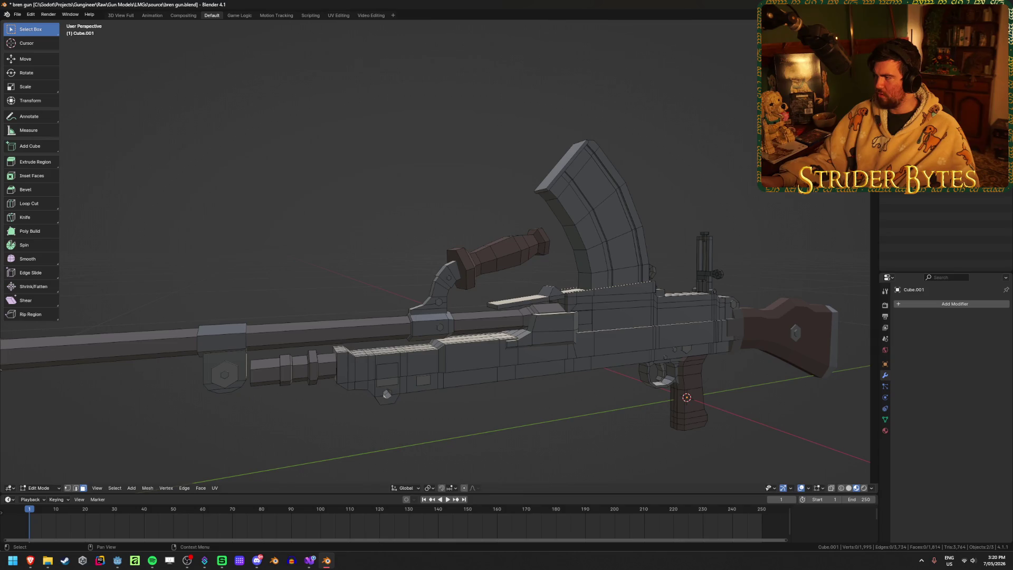
key("alt+Tab")
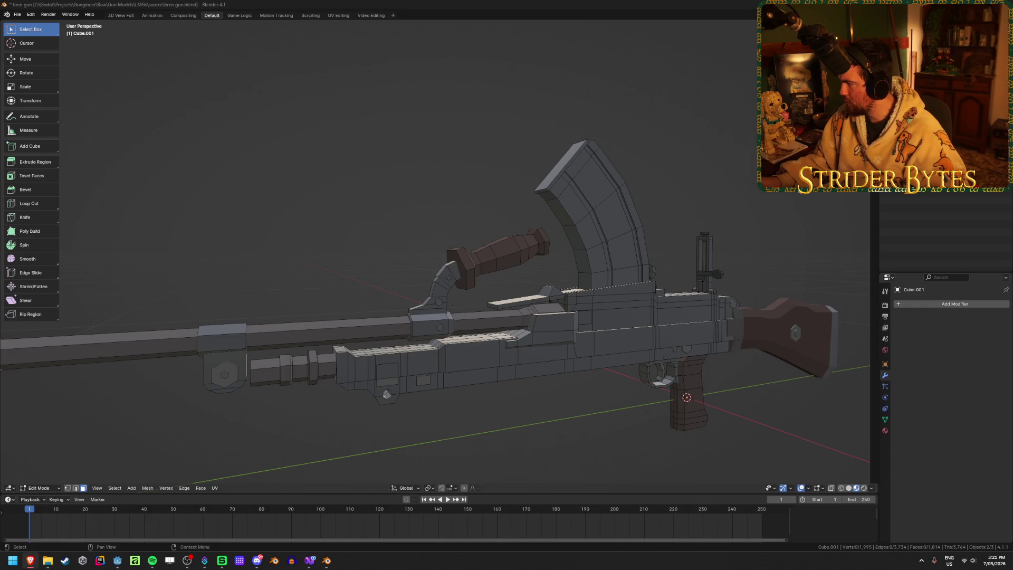
Step: Bring up the Bren MkI YouTube reference video in the browser
key("alt+Tab")
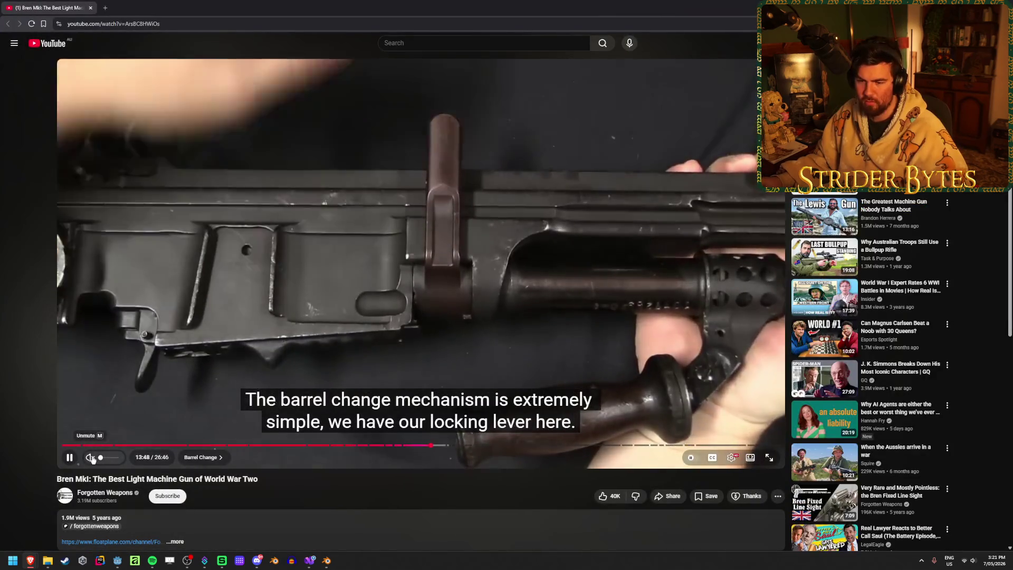
Step: Unmute the Bren MkI video and seek to 14:14 in the Barrel Change chapter
left_click(103, 459)
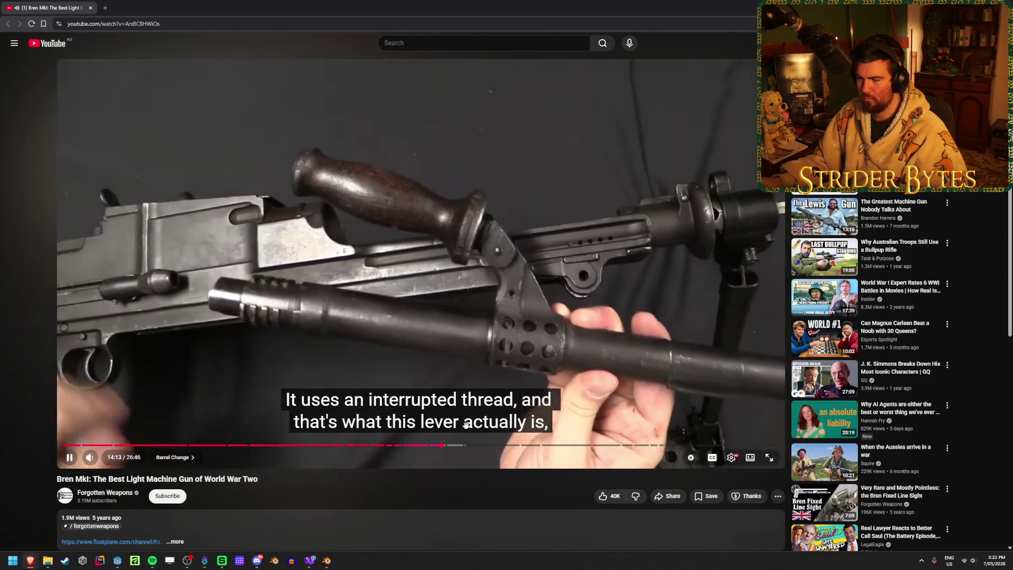
left_click_drag(442, 446, 446, 448)
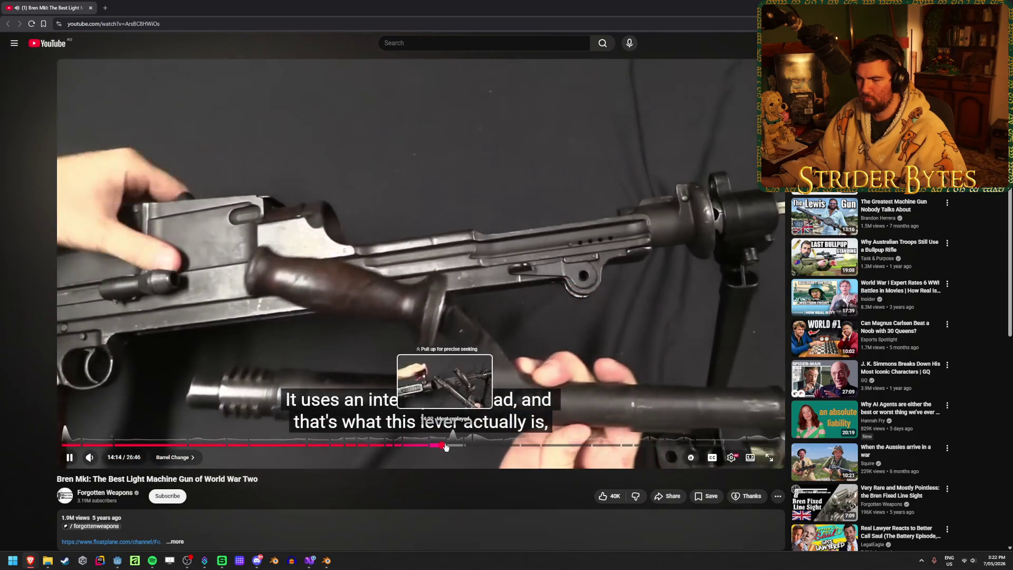
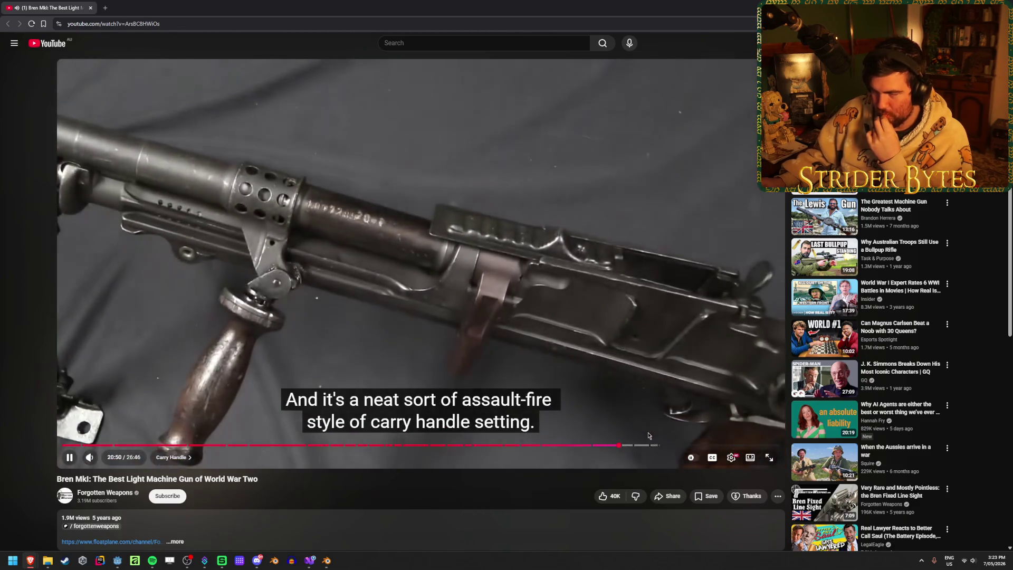
Step: Leave the YouTube Bren video and return to the low-poly gun model in Blender
key("alt+Tab")
mouse_move(400, 214)
middle_mouse_down()
mouse_move(423, 285)
mouse_move(355, 124)
mouse_move(428, 169)
mouse_move(414, 185)
mouse_move(676, 185)
mouse_move(457, 193)
mouse_move(443, 185)
middle_mouse_up()
scroll(414, 185, "down", 6)
scroll(436, 183, "up", 3)
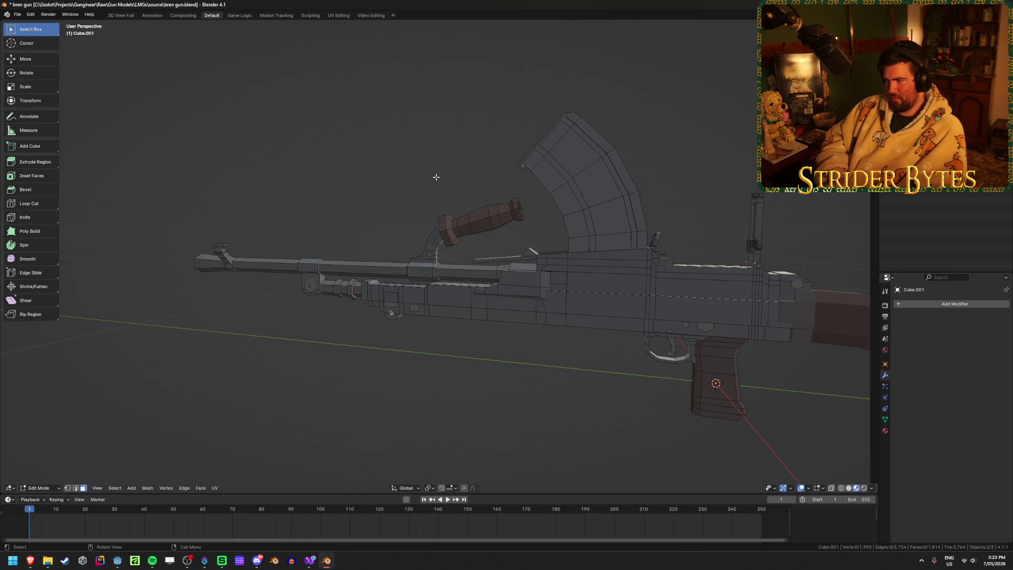
Step: Select Linked the barrel piece, dark connector, block below the barrel and bracket bolt and nut
mouse_move(395, 198)
middle_mouse_down()
mouse_move(436, 195)
mouse_move(357, 220)
mouse_move(412, 220)
mouse_move(315, 273)
mouse_move(373, 248)
mouse_move(580, 266)
middle_mouse_up()
key("l")
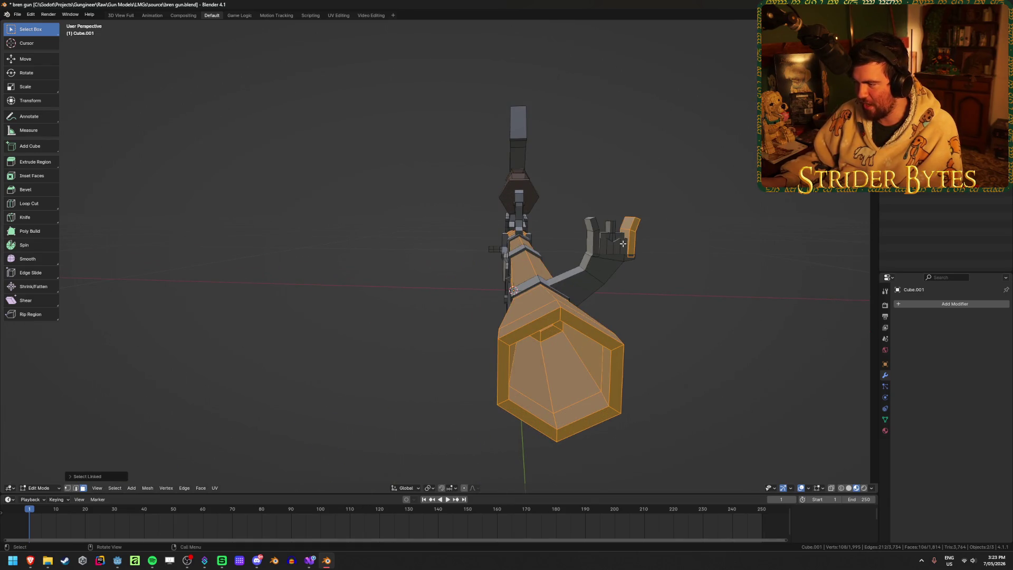
key("l")
mouse_move(590, 274)
middle_mouse_down()
mouse_move(488, 276)
mouse_move(507, 277)
mouse_move(473, 226)
mouse_move(467, 319)
middle_mouse_up()
key("l")
scroll(515, 277, "up", 3)
scroll(476, 320, "up", 2)
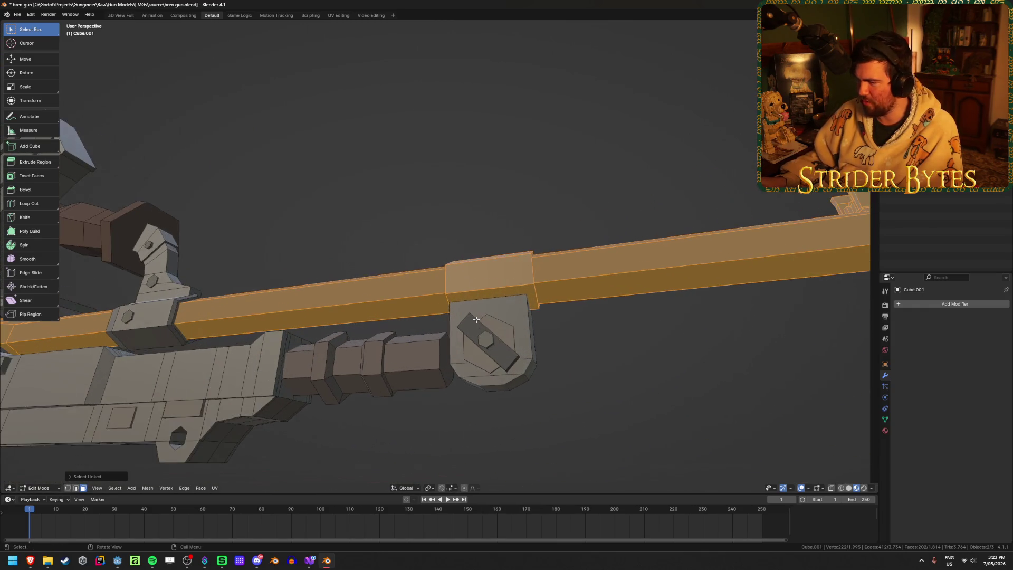
key("l")
key("l")
scroll(531, 332, "down", 5)
middle_click_drag(531, 331, 589, 317)
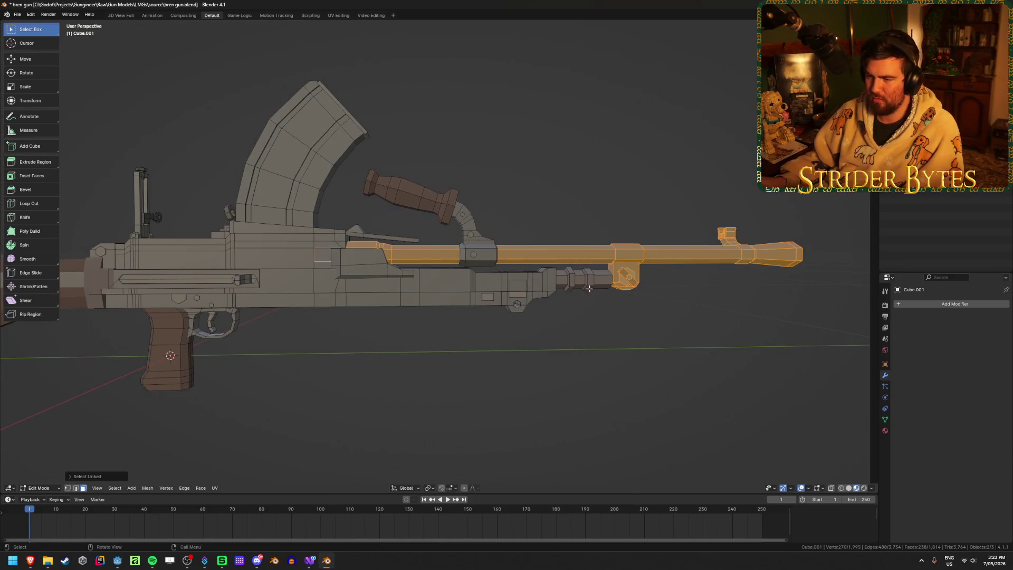
Step: Add another barrel piece, the barrel collar and the carry handle, undoing the accidental receiver pick
key("l")
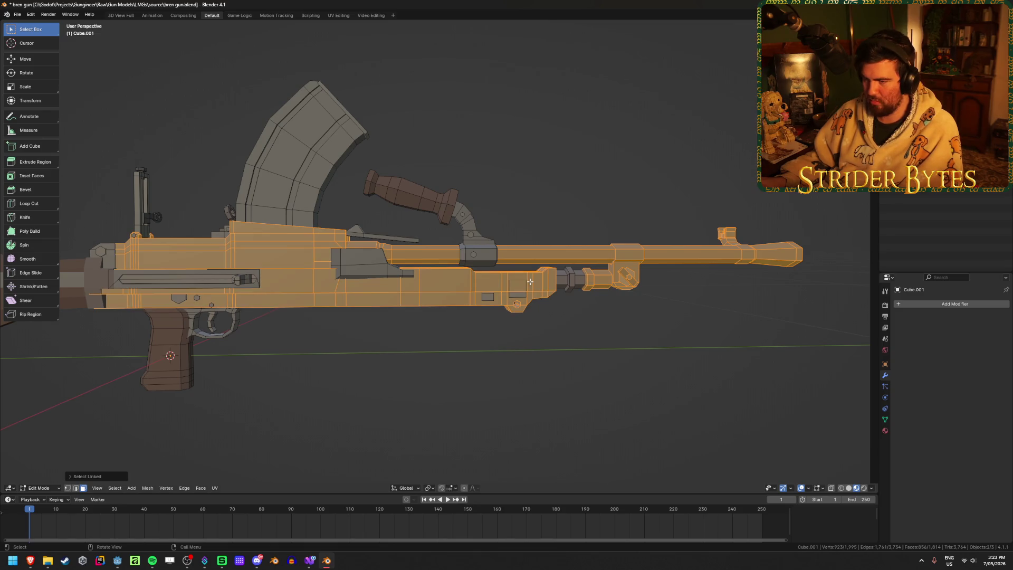
key("ctrl+z")
scroll(452, 332, "up", 3)
mouse_move(414, 339)
middle_mouse_down()
mouse_move(349, 327)
mouse_move(448, 280)
mouse_move(542, 313)
middle_mouse_up()
scroll(448, 280, "up", 2)
scroll(453, 279, "down", 3)
scroll(475, 290, "up", 3)
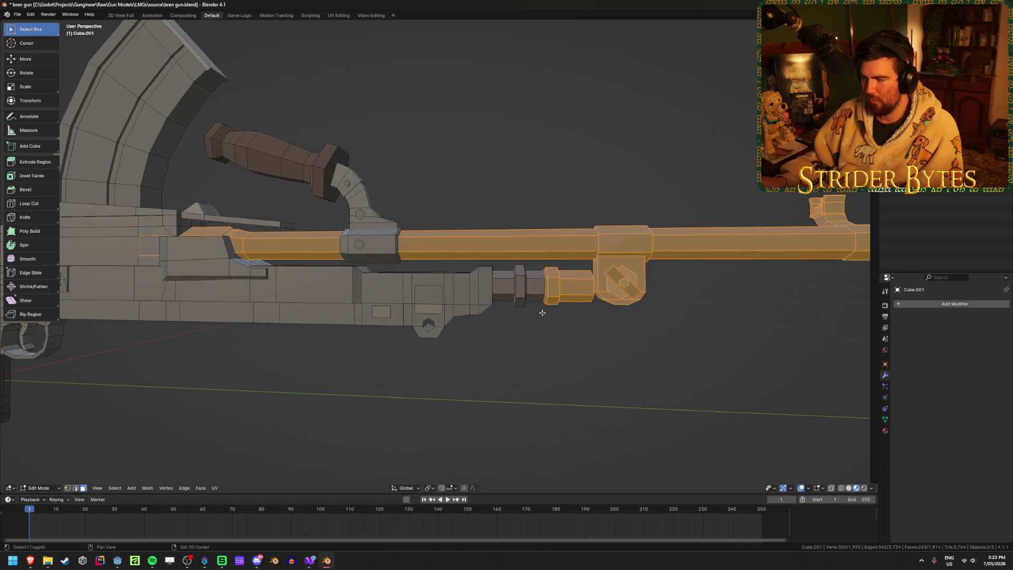
key("l")
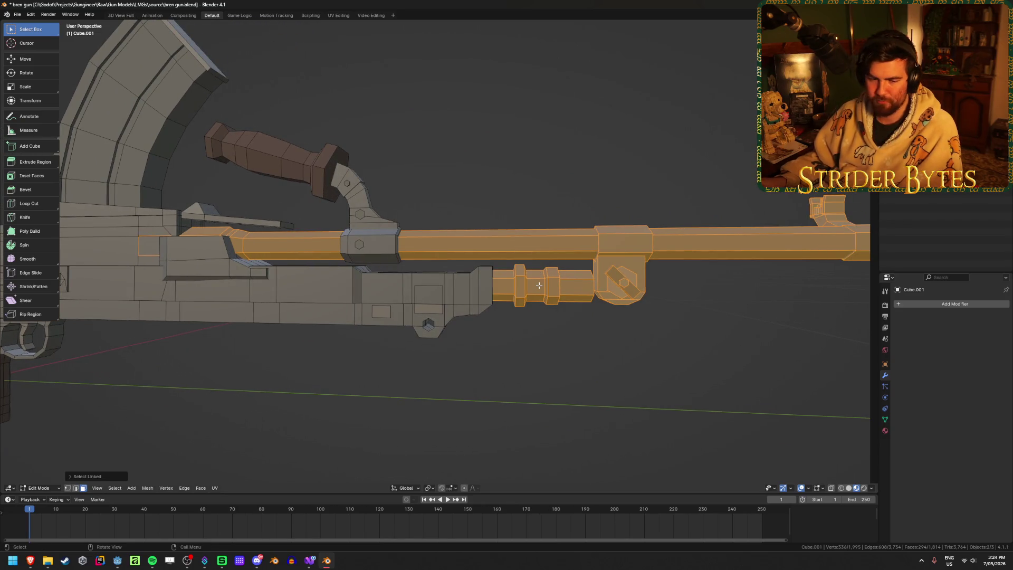
middle_click_drag(404, 294, 368, 244)
key("l")
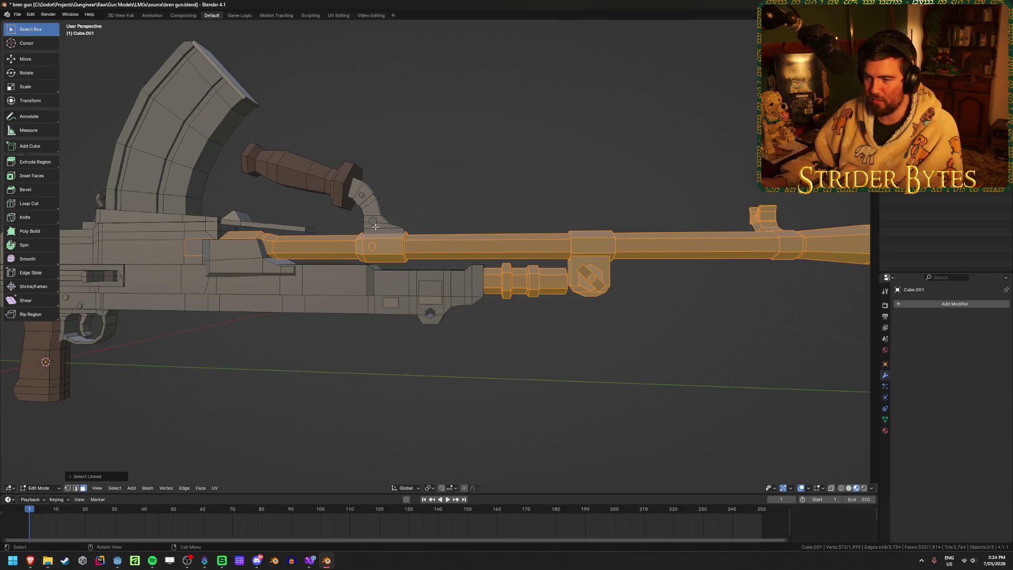
key("l")
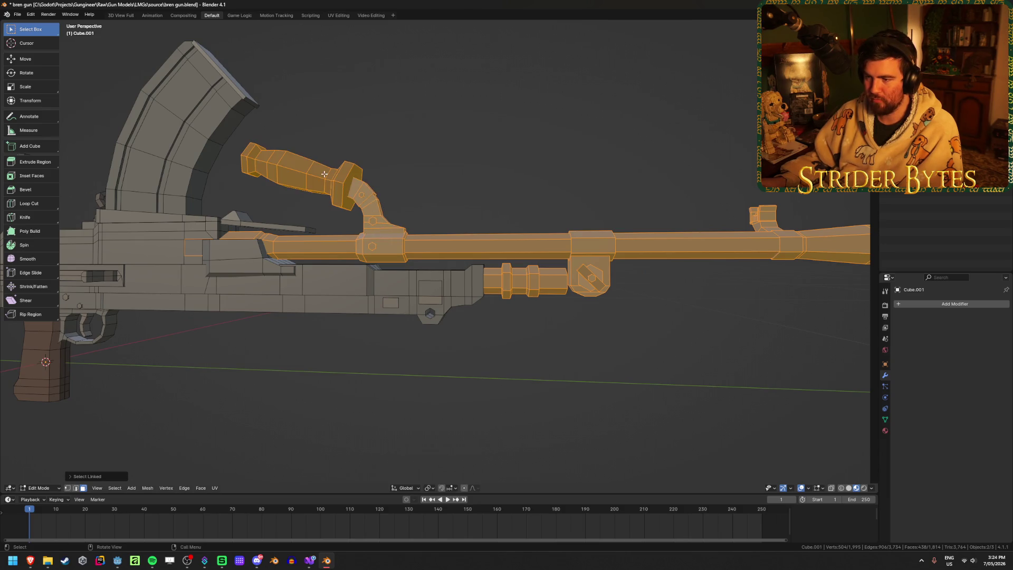
middle_click_drag(534, 216, 620, 268)
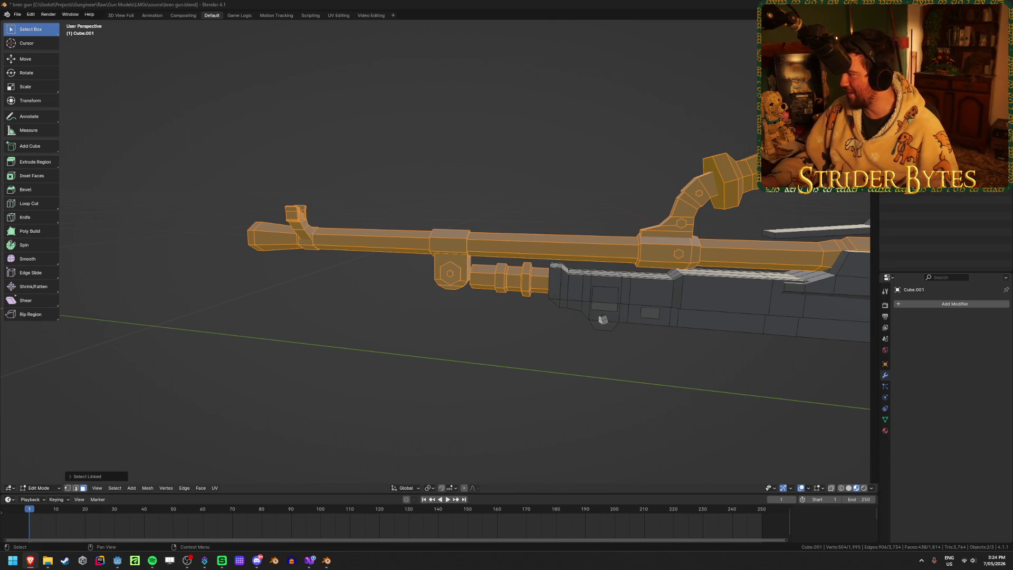
Step: Add the grey piece, check the selection by hiding and restoring it, and drop the top cover plate
mouse_move(713, 269)
middle_mouse_down()
mouse_move(655, 285)
mouse_move(667, 267)
mouse_move(526, 254)
mouse_move(521, 225)
mouse_move(523, 236)
middle_mouse_up()
scroll(522, 235, "up", 3)
key("l")
scroll(409, 233, "down", 5)
key("h")
key("ctrl+z")
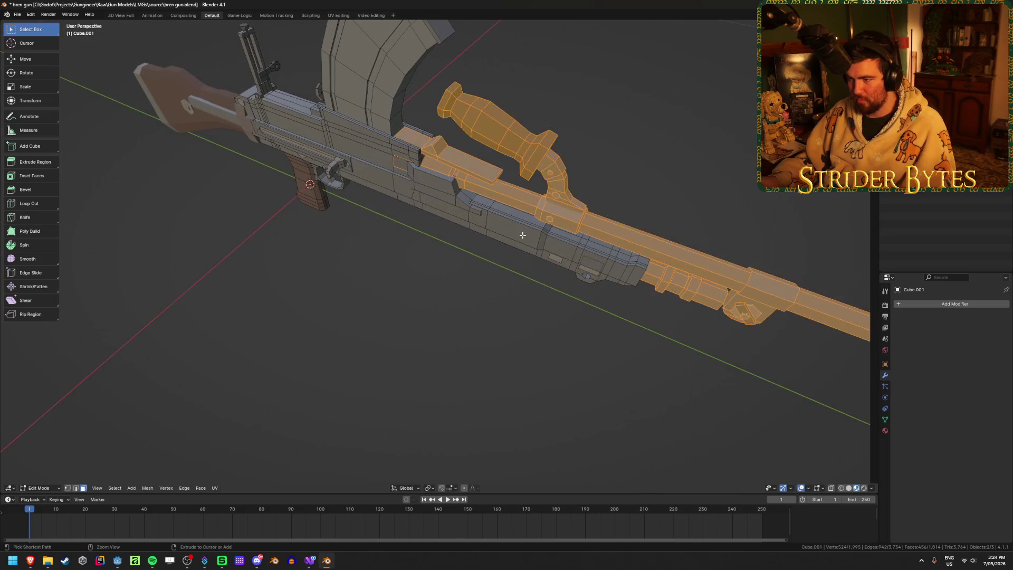
key("shift+l")
middle_click_drag(486, 186, 483, 212)
mouse_move(604, 269)
middle_mouse_down()
mouse_move(611, 238)
mouse_move(566, 251)
mouse_move(444, 247)
mouse_move(629, 247)
middle_mouse_up()
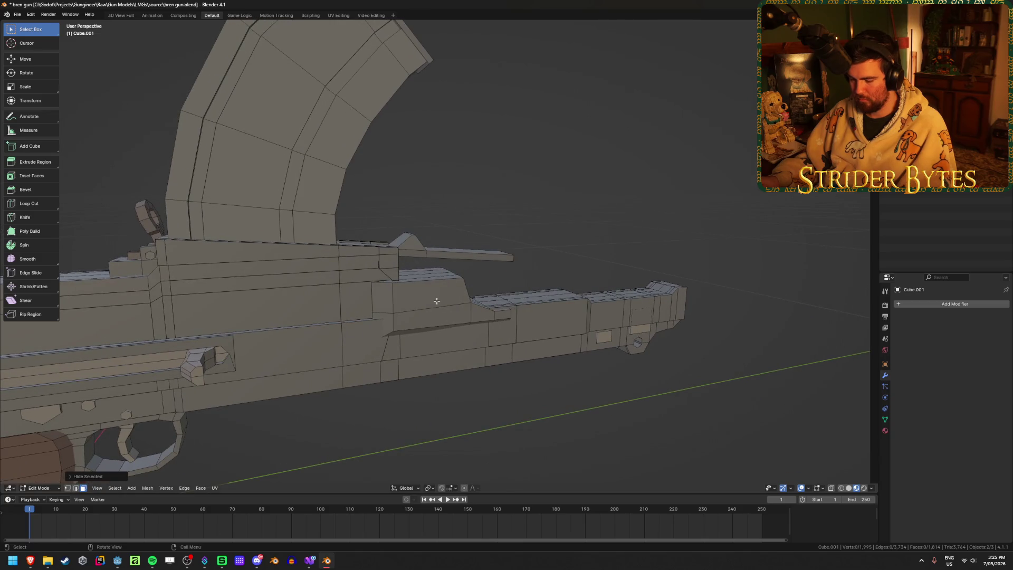
Step: Reselect the barrel, handle and front receiver section and separate them into a new object
key("l")
left_click(695, 290)
key("l")
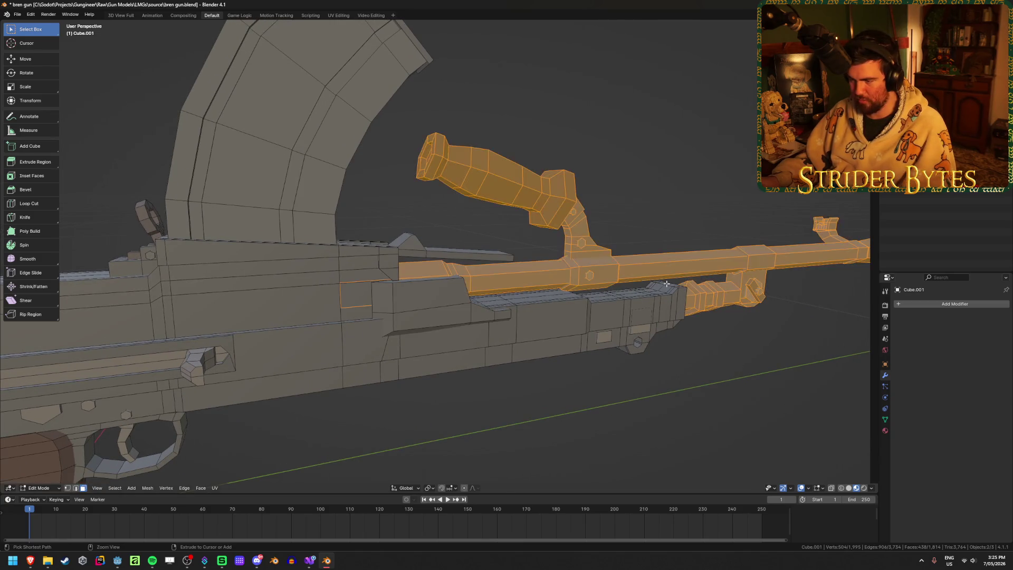
key("l")
middle_click_drag(480, 308, 650, 335)
scroll(408, 328, "down", 3)
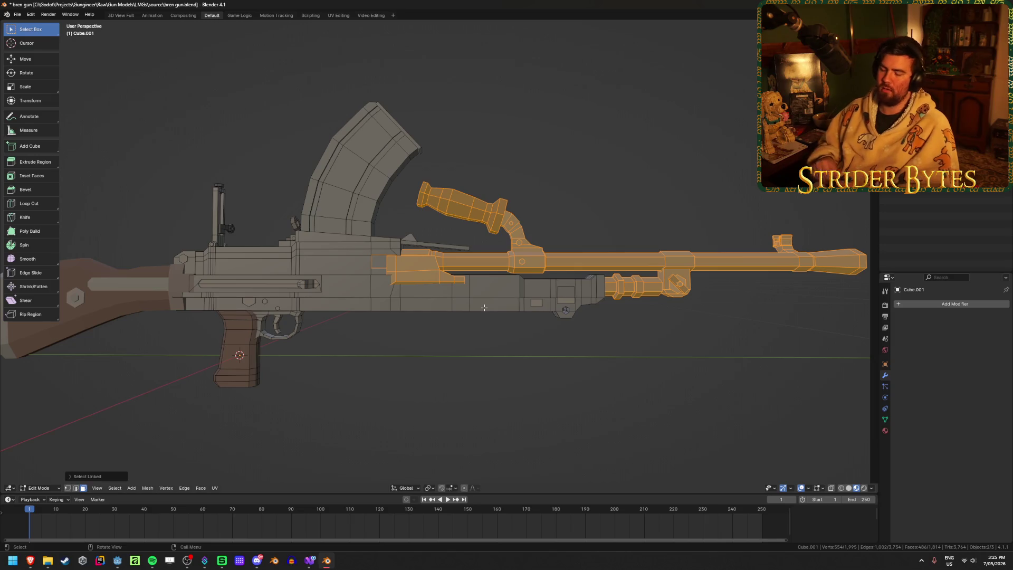
key("p")
left_click(484, 307)
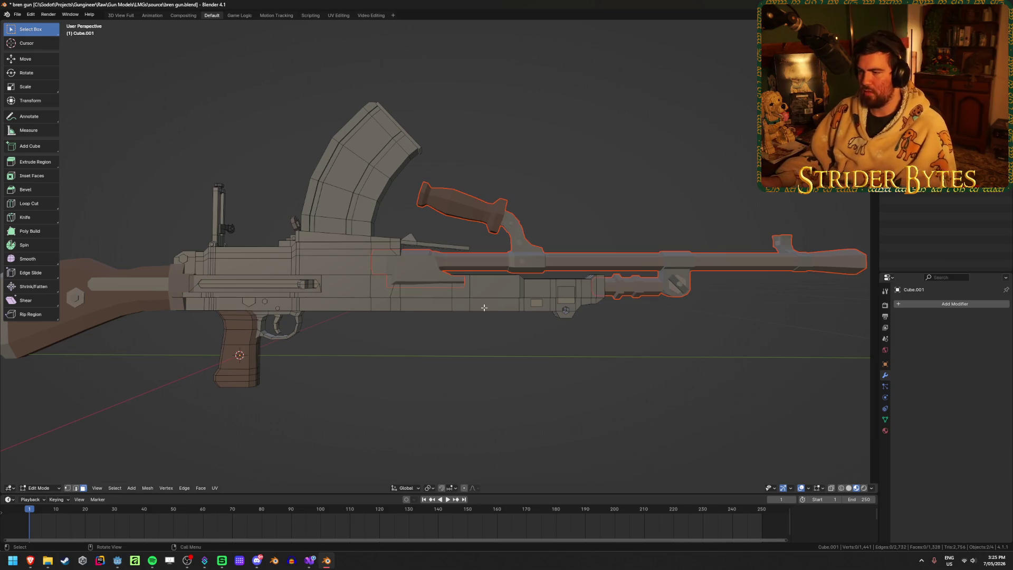
Step: Remove the separated barrel object from view and go back to editing the receiver mesh
key("Tab")
left_click(583, 255)
key("Delete")
left_click(474, 300)
key("Tab")
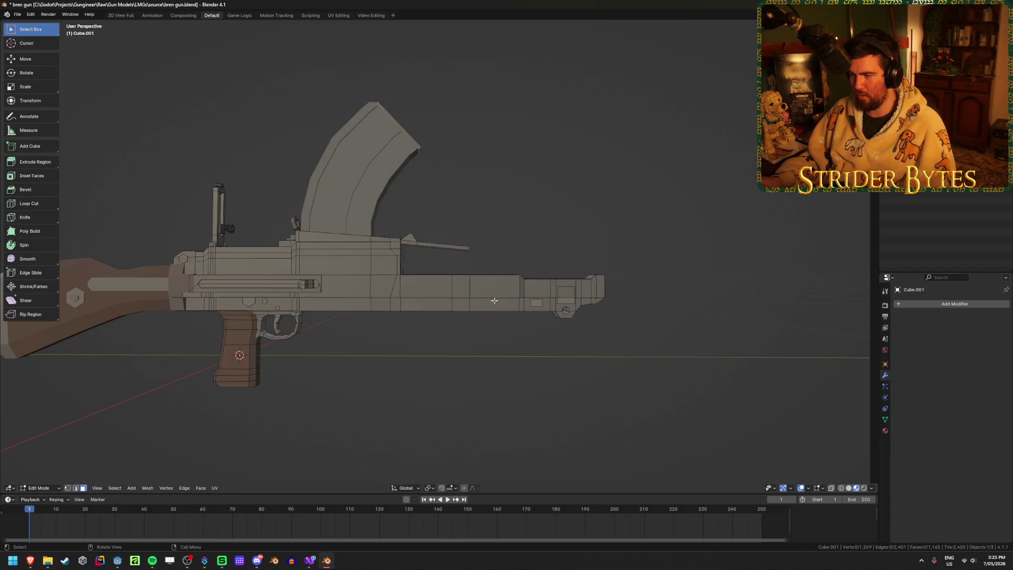
scroll(474, 311, "up", 3)
Step: In Right view with X-ray, box-select the front receiver faces and separate them
key("KP_3")
key("alt+z")
mouse_move(759, 393)
left_mouse_down()
mouse_move(466, 280)
mouse_move(386, 264)
left_mouse_up()
key("alt+z")
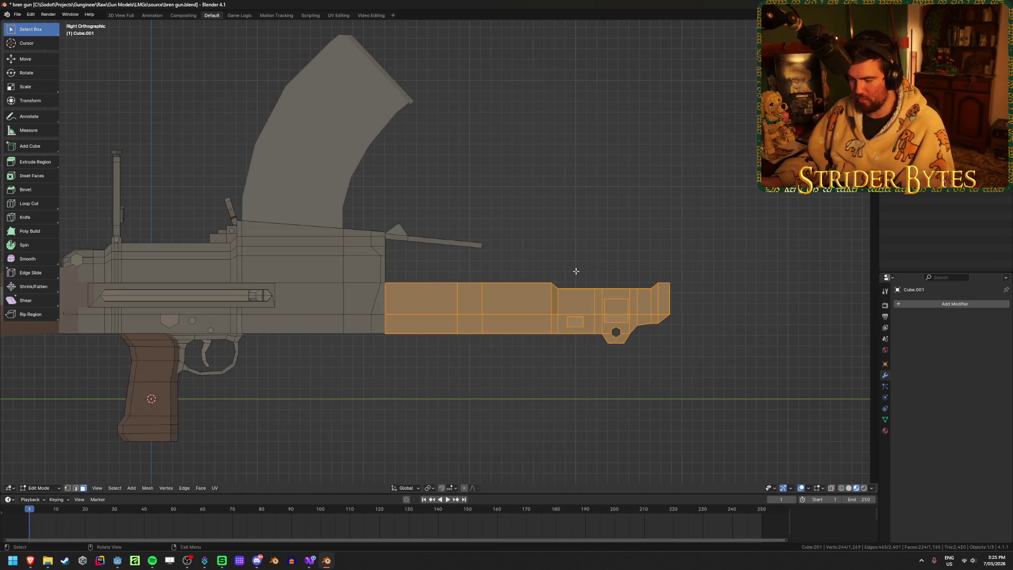
key("p")
left_click(576, 270)
Step: Hide the new Cube.005, select receiver Cube.001, exit local view and re-enter Edit Mode
key("Tab")
left_click(510, 302)
key("h")
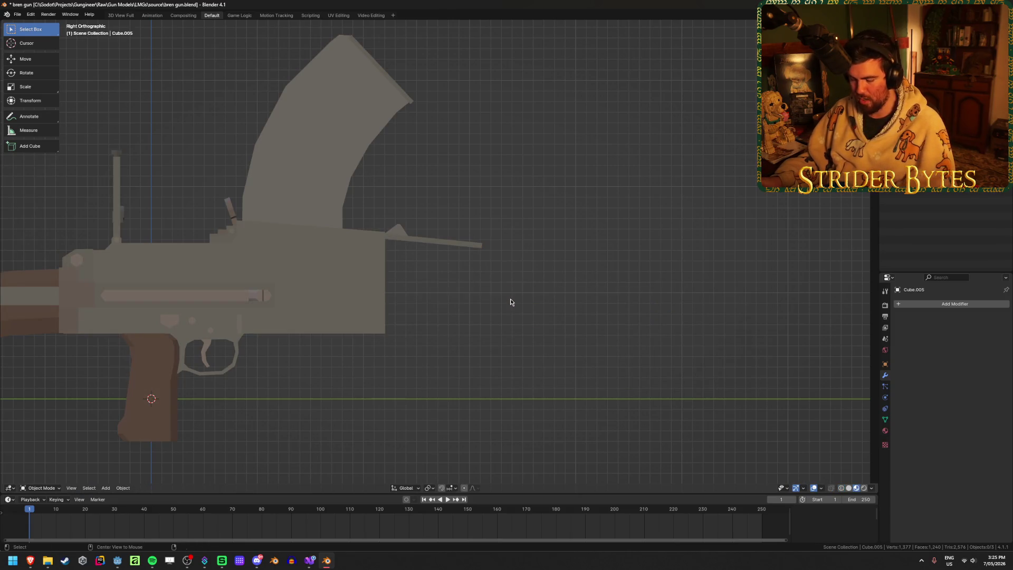
scroll(472, 274, "down", 4)
mouse_move(509, 303)
middle_mouse_down()
mouse_move(472, 274)
mouse_move(541, 294)
mouse_move(516, 274)
mouse_move(464, 278)
mouse_move(529, 230)
mouse_move(512, 206)
mouse_move(520, 240)
mouse_move(477, 170)
mouse_move(520, 185)
mouse_move(524, 207)
mouse_move(523, 177)
mouse_move(524, 204)
middle_mouse_up()
left_click(471, 274)
scroll(472, 274, "up", 3)
scroll(540, 293, "up", 2)
key("KP_Divide")
key("Tab")
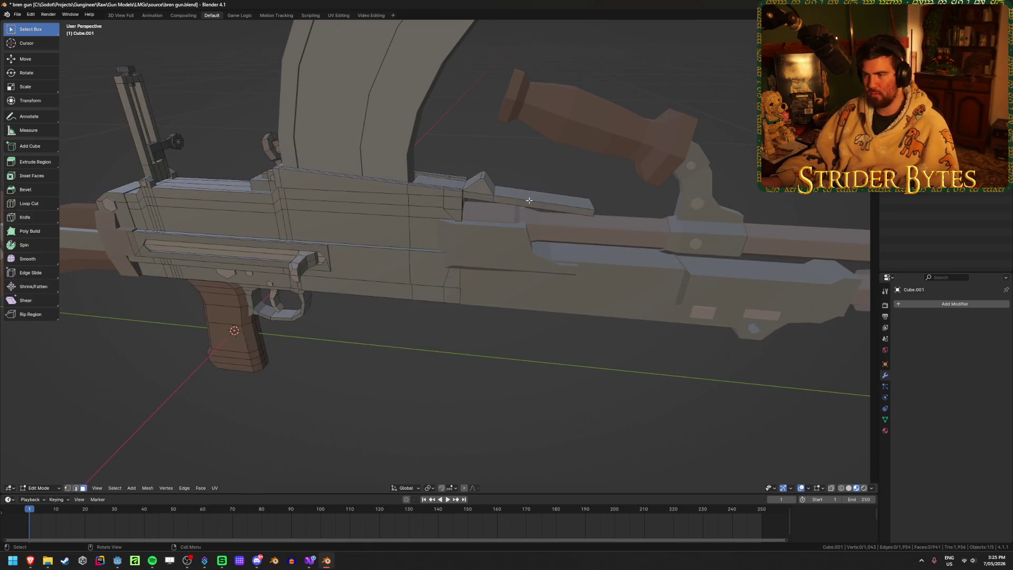
Step: Delete the small plate on top of the receiver and the lower receiver piece
key("l")
key("x")
left_click(528, 200)
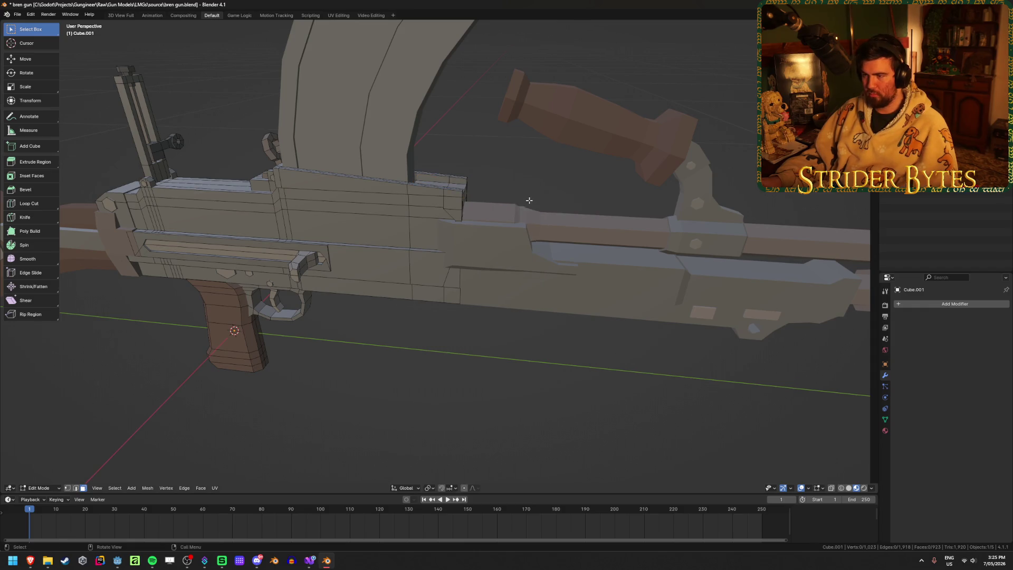
key("Tab")
middle_click_drag(563, 185, 532, 187)
scroll(532, 186, "down", 8)
scroll(429, 350, "up", 6)
middle_click_drag(445, 351, 556, 369)
scroll(504, 335, "up", 4)
left_click(504, 336)
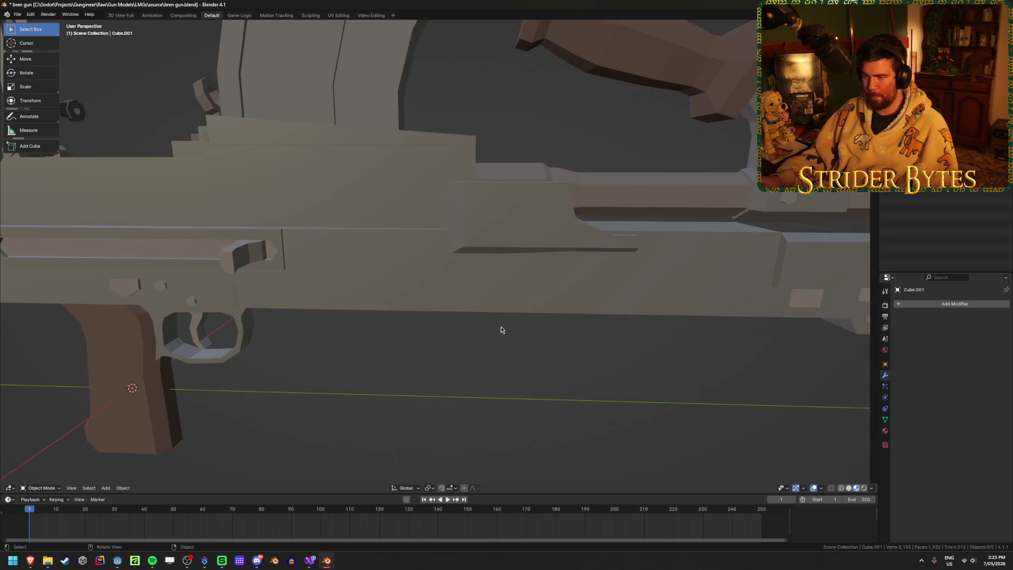
left_click(532, 302)
key("Delete")
Step: Hide upper part Cube.004 and edit receiver Cube.001 with the sidebar shown, selecting a front corner vertex
left_click(408, 281)
left_click(534, 242)
key("h")
mouse_move(533, 245)
middle_mouse_down()
mouse_move(286, 246)
mouse_move(366, 280)
mouse_move(463, 261)
mouse_move(443, 259)
middle_mouse_up()
left_click(286, 246)
left_click(444, 264)
key("Tab")
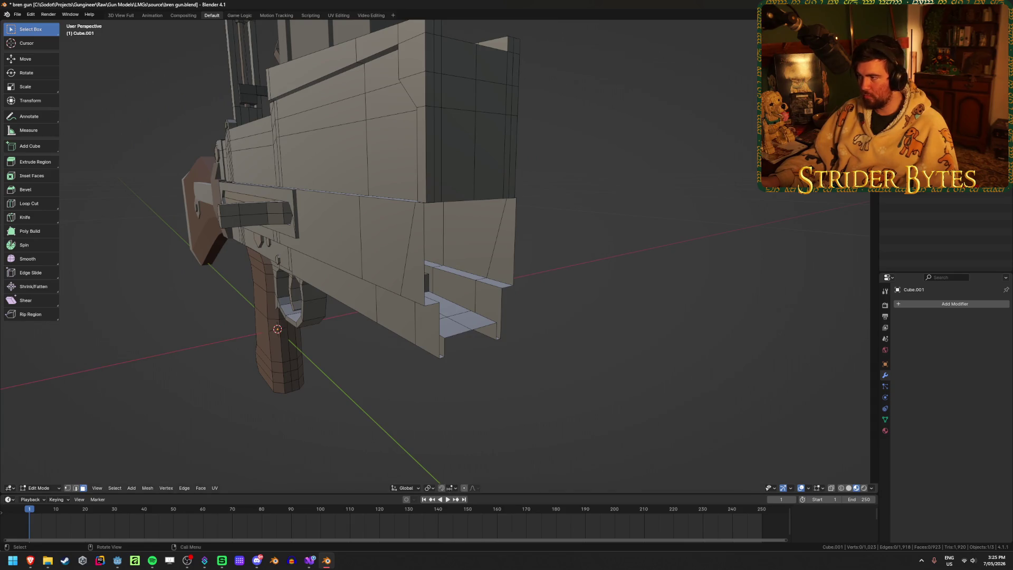
key("n")
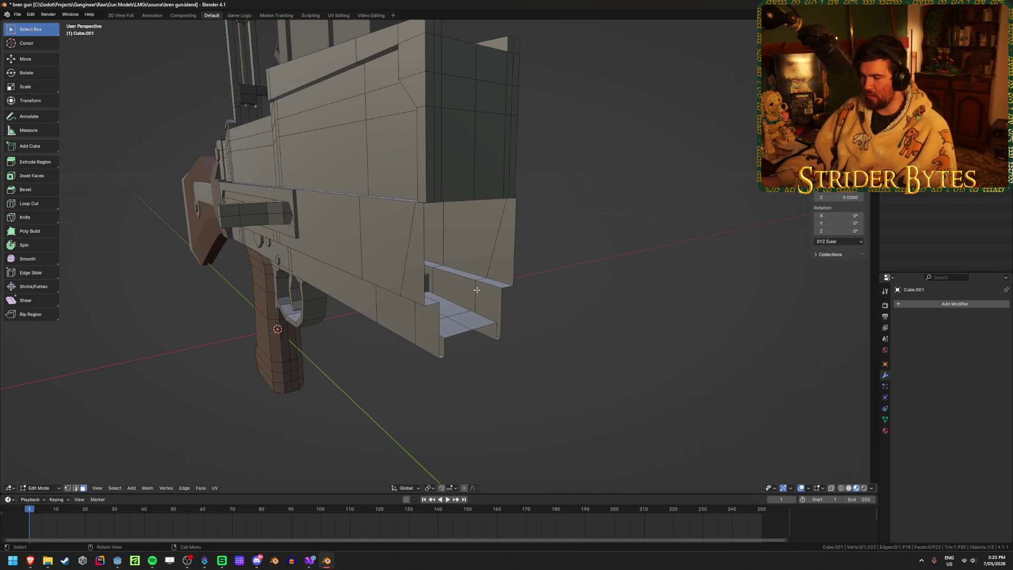
middle_click_drag(477, 289, 488, 290)
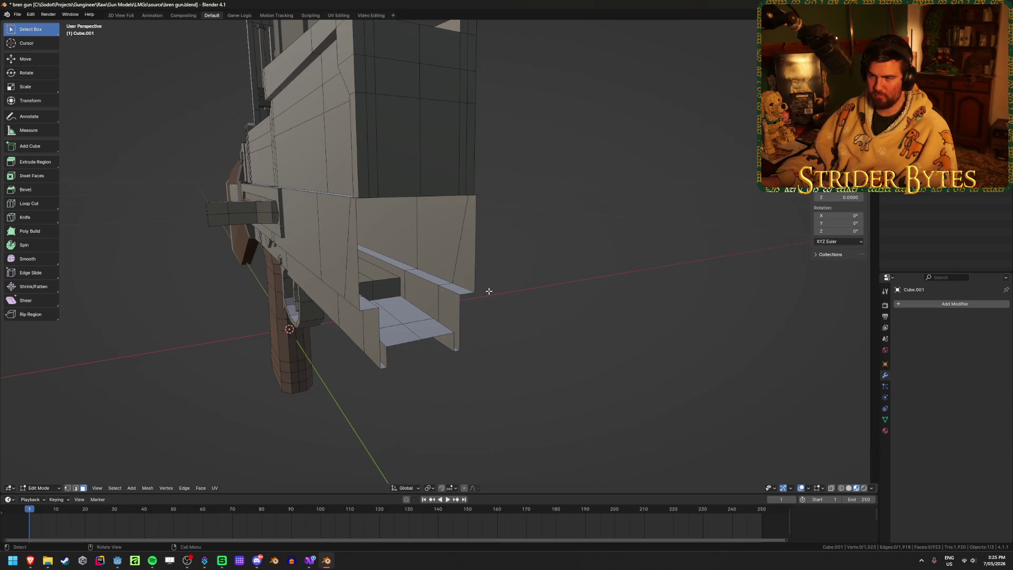
scroll(486, 290, "up", 2)
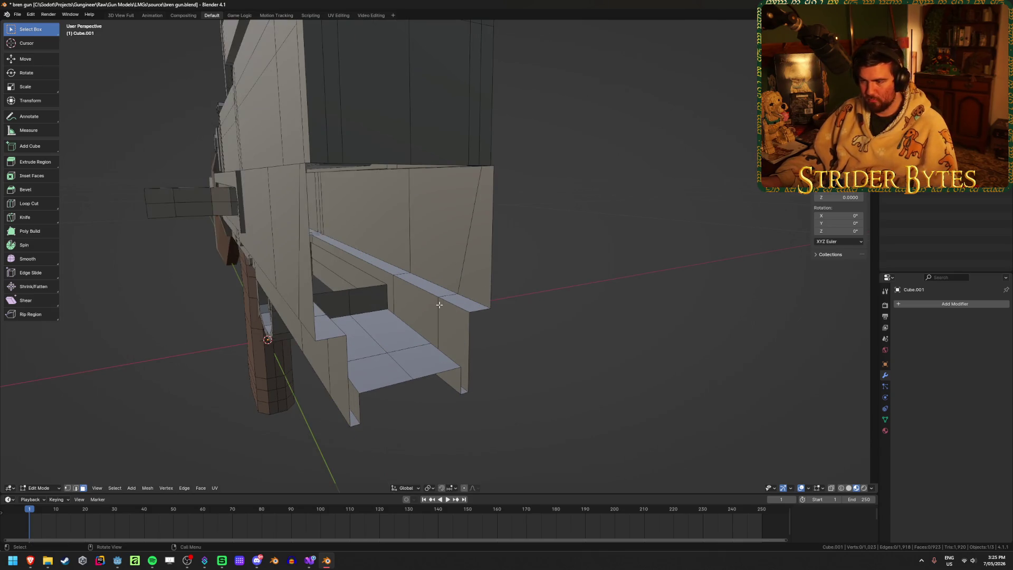
left_click(409, 159)
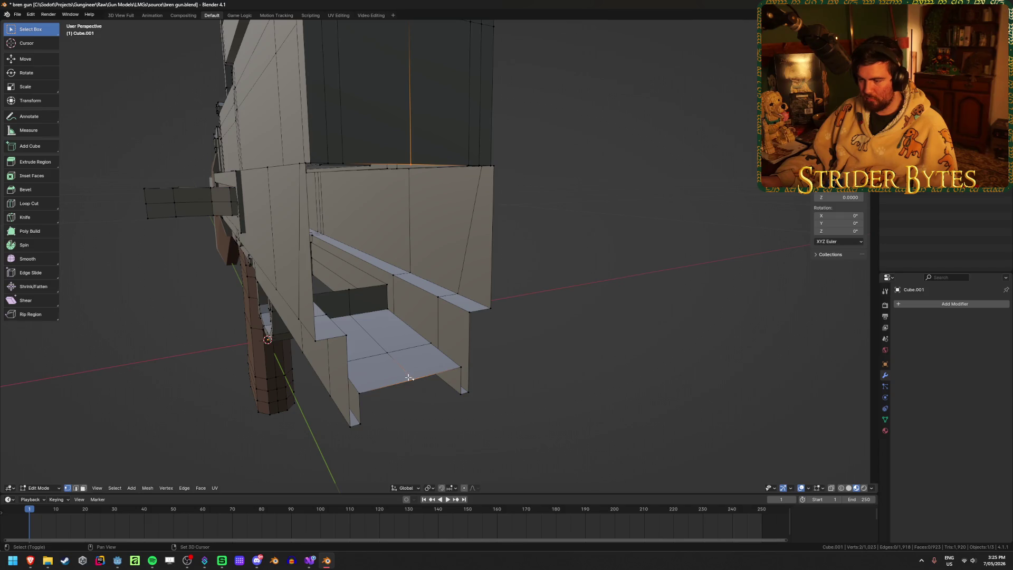
Step: Delete only the large end face of the receiver to open it up
mouse_move(409, 378)
middle_mouse_down()
mouse_move(592, 276)
mouse_move(634, 327)
mouse_move(588, 256)
middle_mouse_up()
left_click(362, 58, "alt")
middle_click_drag(362, 58, 471, 170)
key("x")
left_click(201, 285)
mouse_move(201, 285)
middle_mouse_down()
mouse_move(341, 260)
mouse_move(391, 272)
middle_mouse_up()
Step: Select vertices along the open receiver's right wall and its top corner
left_click(548, 329)
left_click(588, 331, "shift")
left_click(628, 69, "shift")
mouse_move(628, 118)
middle_mouse_down()
mouse_move(629, 84)
mouse_move(546, 108)
middle_mouse_up()
left_click(578, 114)
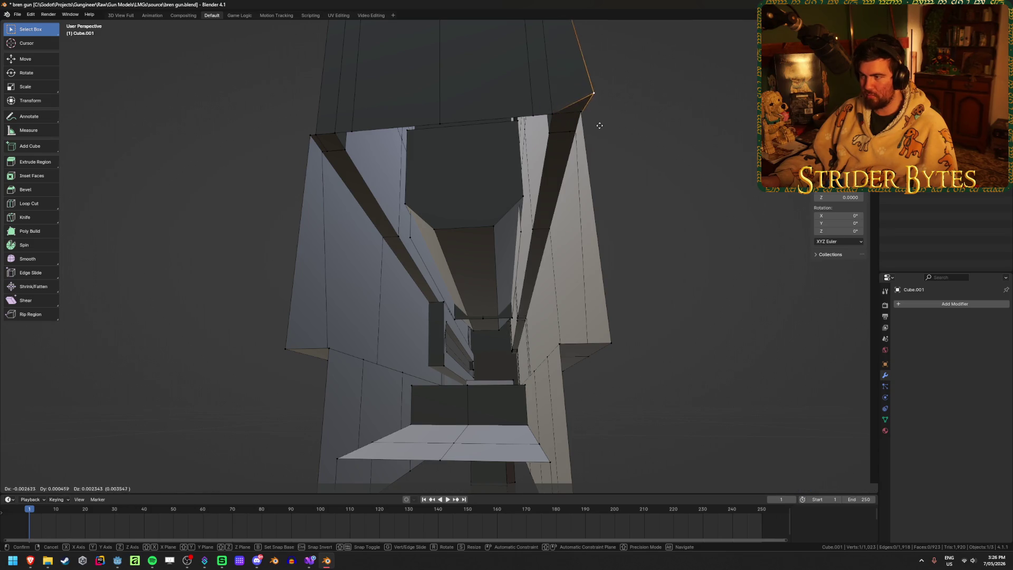
scroll(622, 131, "down", 3)
Step: Reselect the receiver, pick right-edge corner vertices and try moving one, then cancel the move
key("Tab")
key("Tab")
left_click(580, 132)
key("l")
mouse_move(482, 129)
middle_mouse_down()
mouse_move(599, 157)
mouse_move(418, 255)
mouse_move(500, 284)
middle_mouse_up()
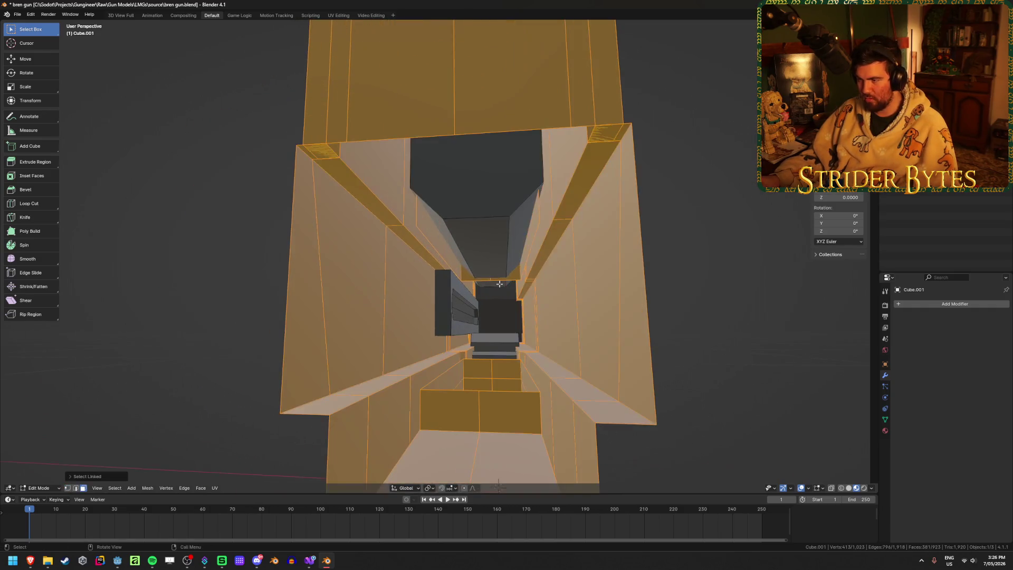
key("Tab")
left_click(632, 150)
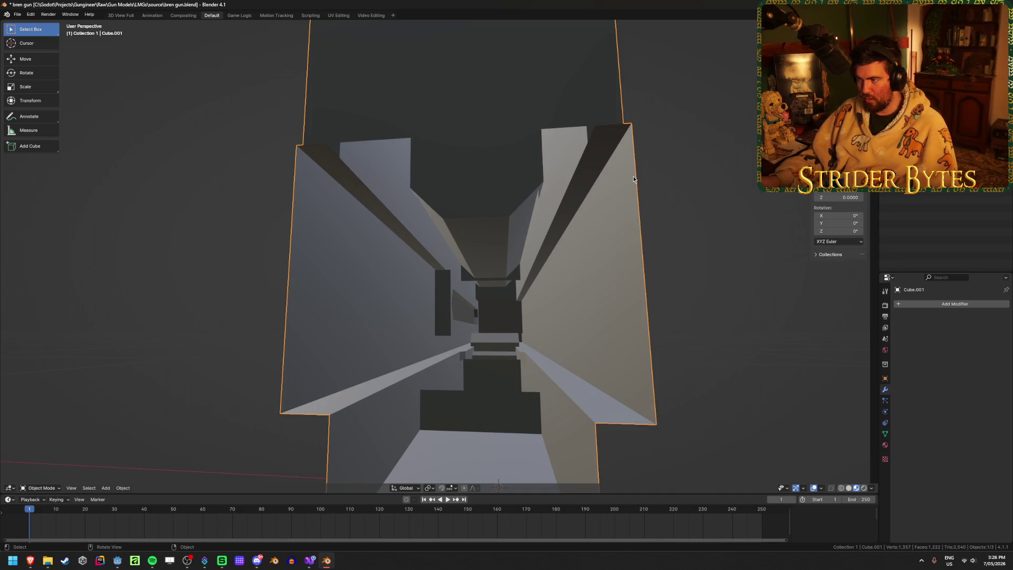
key("Tab")
left_click(633, 120)
left_click(595, 127)
key("g")
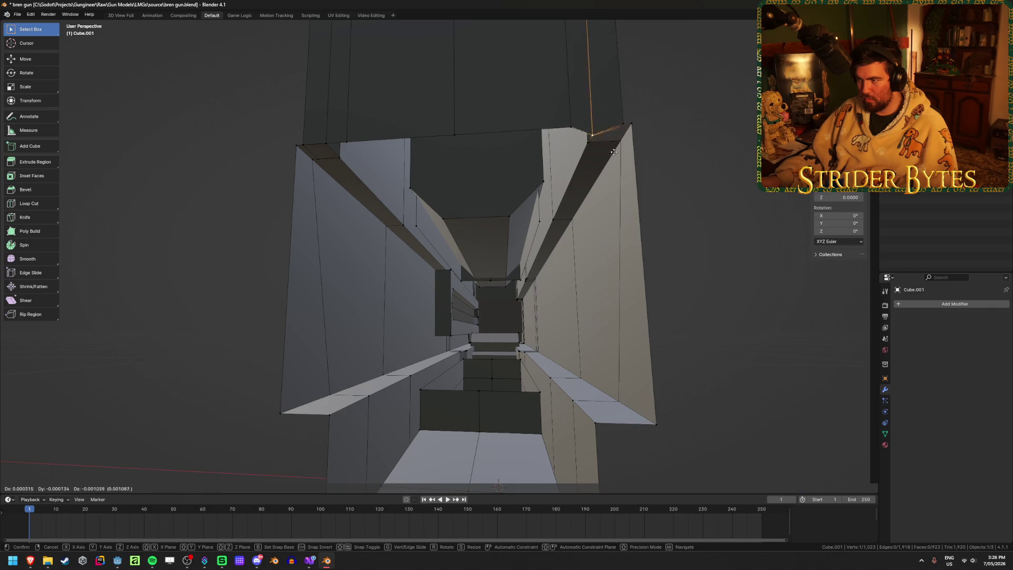
right_click(606, 186)
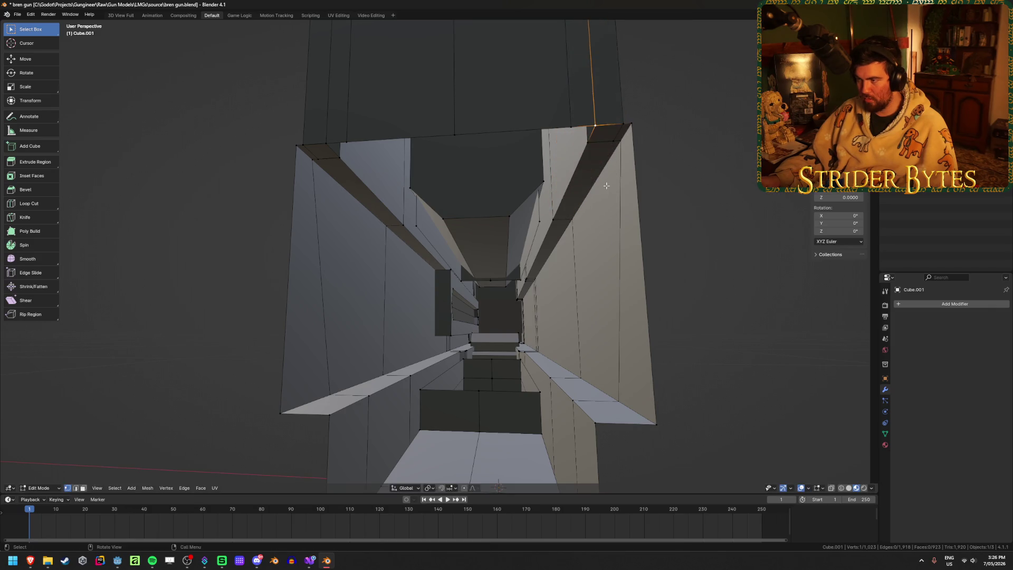
Step: Select the whole receiver mesh and return to Object Mode to view the full gun
key("a")
scroll(726, 199, "down", 3)
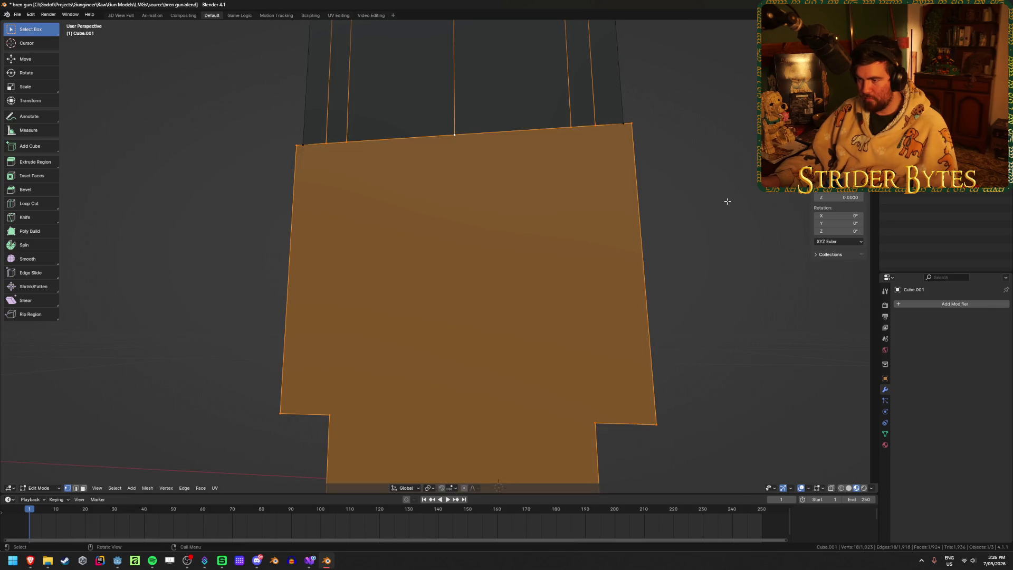
key("Tab")
mouse_move(719, 274)
middle_mouse_down()
mouse_move(385, 341)
mouse_move(461, 329)
middle_mouse_up()
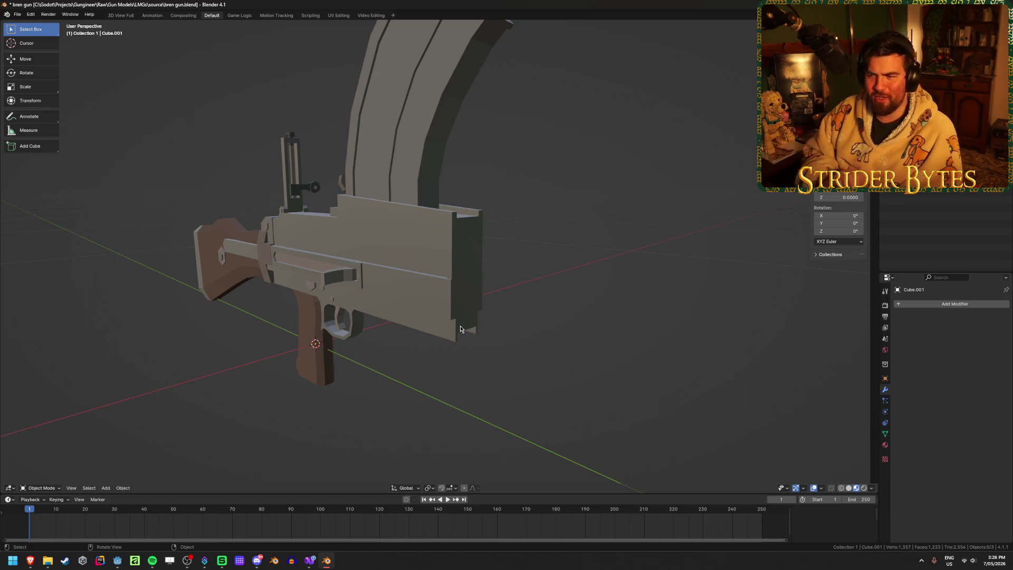
Step: Unhide all parts and join the lower handguard into the barrel and carry-handle assembly
mouse_move(547, 272)
middle_mouse_down()
mouse_move(432, 274)
mouse_move(663, 280)
mouse_move(428, 269)
mouse_move(438, 269)
middle_mouse_up()
key("alt+h")
left_click(662, 278)
scroll(444, 268, "up", 4)
left_click(448, 268)
left_click(383, 321)
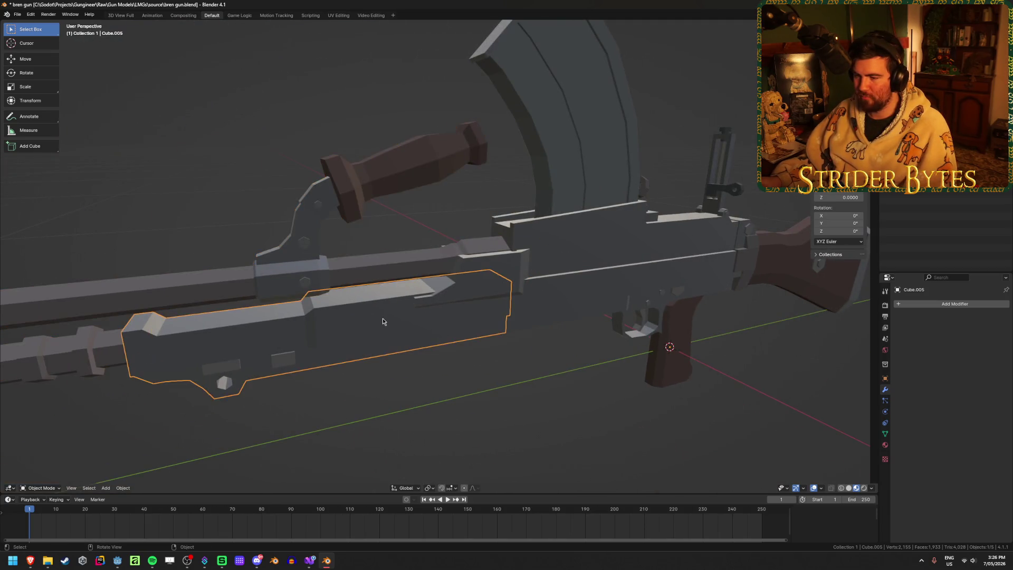
left_click(413, 257, "shift")
key("ctrl+j")
Step: Inspect the gun by selecting the magazine, wooden stock and receiver body in turn
scroll(413, 259, "down", 5)
key("g")
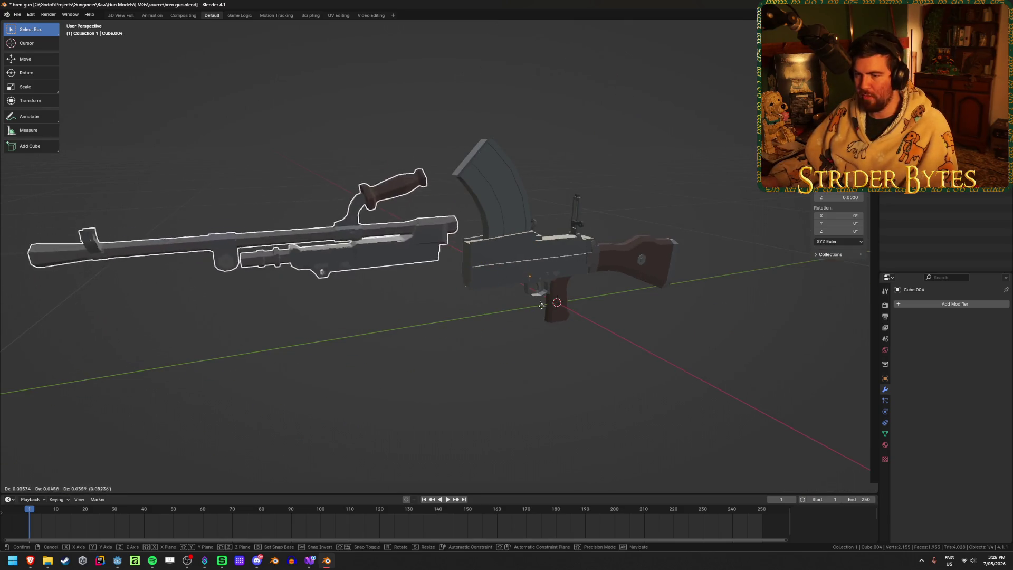
mouse_move(345, 373)
middle_mouse_down()
mouse_move(508, 373)
mouse_move(419, 364)
mouse_move(774, 372)
mouse_move(407, 362)
mouse_move(489, 361)
middle_mouse_up()
left_click(414, 132)
left_click(543, 278)
left_click(401, 272)
left_click(401, 271)
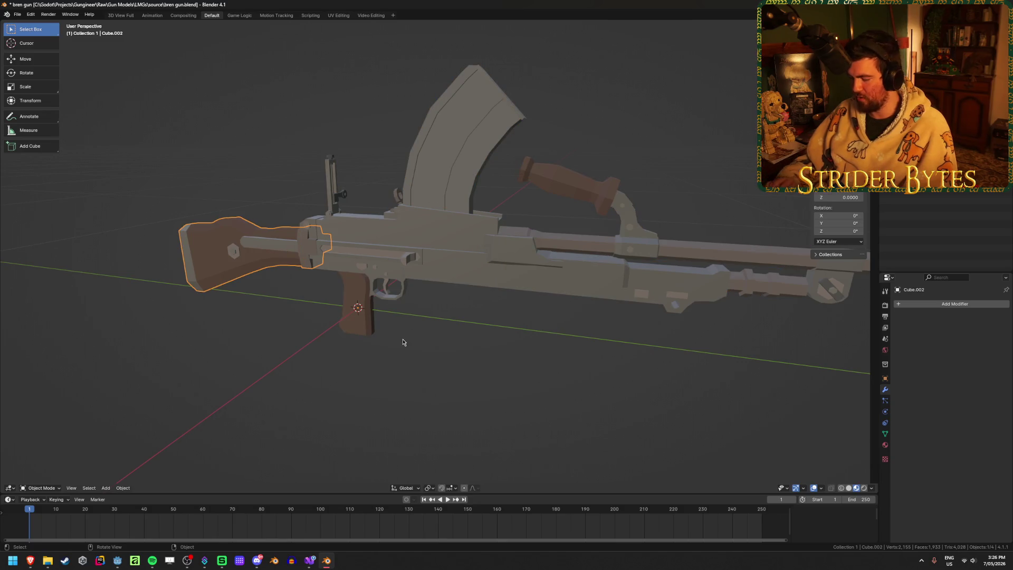
key("KP_3")
mouse_move(402, 342)
middle_mouse_down()
mouse_move(322, 283)
mouse_move(418, 299)
mouse_move(259, 227)
mouse_move(207, 229)
middle_mouse_up()
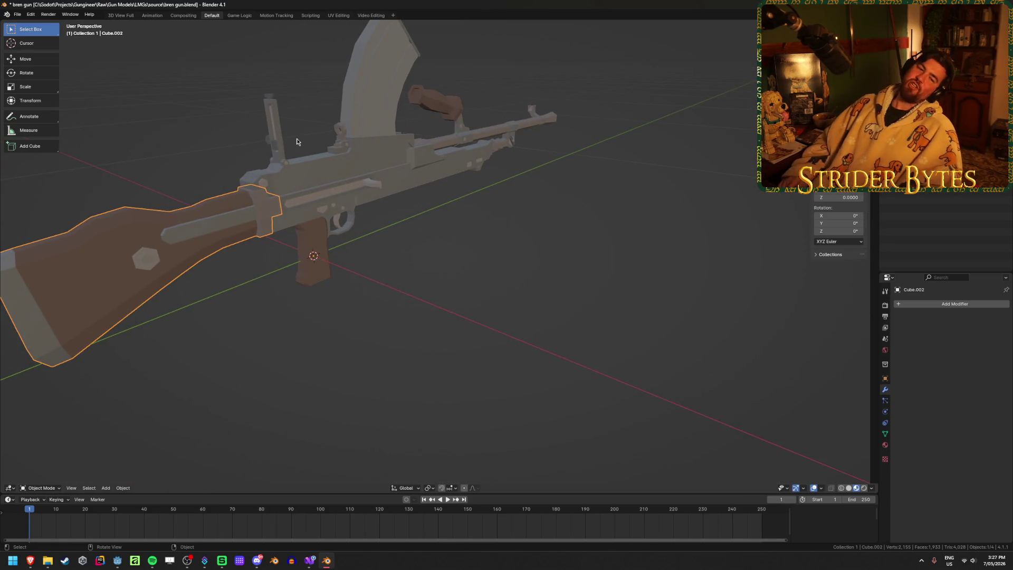
left_click(283, 153)
mouse_move(284, 155)
middle_mouse_down()
mouse_move(280, 229)
mouse_move(332, 226)
mouse_move(379, 247)
middle_mouse_up()
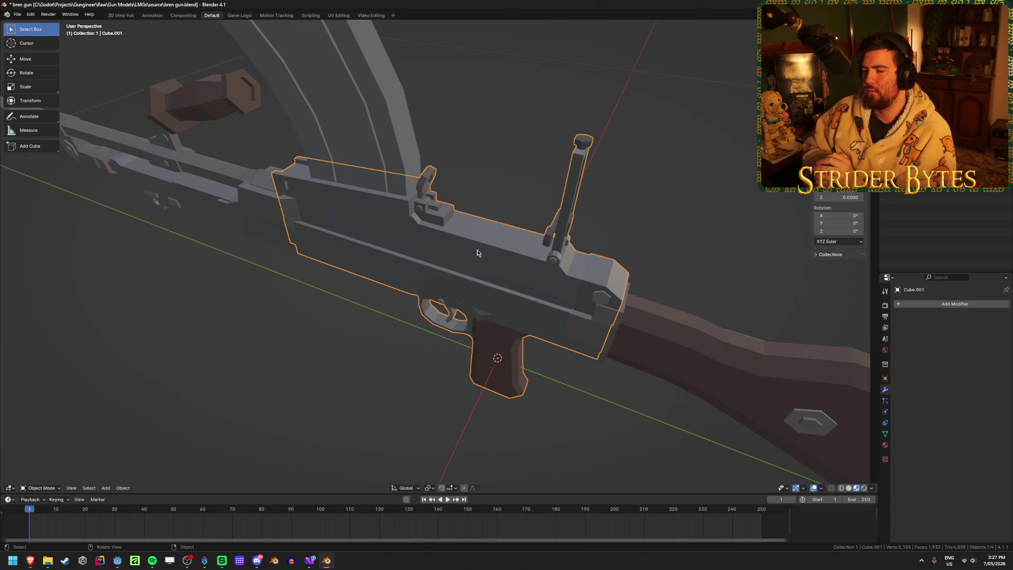
mouse_move(478, 253)
middle_mouse_down()
mouse_move(422, 190)
mouse_move(431, 187)
mouse_move(407, 186)
mouse_move(430, 168)
mouse_move(415, 197)
mouse_move(417, 176)
middle_mouse_up()
Step: In Edit Mode, select the rear sight post, slot bar, cap and crank knob, briefly hiding and revealing them
key("Tab")
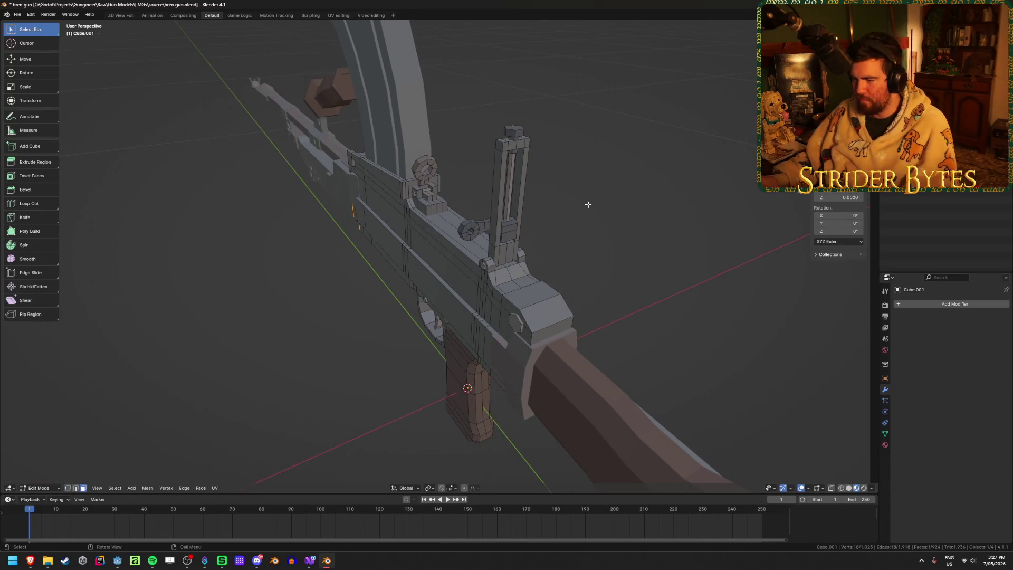
key("l")
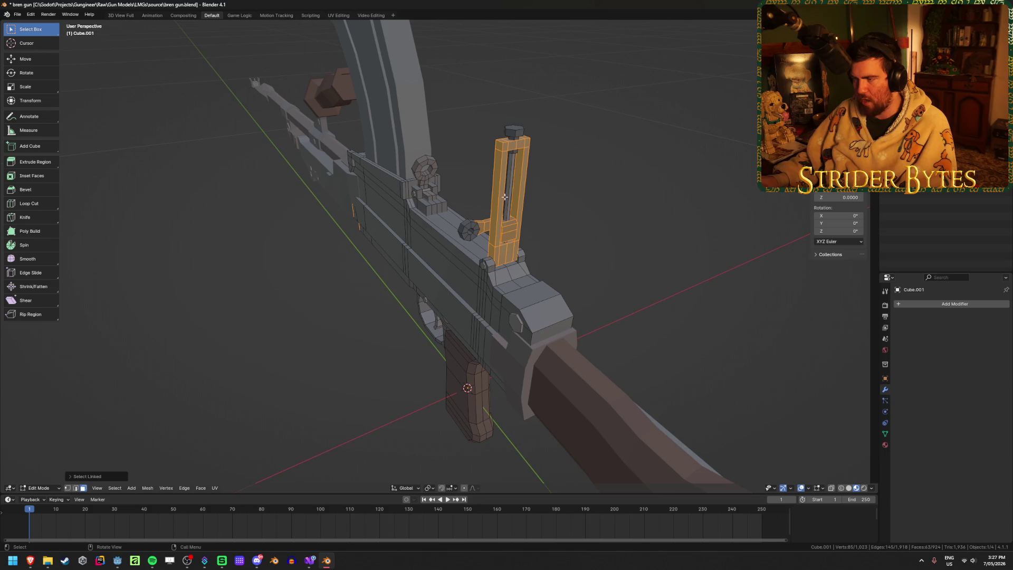
key("l")
key("l")
key("l")
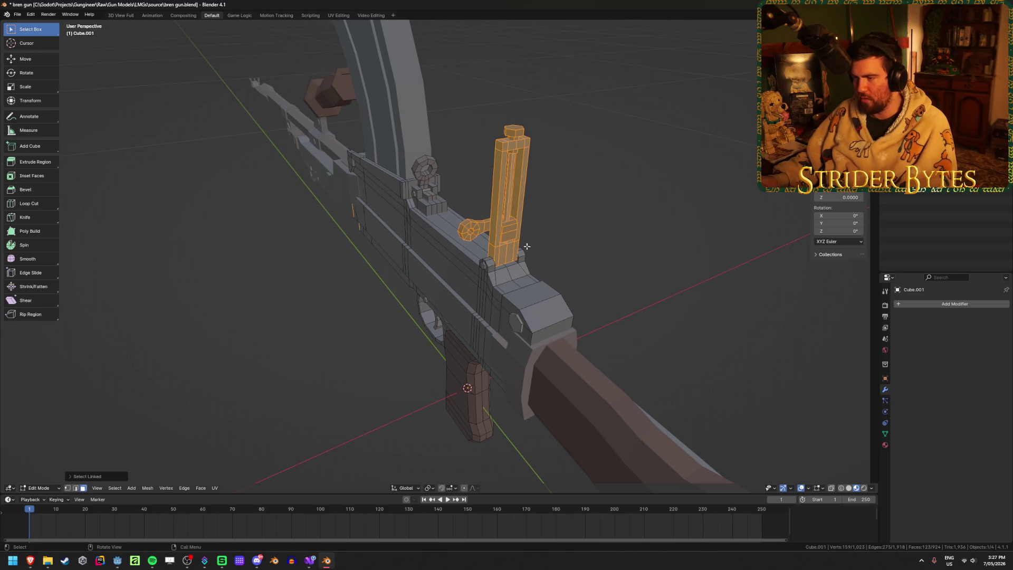
scroll(467, 229, "up", 3)
key("l")
key("ctrl+z")
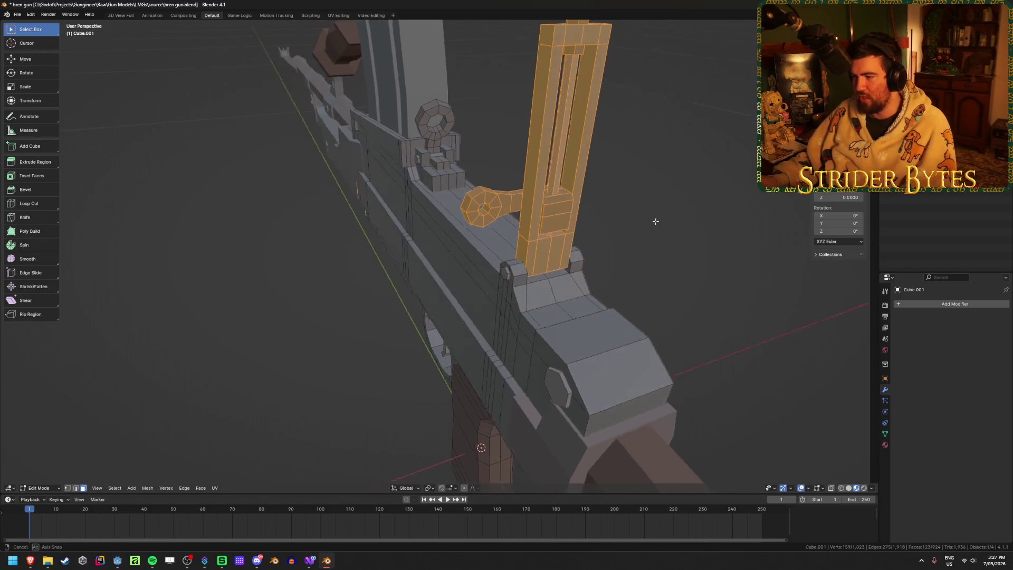
key("h")
mouse_move(650, 219)
middle_mouse_down()
mouse_move(581, 201)
mouse_move(502, 217)
middle_mouse_up()
key("alt+h")
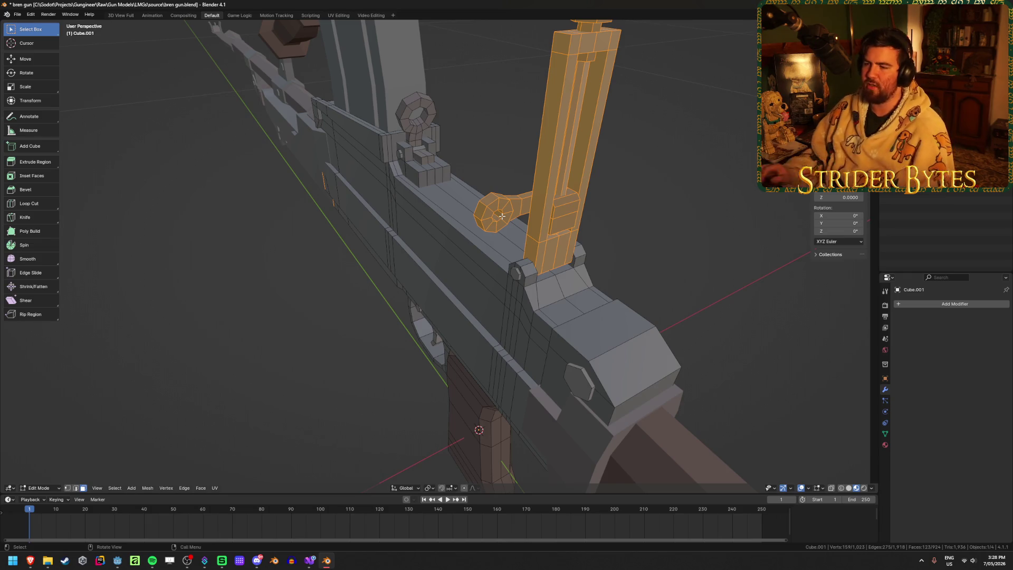
Step: Inspect the rear sight from several angles, then clear the selection
mouse_move(502, 217)
middle_mouse_down()
mouse_move(454, 223)
mouse_move(486, 249)
middle_mouse_up()
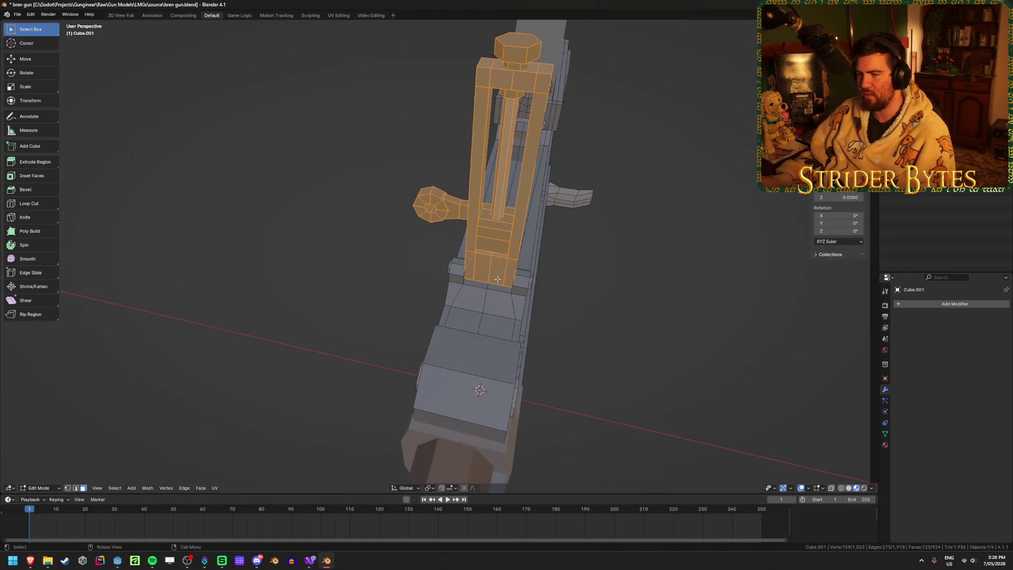
scroll(522, 280, "up", 3)
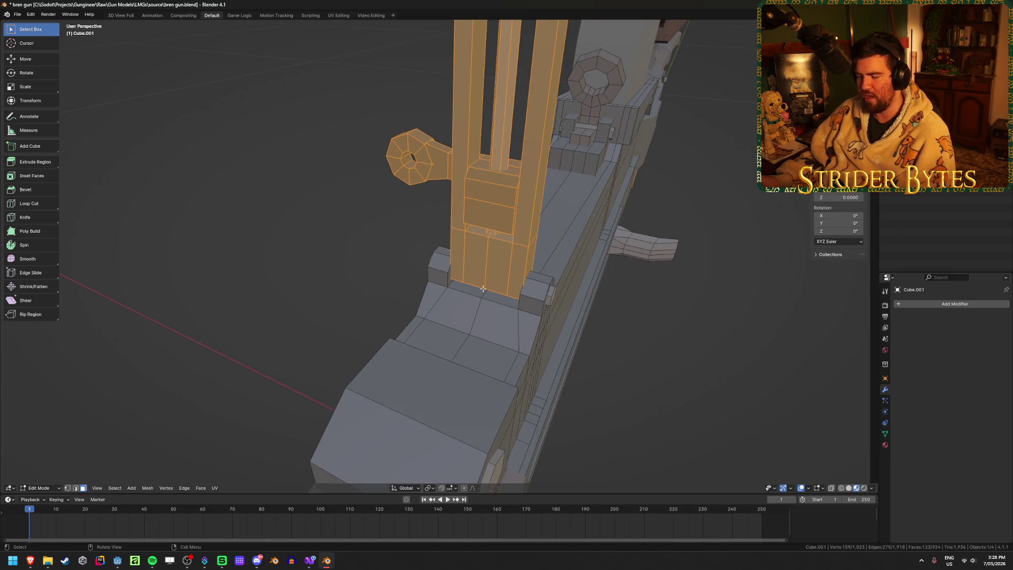
scroll(483, 289, "down", 2)
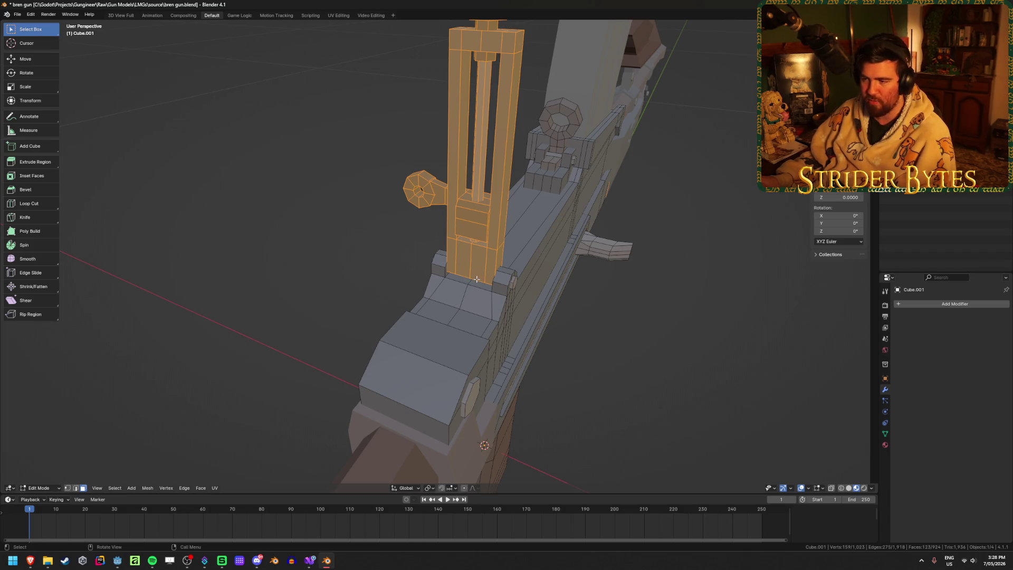
mouse_move(624, 25)
middle_mouse_down()
mouse_move(586, 200)
mouse_move(352, 210)
middle_mouse_up()
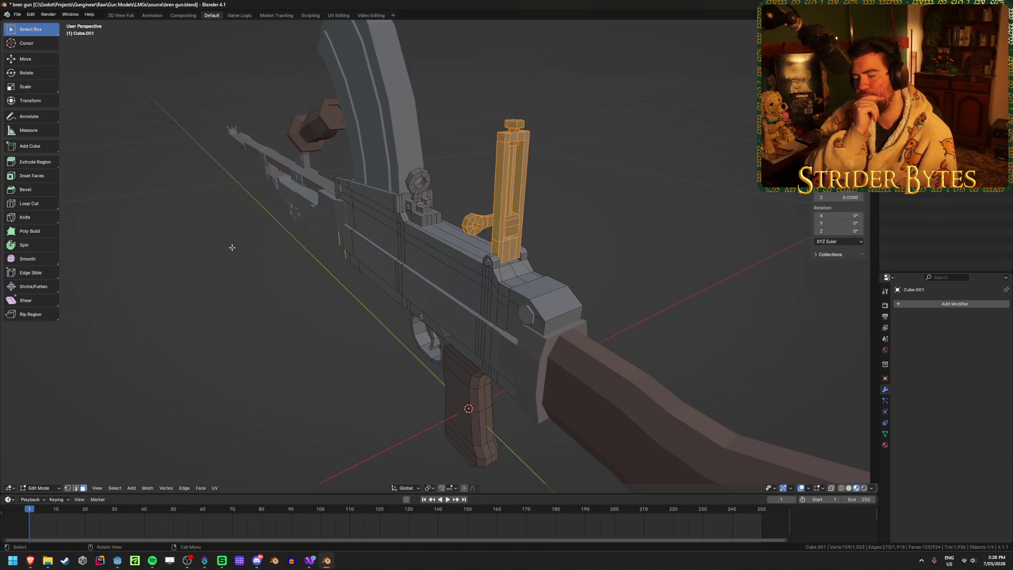
middle_click_drag(237, 245, 370, 176)
scroll(392, 167, "up", 3)
left_click(393, 167)
mouse_move(474, 138)
middle_mouse_down()
mouse_move(414, 131)
mouse_move(370, 200)
mouse_move(333, 222)
middle_mouse_up()
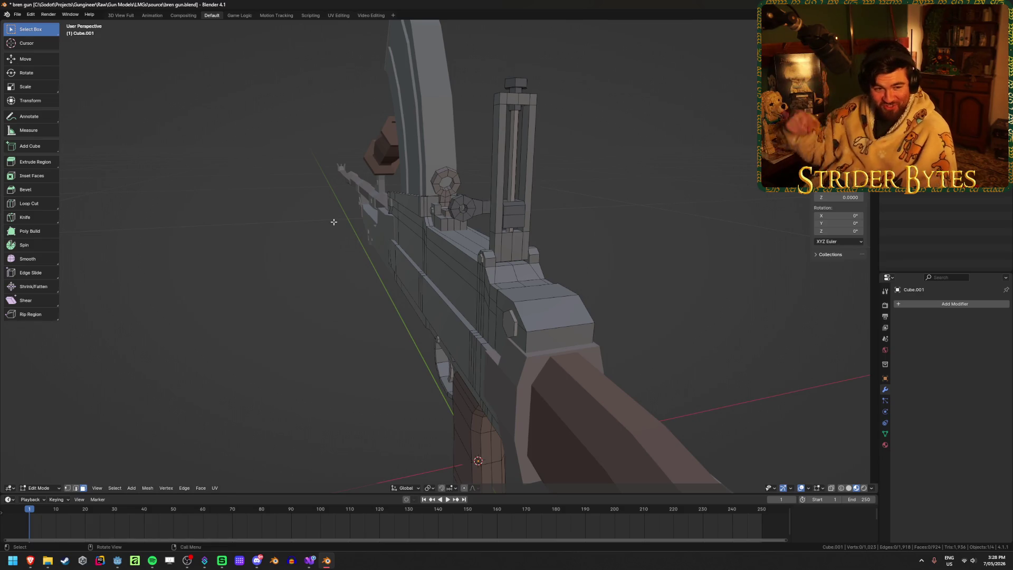
key("KP_1")
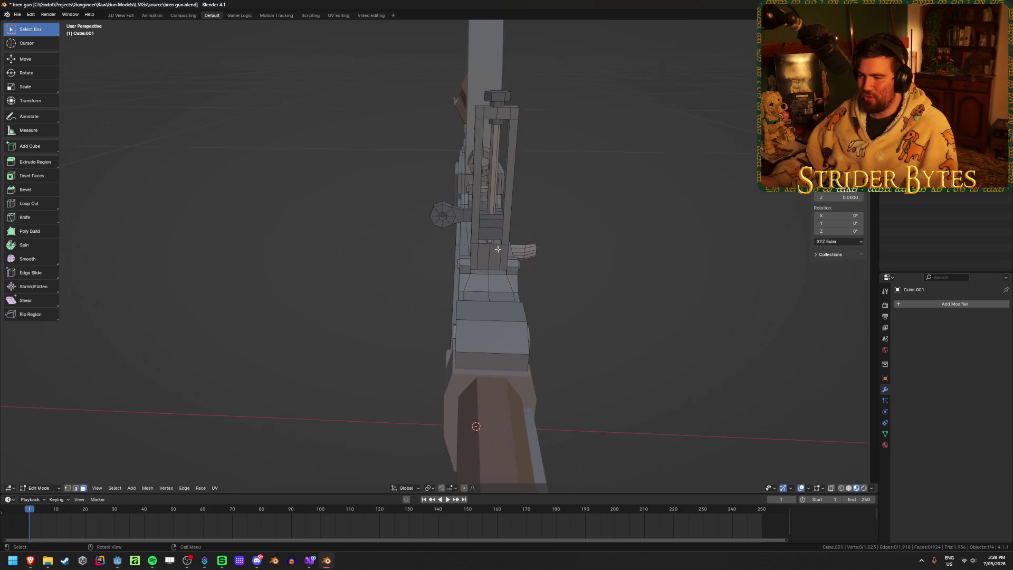
Step: Reselect the sight post and inner rod, trying then cancelling a move and a rotation
key("Tab")
mouse_move(441, 215)
middle_mouse_down()
mouse_move(532, 248)
mouse_move(680, 190)
mouse_move(579, 167)
mouse_move(533, 172)
mouse_move(560, 171)
mouse_move(525, 215)
middle_mouse_up()
key("Tab")
key("l")
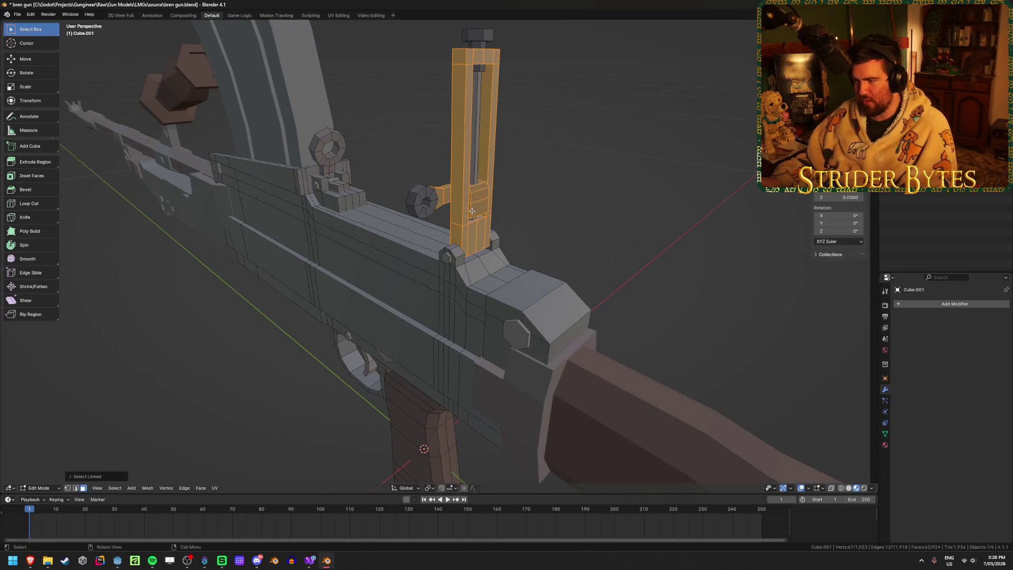
key("l")
key("l")
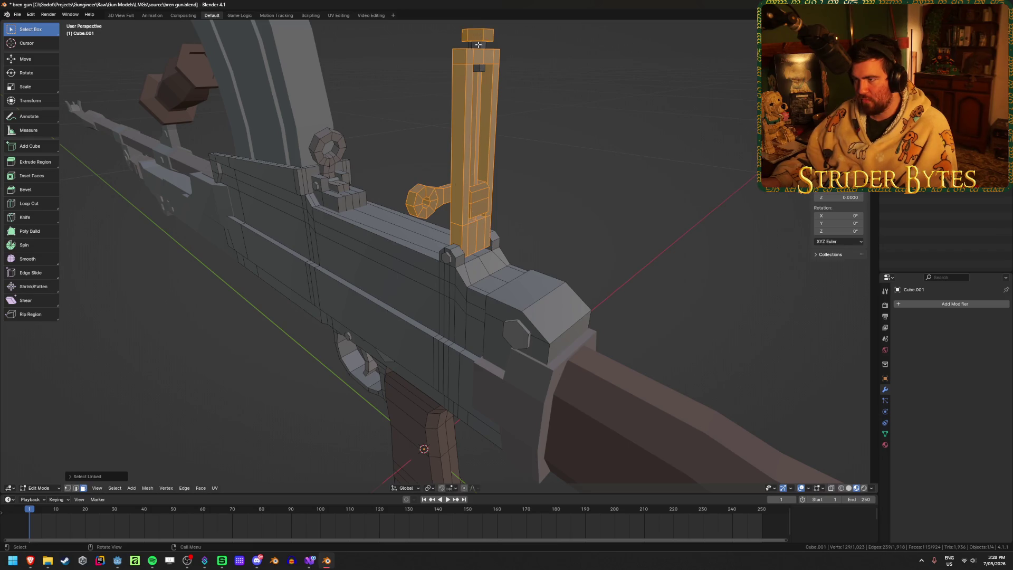
key("g")
key("y")
key("Escape")
key("r")
key("y")
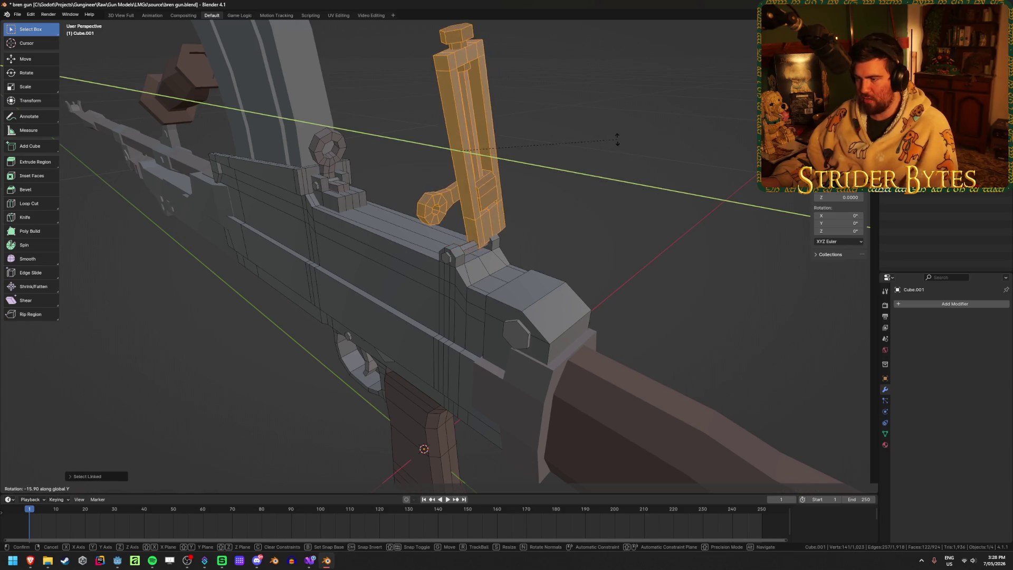
key("Escape")
middle_click_drag(660, 192, 556, 240)
scroll(528, 243, "up", 3)
Step: Snap the 3D cursor to the sight base and set the pivot point to 3D Cursor
key("shift+z")
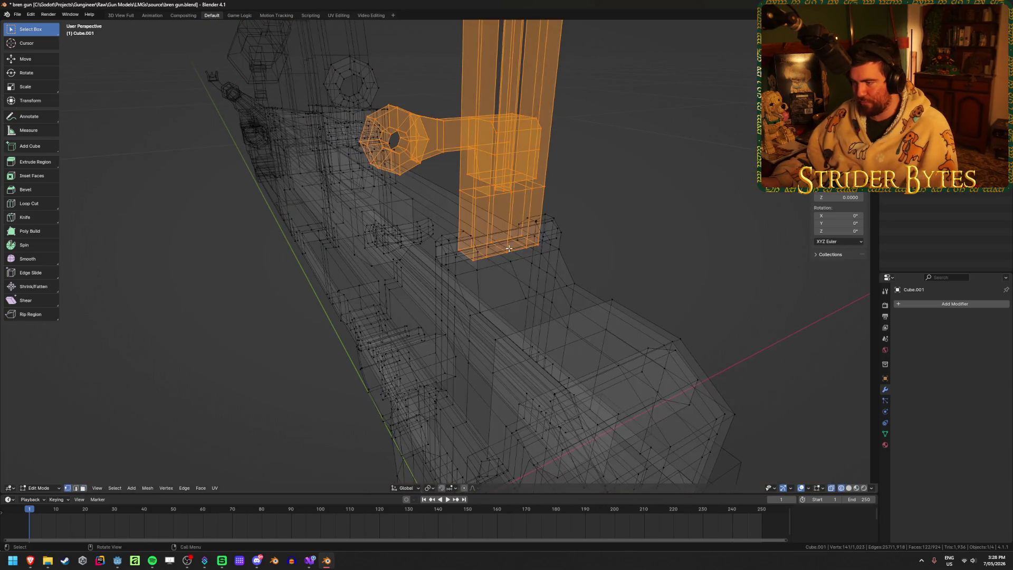
key("alt+a")
key("ctrl+Tab")
key("Tab")
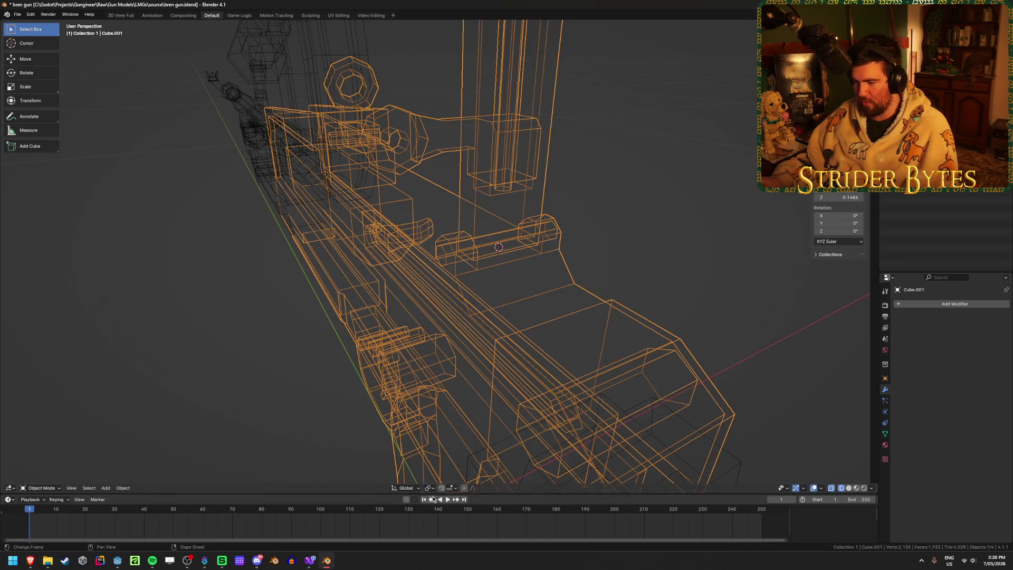
left_click(429, 487)
left_click(452, 470)
middle_click_drag(453, 470, 521, 283)
key("shift+z")
Step: Select the tall sight post and arm and begin rotating them about X
key("Tab")
middle_click_drag(577, 231, 575, 203)
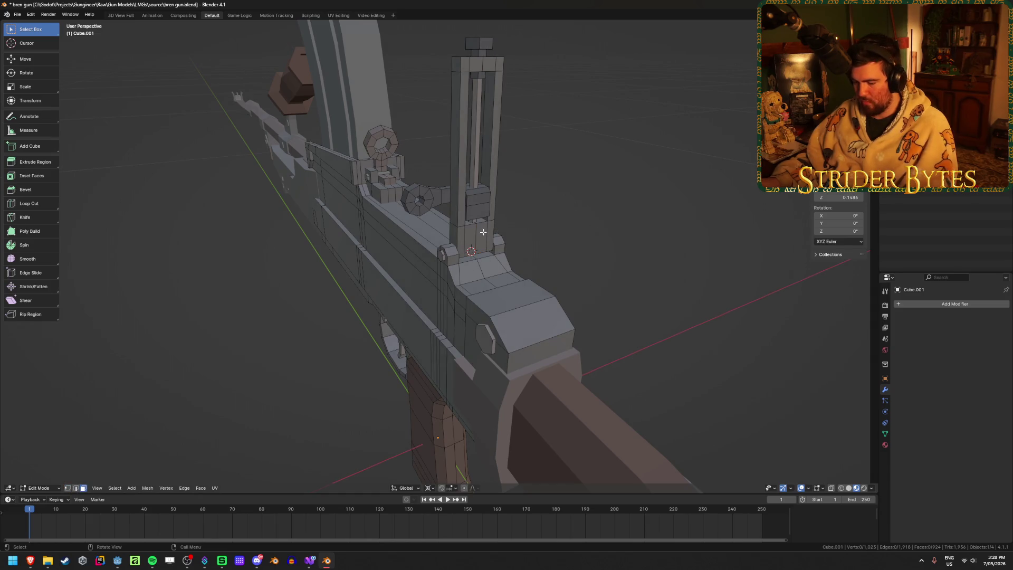
key("l")
key("l")
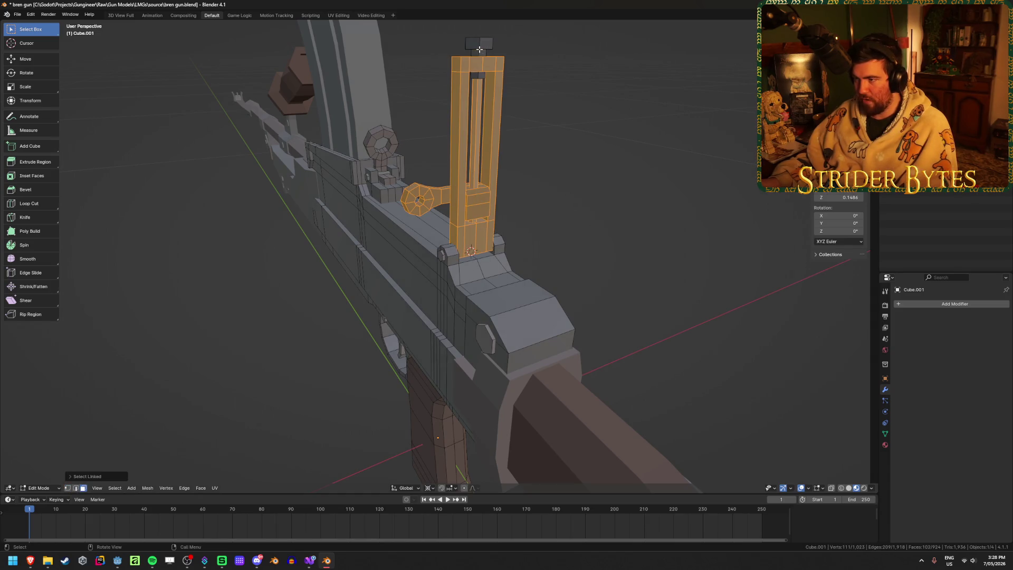
middle_click_drag(476, 169, 607, 166)
key("r")
key("y")
key("x")
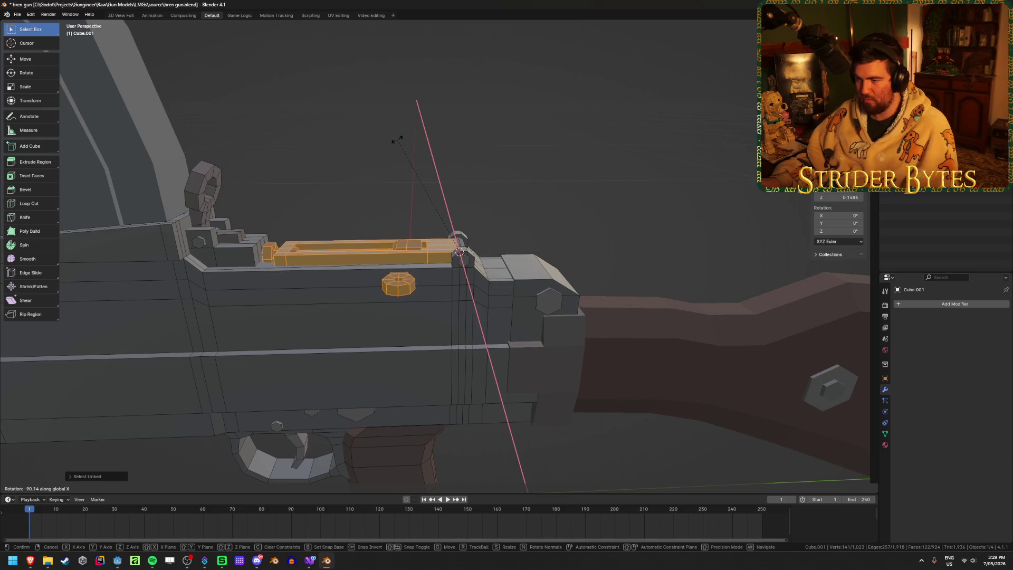
Step: Confirm the sight fold about X, then rotate the folded sight about X twice more
left_click(475, 157)
mouse_move(490, 161)
middle_mouse_down()
mouse_move(493, 183)
mouse_move(466, 231)
mouse_move(479, 285)
middle_mouse_up()
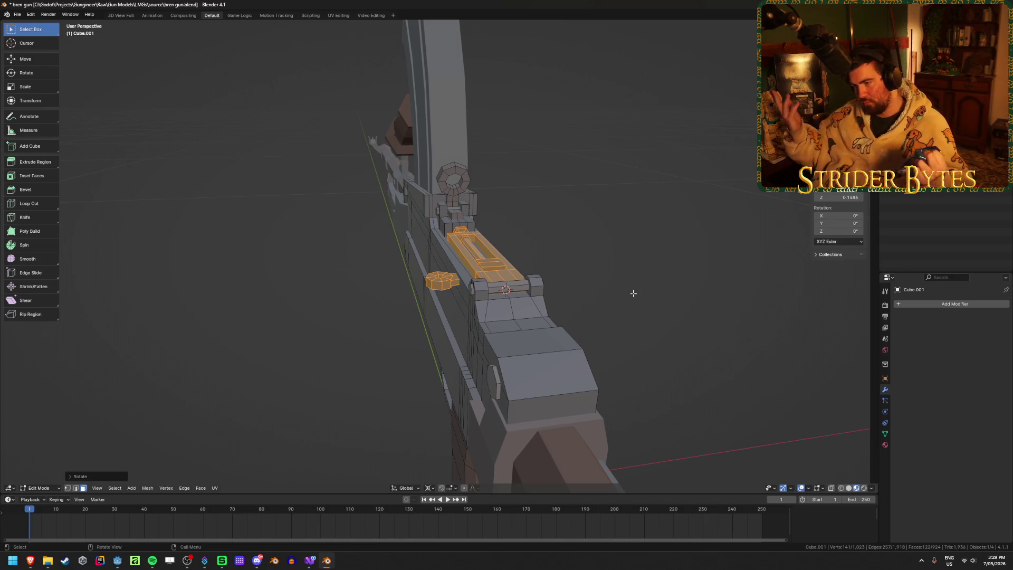
mouse_move(633, 291)
middle_mouse_down()
mouse_move(654, 256)
mouse_move(676, 260)
mouse_move(659, 264)
middle_mouse_up()
scroll(685, 257, "up", 5)
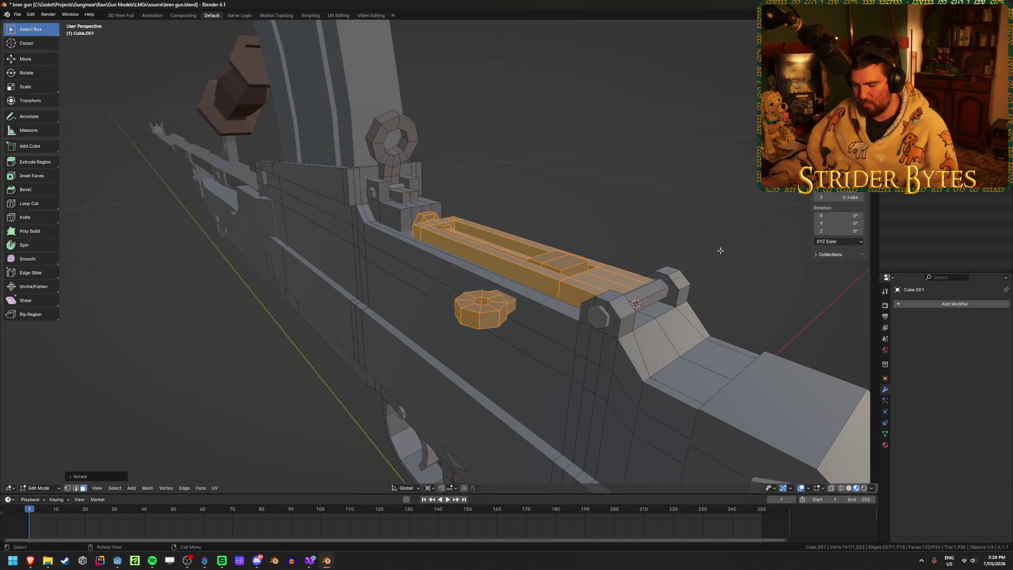
key("r")
key("x")
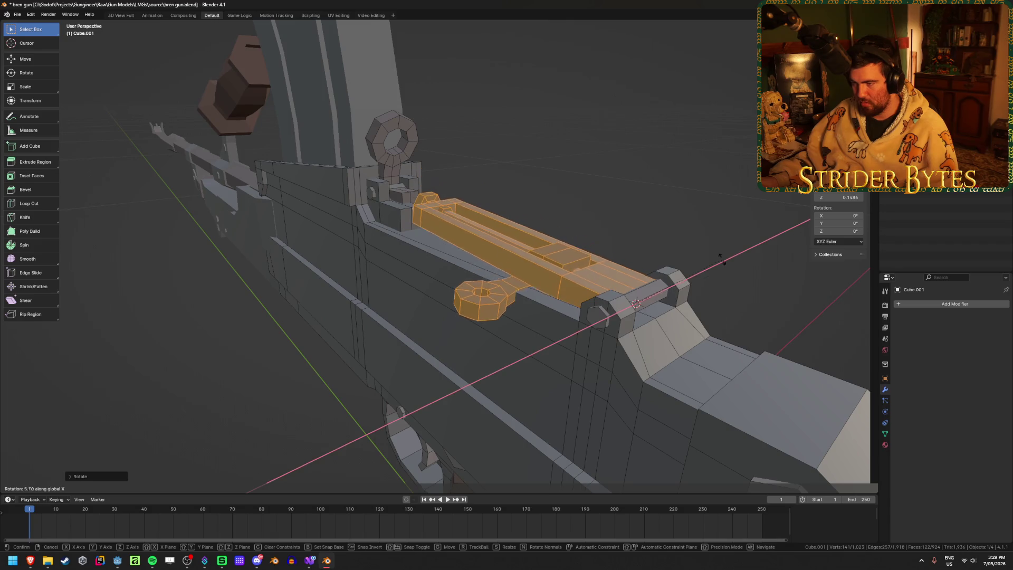
left_click(550, 365)
mouse_move(549, 364)
middle_mouse_down()
mouse_move(755, 274)
mouse_move(555, 296)
mouse_move(373, 290)
mouse_move(474, 288)
middle_mouse_up()
key("r")
key("x")
left_click(756, 303)
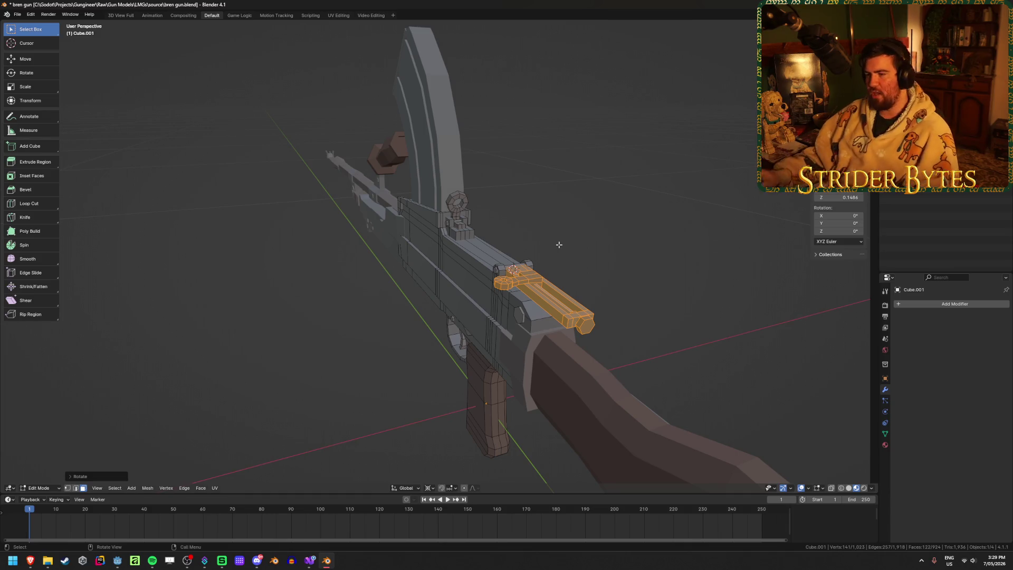
Step: Inspect the folded sight, then undo so the ladder leaf stands upright
middle_click_drag(559, 245, 459, 264)
scroll(422, 296, "up", 5)
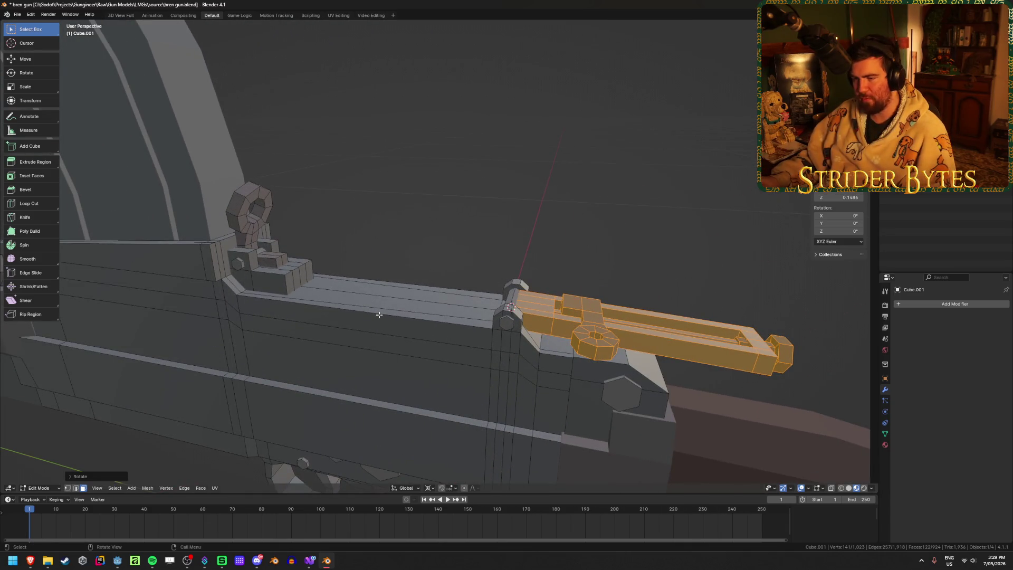
middle_click_drag(380, 314, 527, 286)
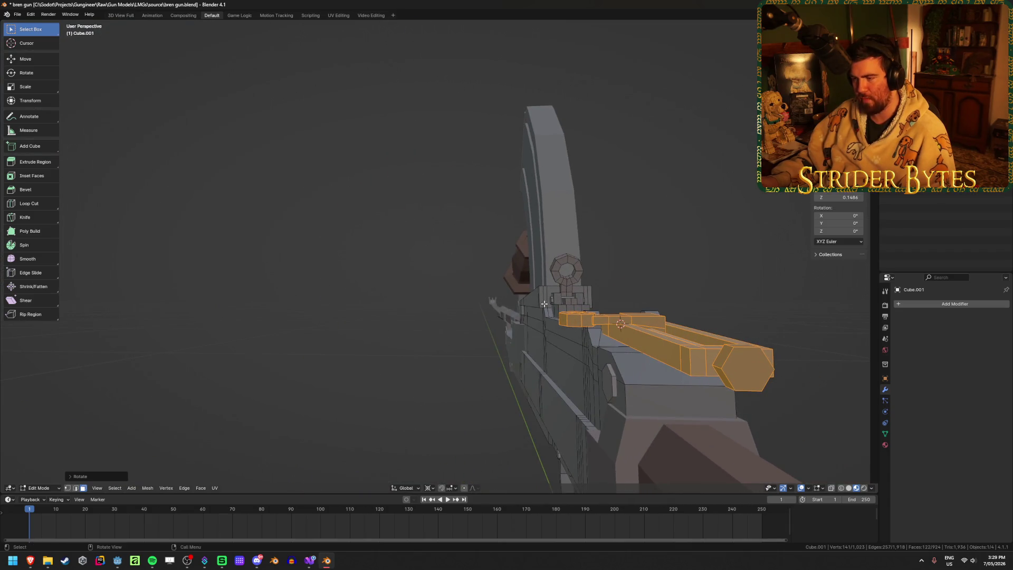
middle_click_drag(334, 175, 442, 243)
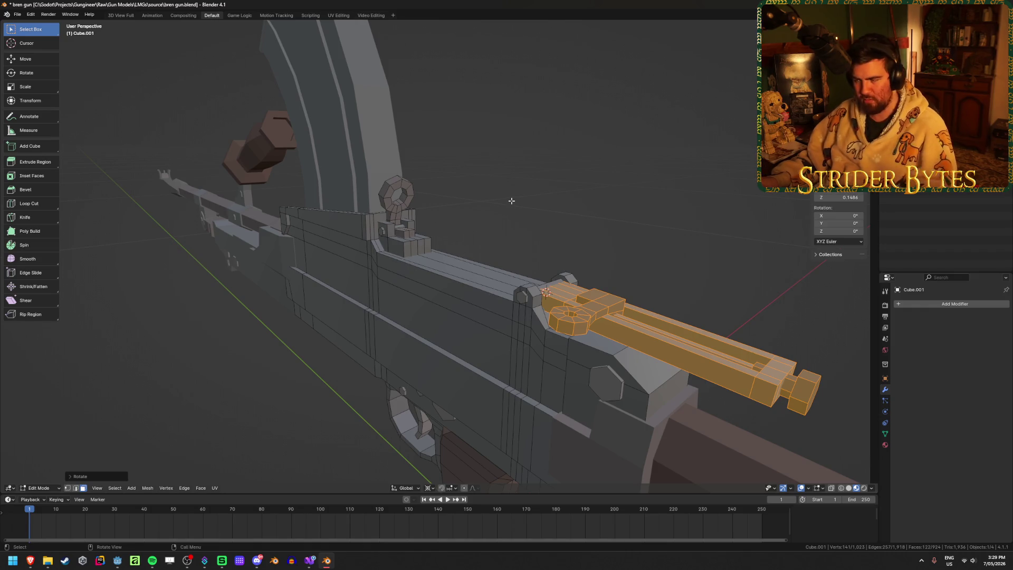
key("ctrl+z")
key("ctrl+z")
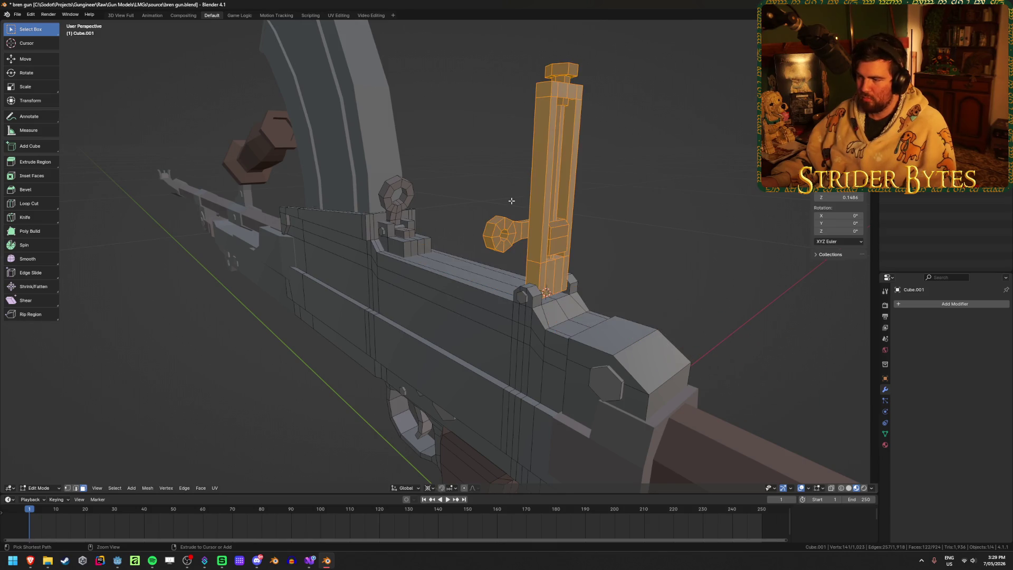
Step: Save the bren gun file and snap the 3D cursor to the receiver's top edge
key("ctrl+s")
mouse_move(655, 216)
middle_mouse_down()
mouse_move(636, 211)
mouse_move(664, 243)
mouse_move(524, 280)
middle_mouse_up()
key("Tab")
scroll(473, 295, "up", 5)
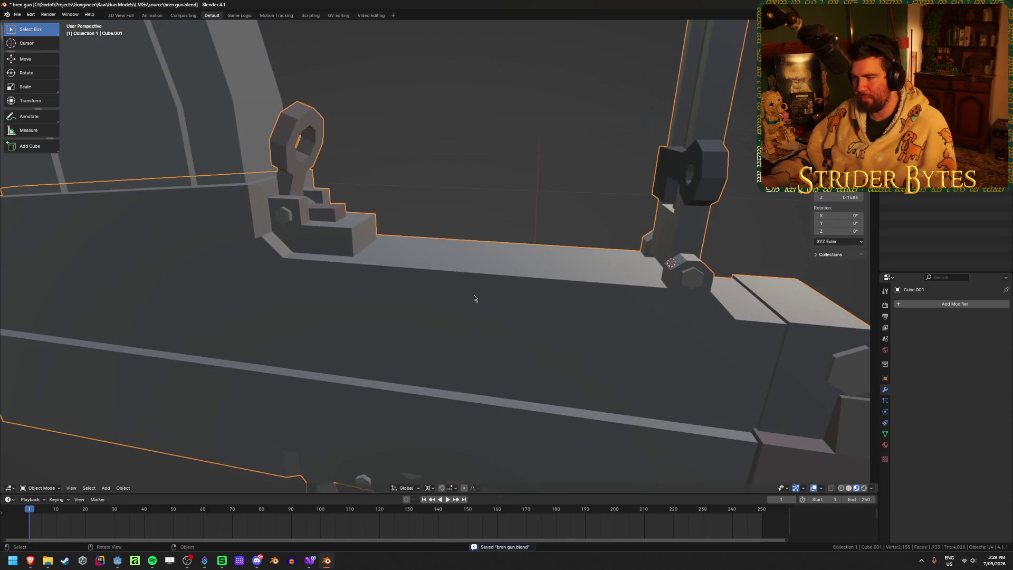
key("Tab")
key("1")
left_click(285, 259)
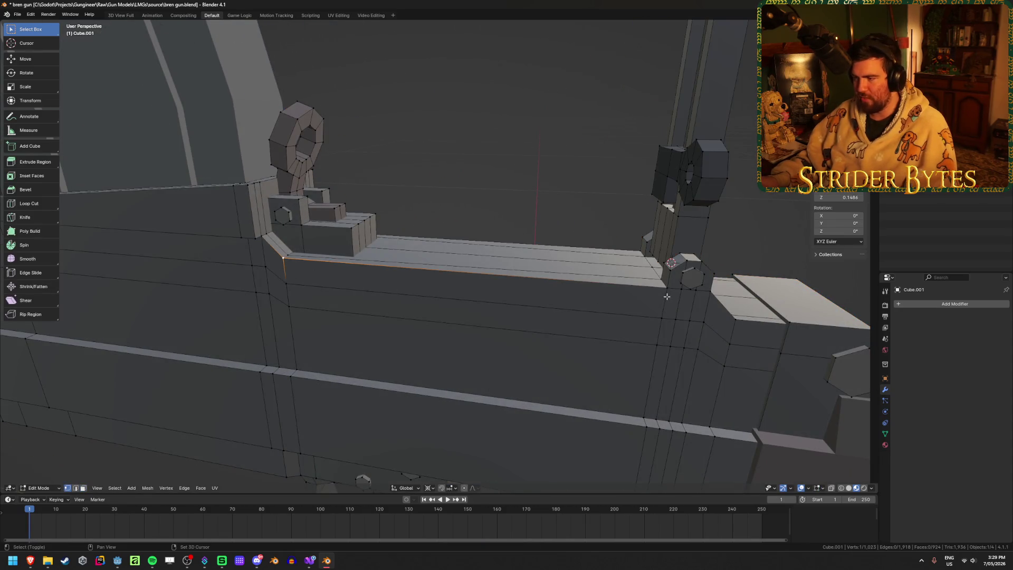
key("shift+s")
left_click(649, 334)
key("Tab")
Step: Add a plain-axes Empty at the 3D cursor and reposition it
key("Tab")
key("shift+a")
key("Escape")
key("Tab")
key("shift+a")
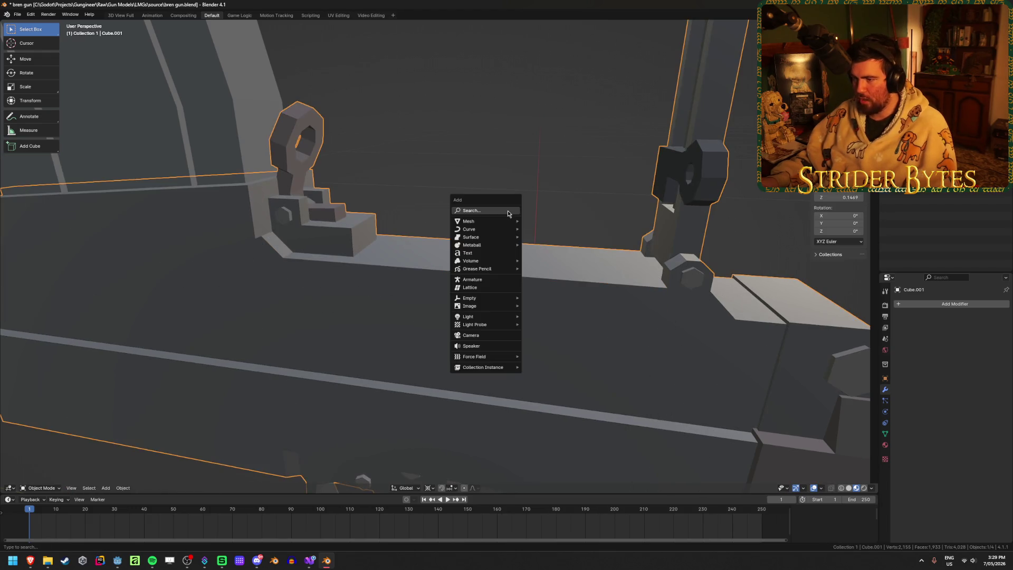
mouse_move(485, 296)
left_click(560, 300)
key("KP_Decimal")
key("g")
left_click(597, 293)
middle_click_drag(597, 293, 594, 270)
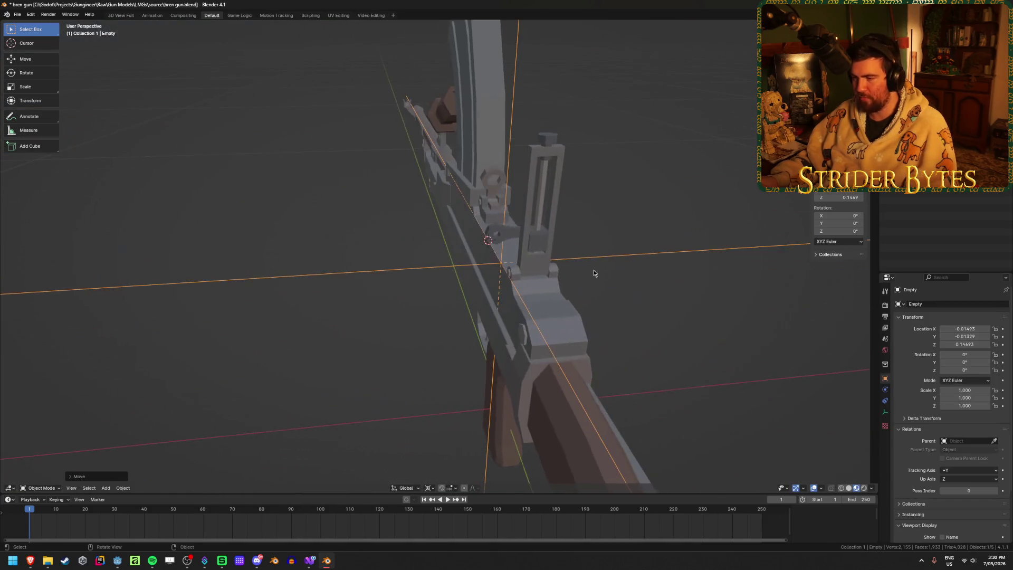
mouse_move(737, 287)
middle_mouse_down()
mouse_move(706, 300)
mouse_move(778, 262)
middle_mouse_up()
Step: Shrink the Empty and apply its scale
key("s")
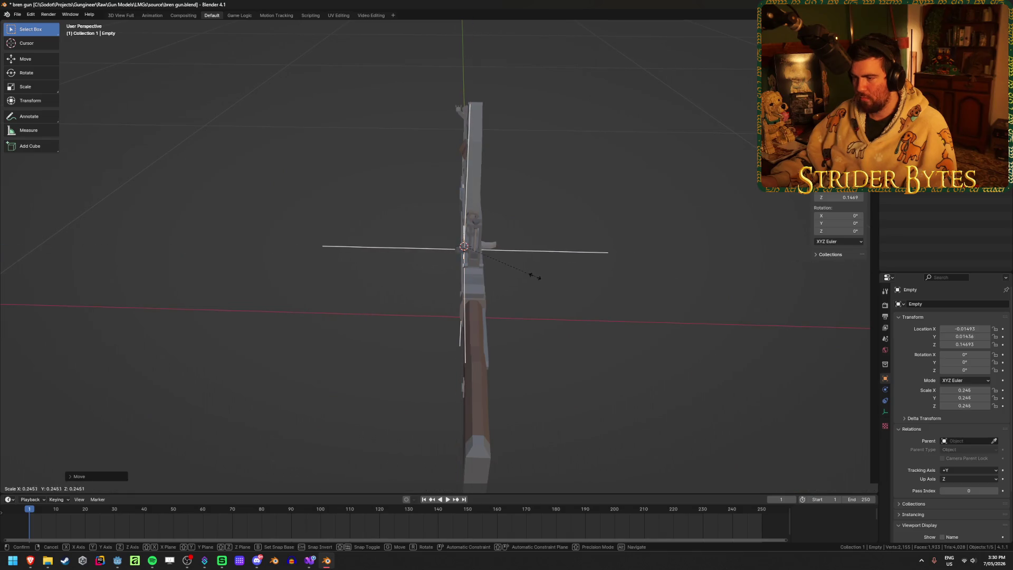
right_click(520, 269)
middle_click_drag(519, 269, 582, 266)
left_click(427, 488)
left_click(452, 470)
key("s")
left_click(514, 264)
mouse_move(515, 264)
middle_mouse_down()
mouse_move(725, 280)
mouse_move(687, 270)
mouse_move(710, 255)
middle_mouse_up()
key("s")
left_click(694, 284)
key("ctrl+a")
left_click(693, 284)
Step: Rotate the Empty 45° about Y, undo an extra turn, and show Blender's recent files
key("r")
key("x")
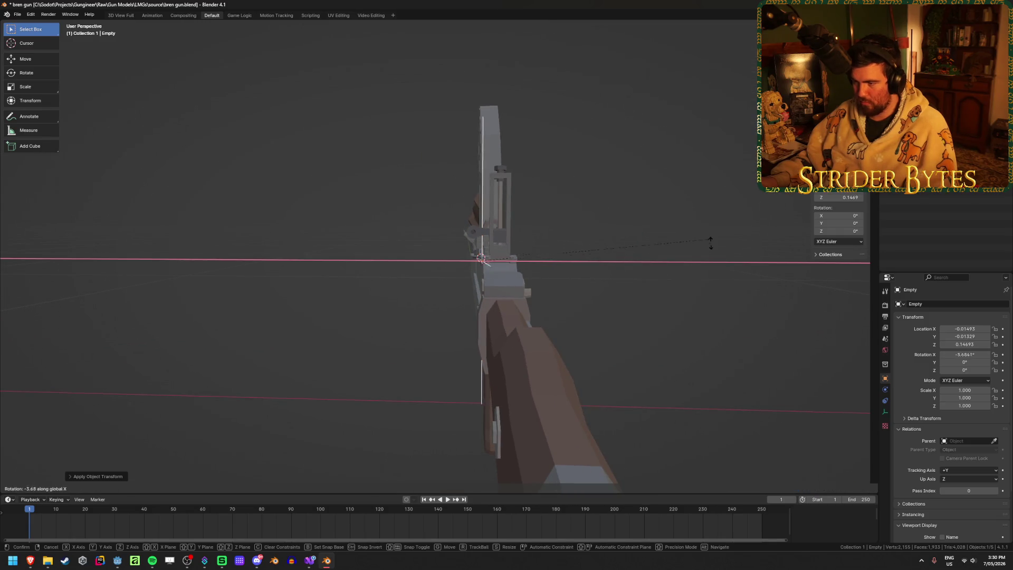
key("y")
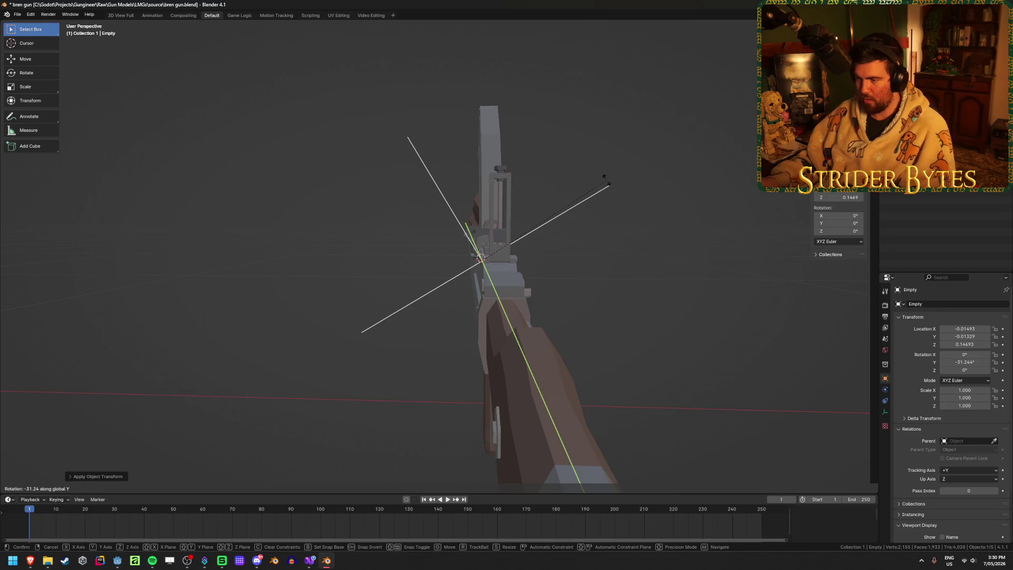
type("45")
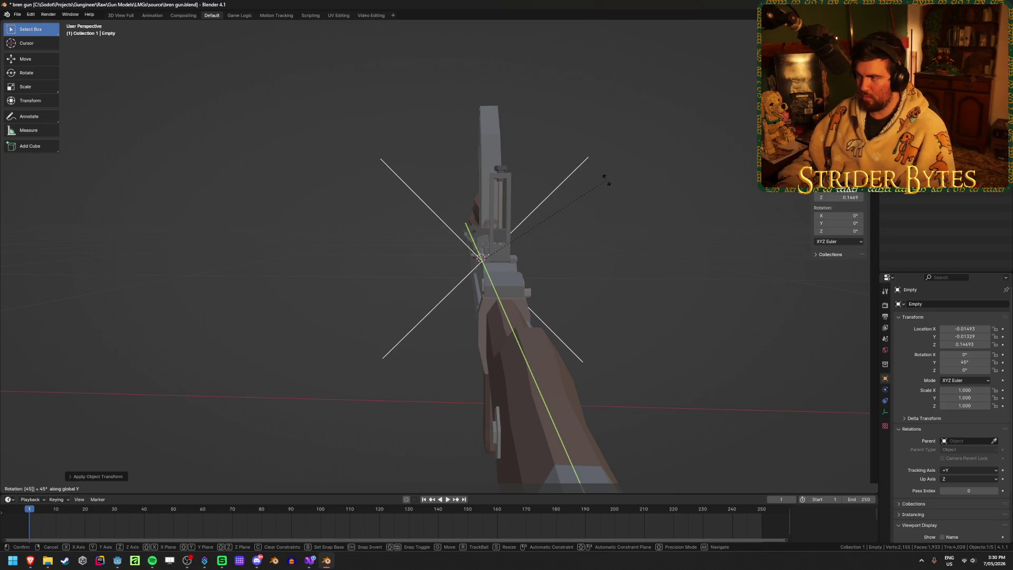
key("Return")
middle_click_drag(606, 180, 508, 356)
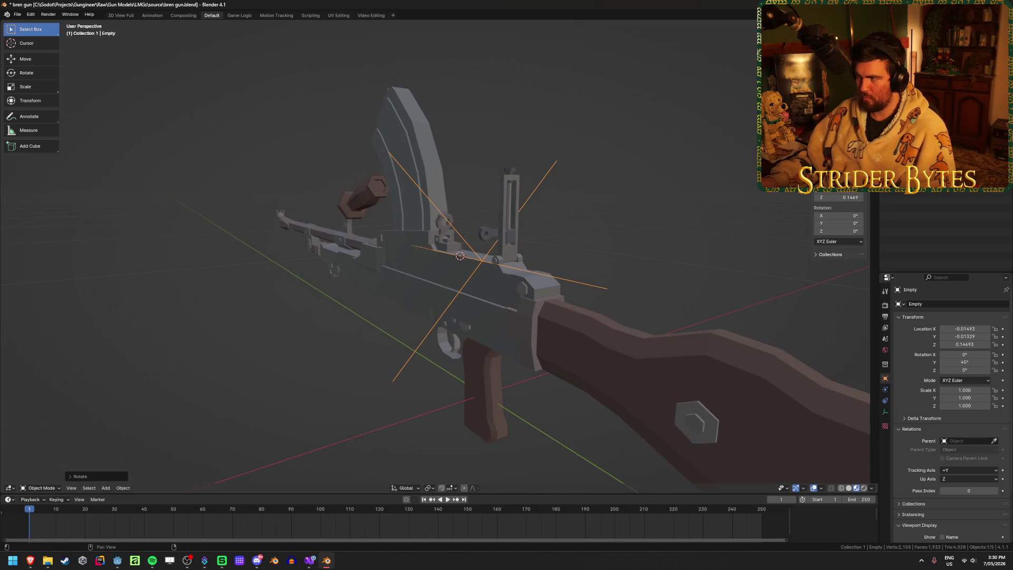
key("n")
left_click_drag(965, 362, 990, 362, "shift")
mouse_move(559, 254)
middle_mouse_down()
mouse_move(606, 259)
mouse_move(581, 251)
mouse_move(595, 275)
middle_mouse_up()
key("ctrl+z")
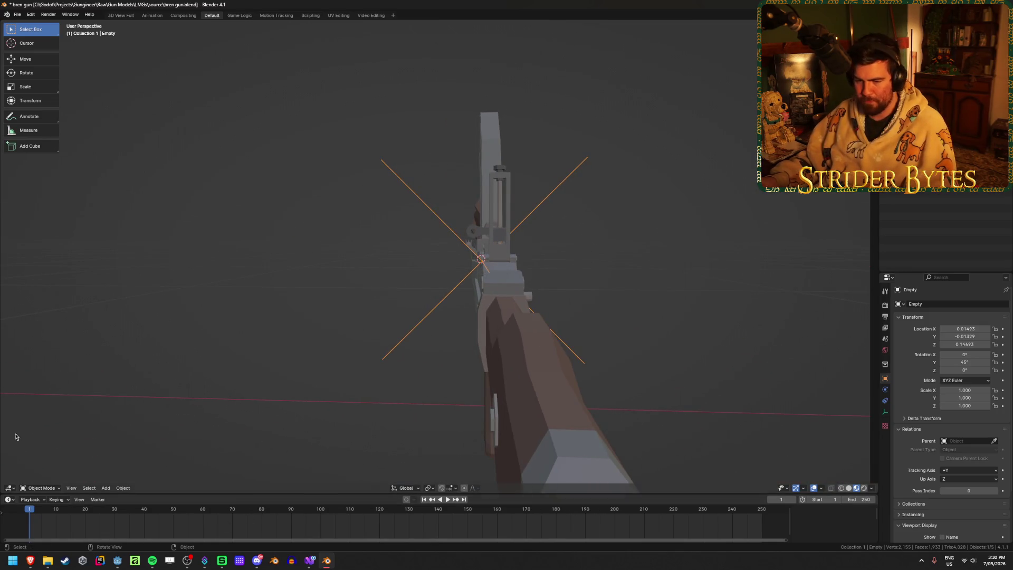
right_click(332, 565)
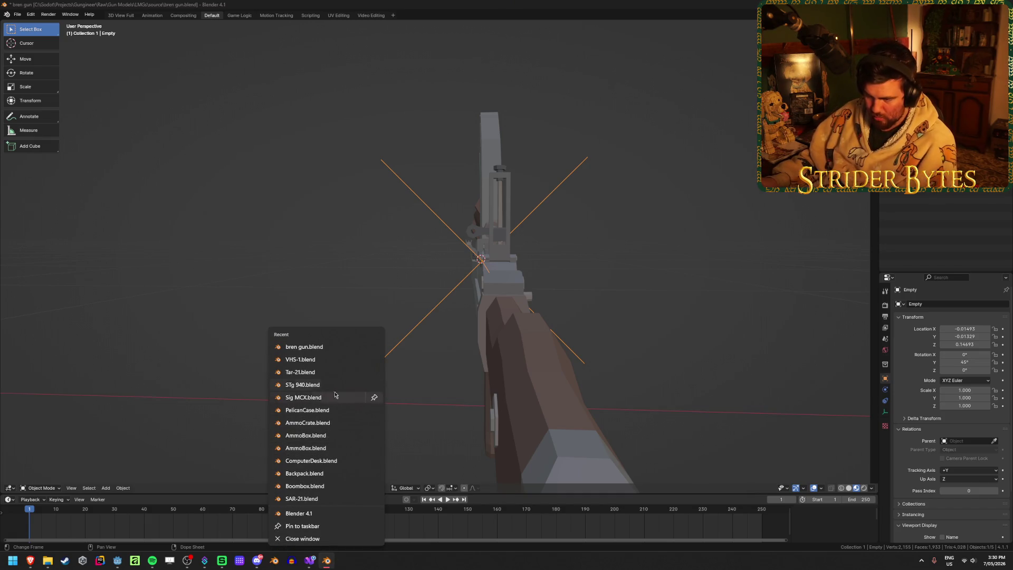
Step: Open ARs/C7A2.blend in a second Blender window
left_click(307, 517)
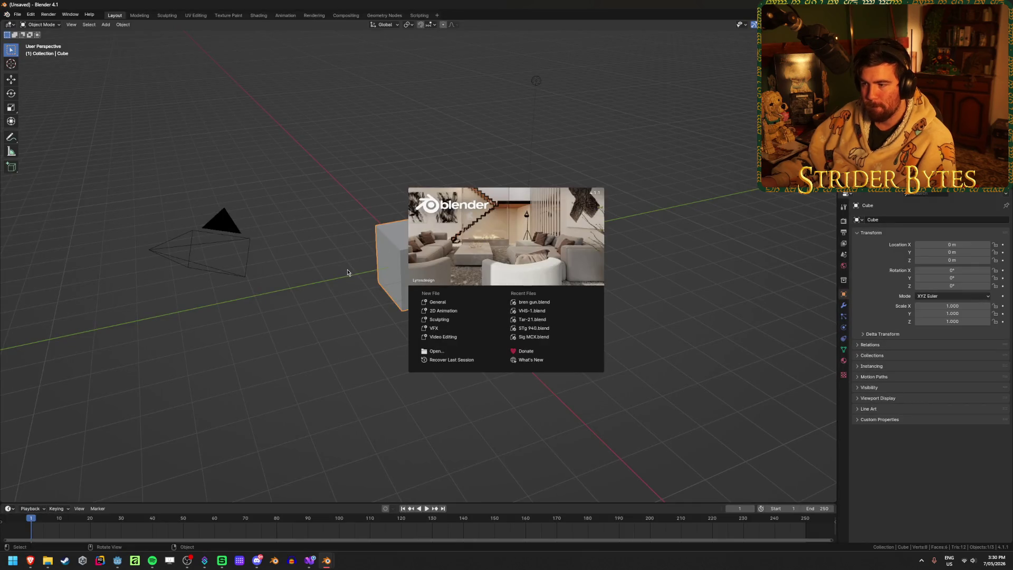
left_click(347, 273)
left_click(18, 14)
left_click(32, 35)
left_click(399, 148)
left_click(399, 149)
left_click(407, 174)
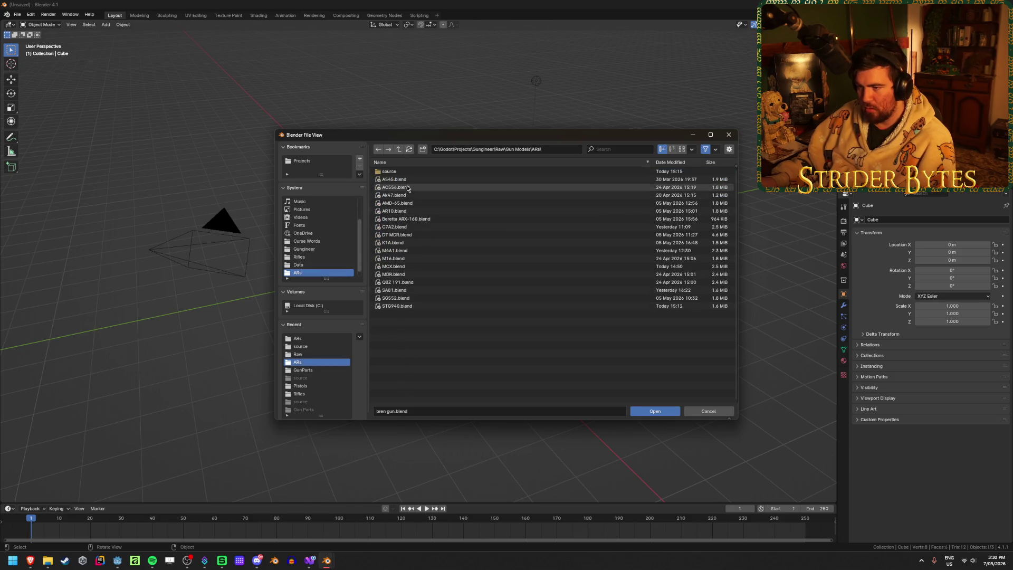
left_click(402, 228)
left_click(653, 411)
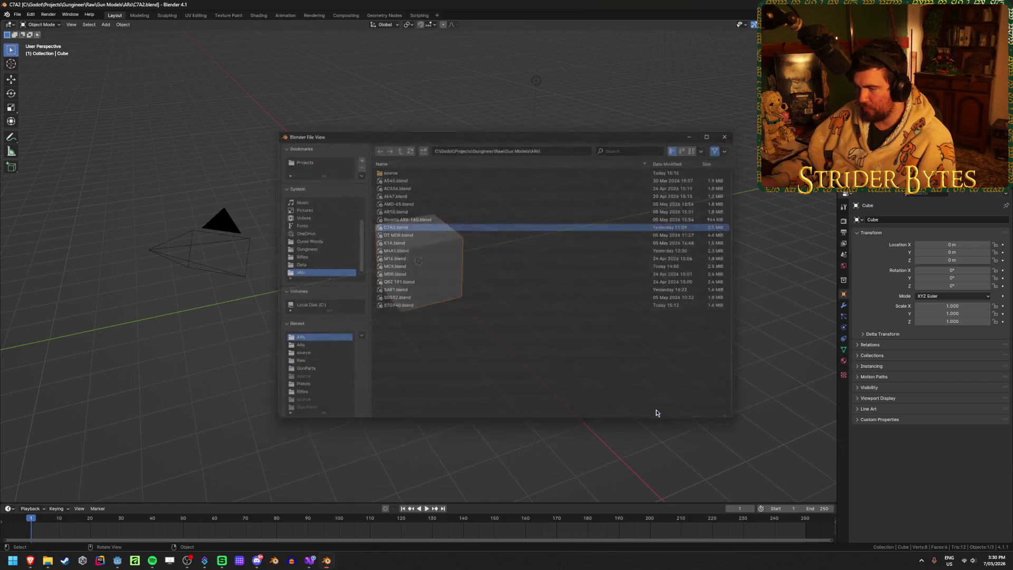
Step: Copy the C7A2 scope and return to the bren gun window
left_click(420, 239)
key("ctrl+c")
mouse_move(327, 567)
left_click(299, 509)
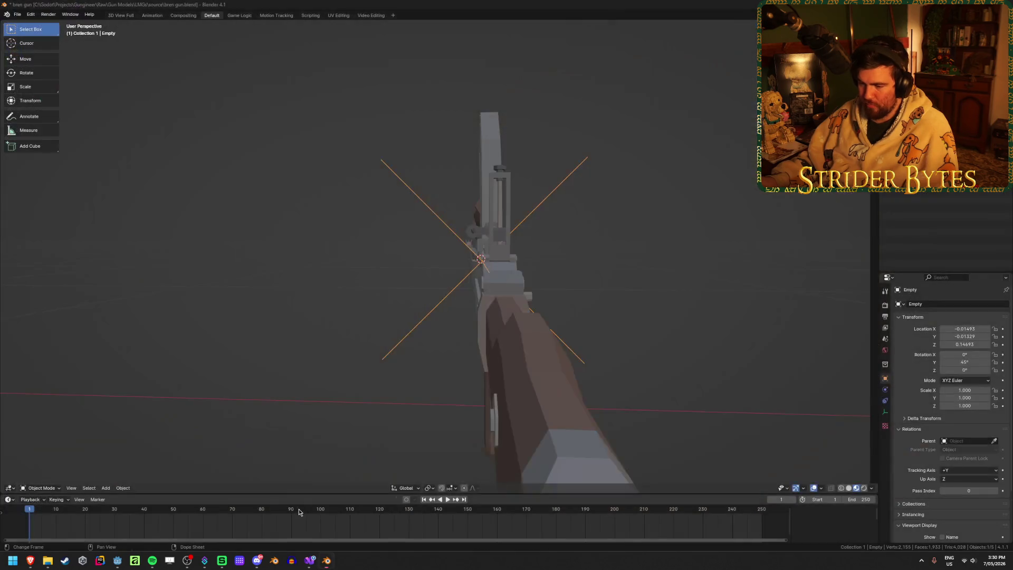
Step: Paste the C7A2 scope and snap it to the 3D cursor at the mount Empty
key("ctrl+v")
middle_click_drag(262, 321, 304, 323)
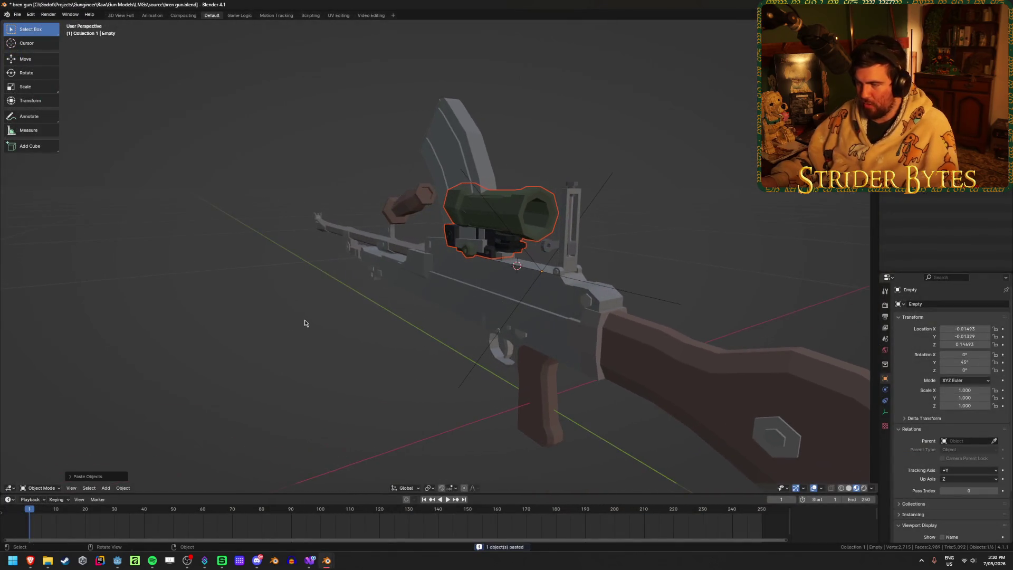
left_click(520, 211)
left_click(533, 260)
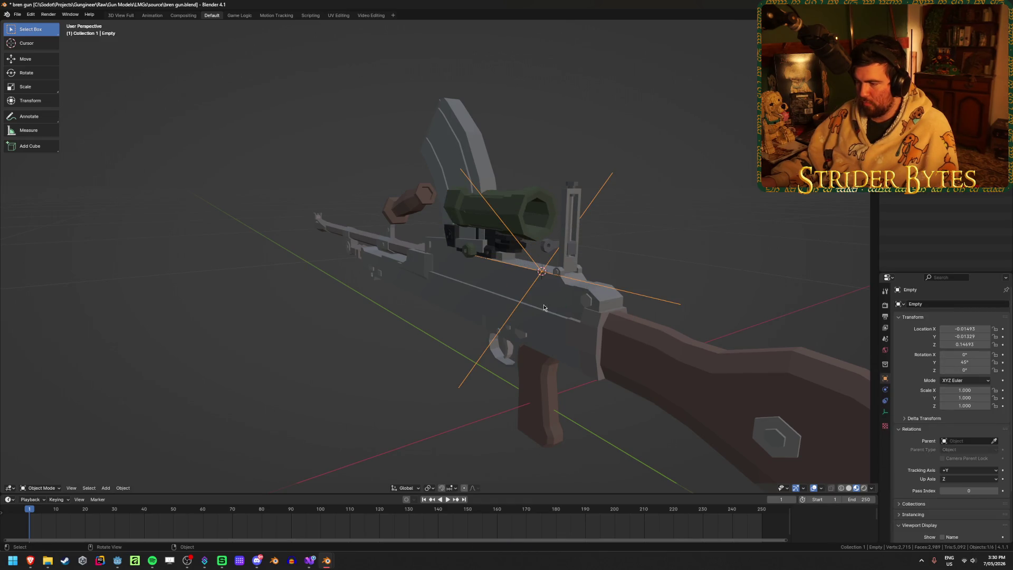
left_click(517, 211)
key("shift+s")
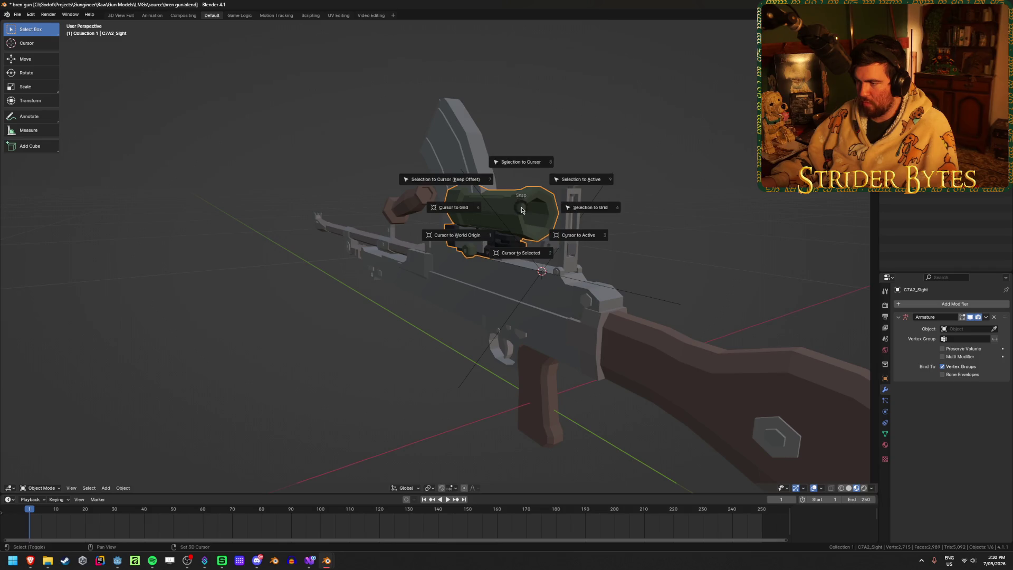
left_click(547, 187)
mouse_move(547, 187)
middle_mouse_down()
mouse_move(708, 283)
mouse_move(708, 274)
middle_mouse_up()
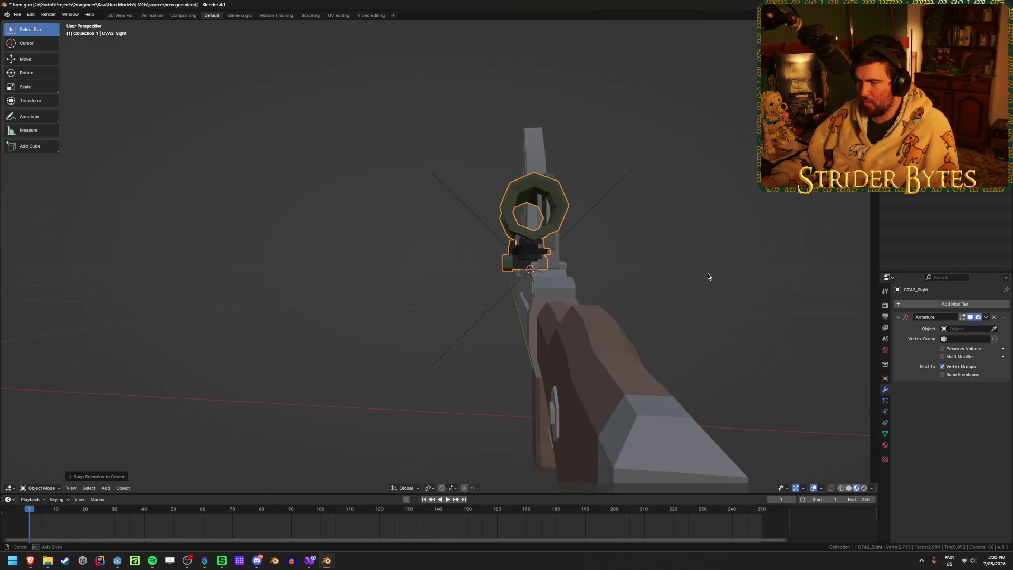
Step: Tilt the scope 40° about Y, then deselect it and view it from side and front
key("r")
key("x")
type("y")
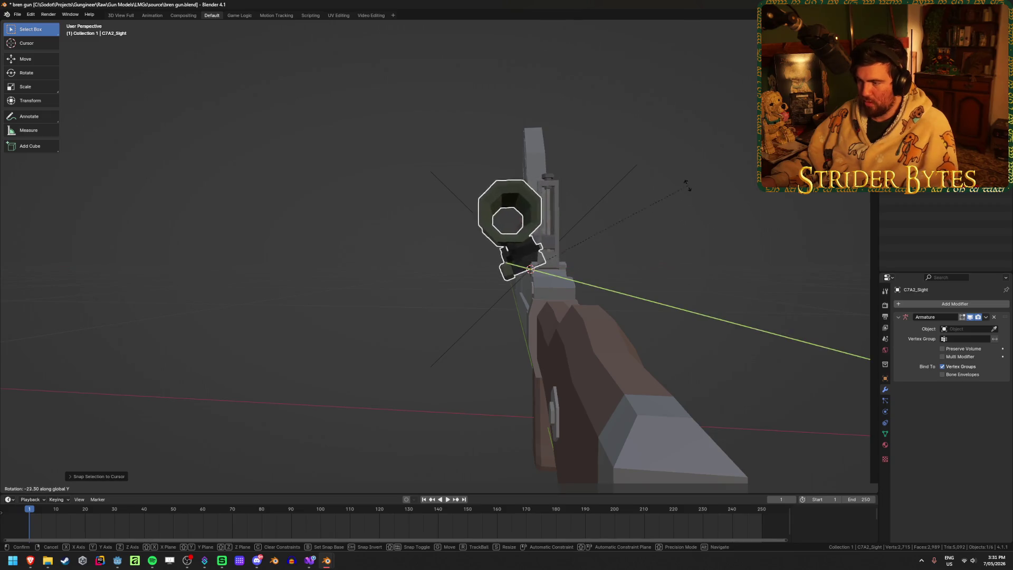
type("40")
key("Return")
mouse_move(667, 172)
middle_mouse_down()
mouse_move(640, 238)
mouse_move(410, 326)
mouse_move(362, 409)
mouse_move(299, 415)
mouse_move(261, 436)
mouse_move(100, 421)
mouse_move(570, 378)
mouse_move(550, 345)
mouse_move(566, 327)
mouse_move(398, 373)
mouse_move(410, 362)
middle_mouse_up()
left_click(362, 408)
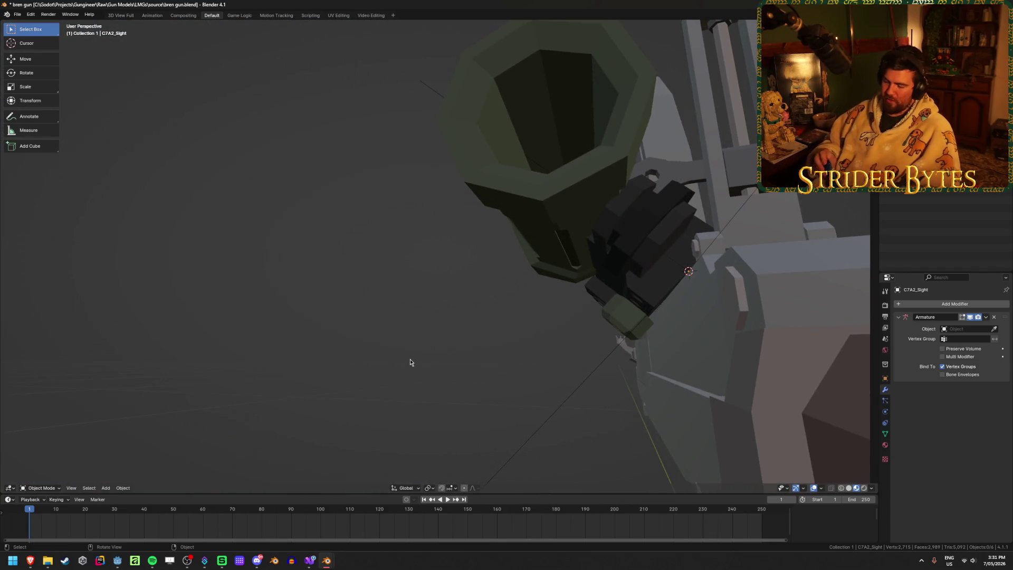
mouse_move(489, 314)
middle_mouse_down()
mouse_move(515, 343)
mouse_move(504, 356)
mouse_move(765, 324)
mouse_move(532, 341)
mouse_move(513, 322)
mouse_move(506, 339)
mouse_move(485, 243)
mouse_move(489, 267)
middle_mouse_up()
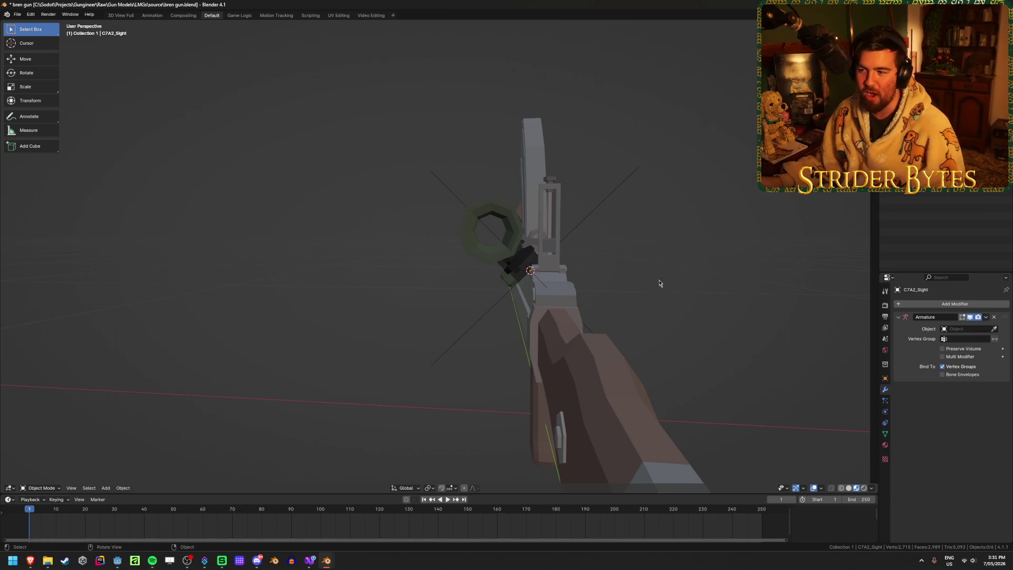
Step: Leave the C7A2_Sight scope where it is, deselect it, and save the bren gun file
left_click(527, 247)
key("g")
right_click(322, 163)
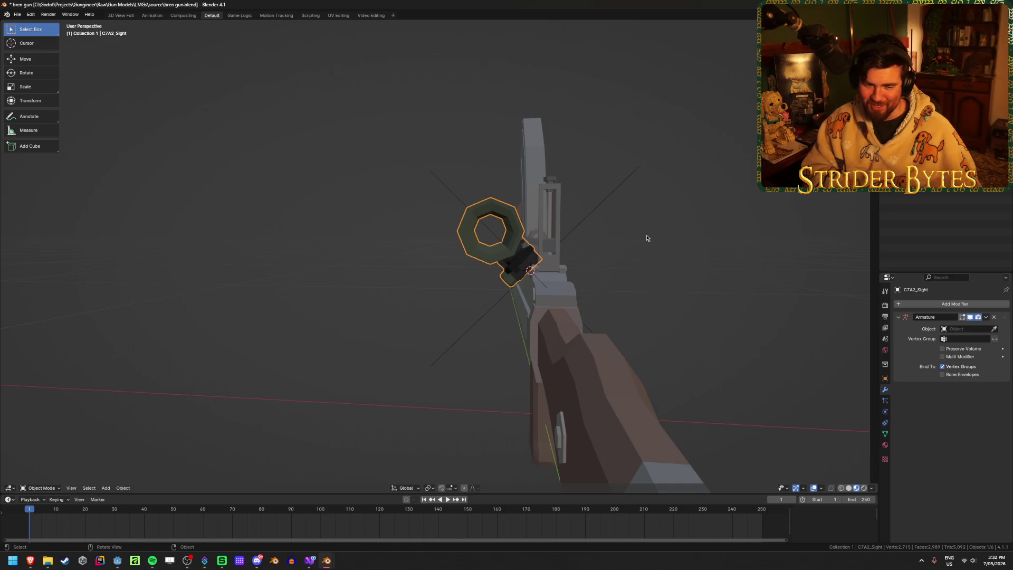
left_click(303, 228)
key("ctrl+s")
Step: Inspect the fitted scope from a close angled side view, then bring up Godot Engine
middle_click_drag(304, 228, 274, 265)
middle_click_drag(265, 341, 284, 348)
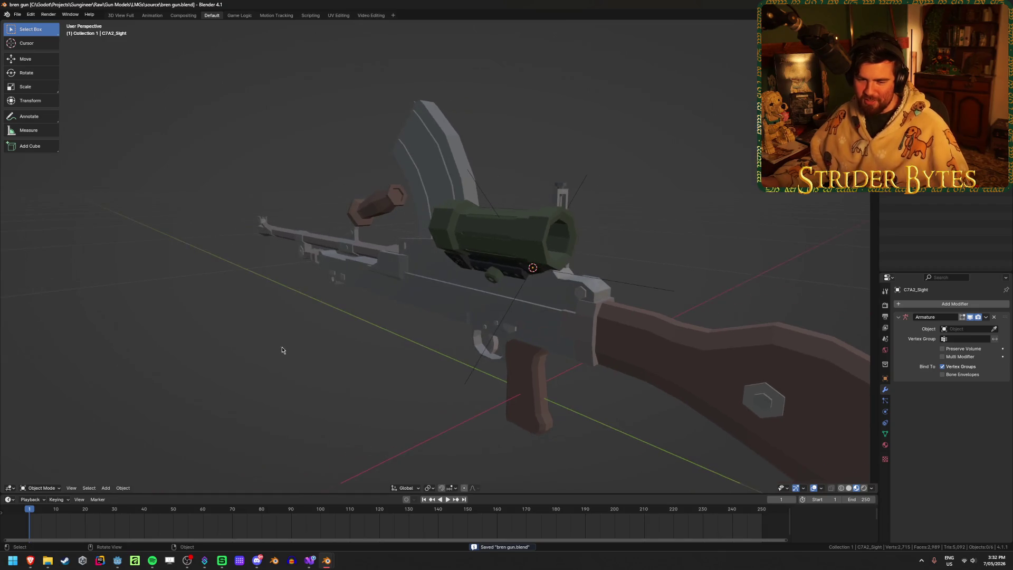
left_click(118, 561)
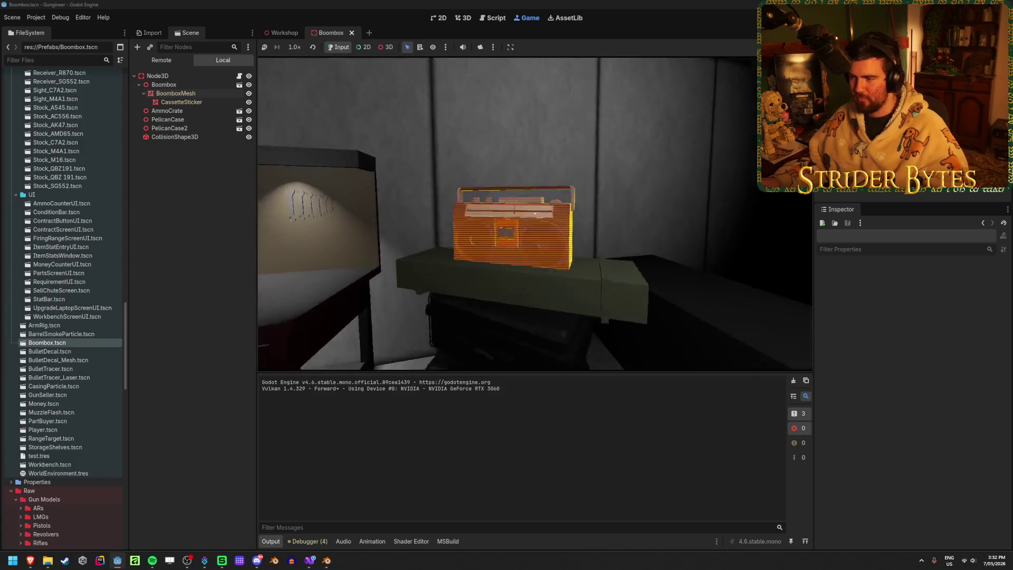
Step: Back away from the boombox with S, approach with W, and shoot it
key("s")
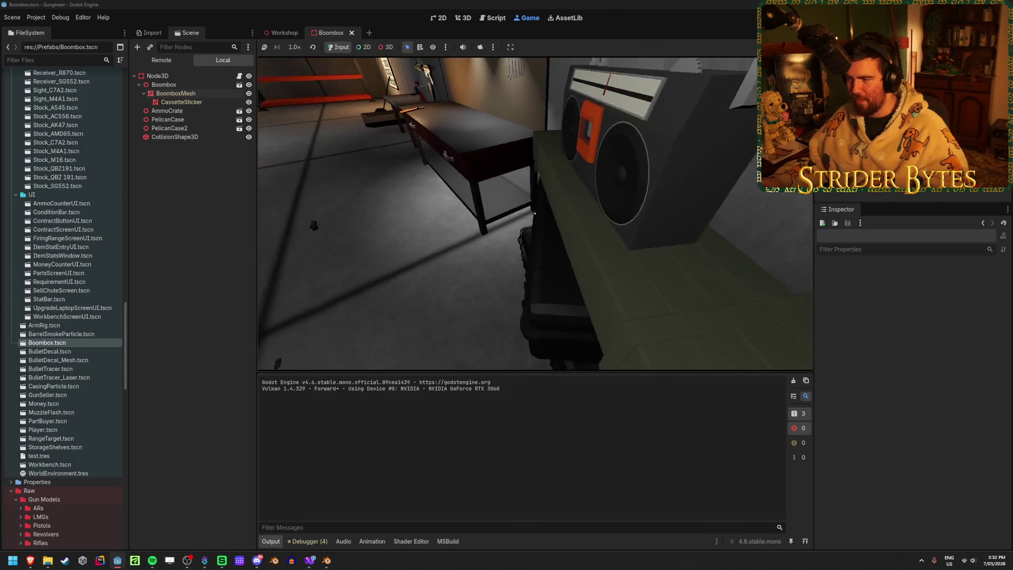
key("w")
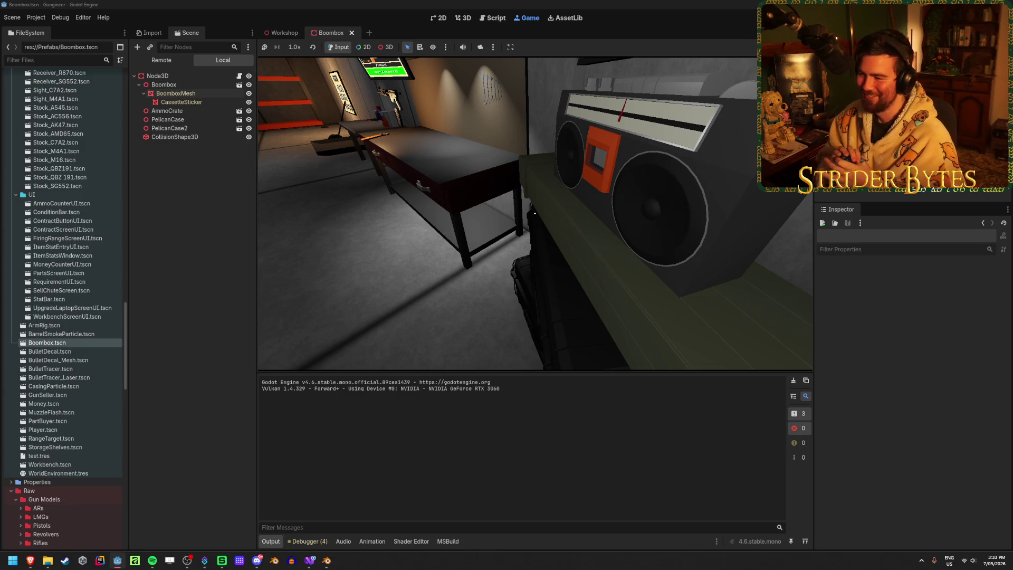
left_click(535, 213)
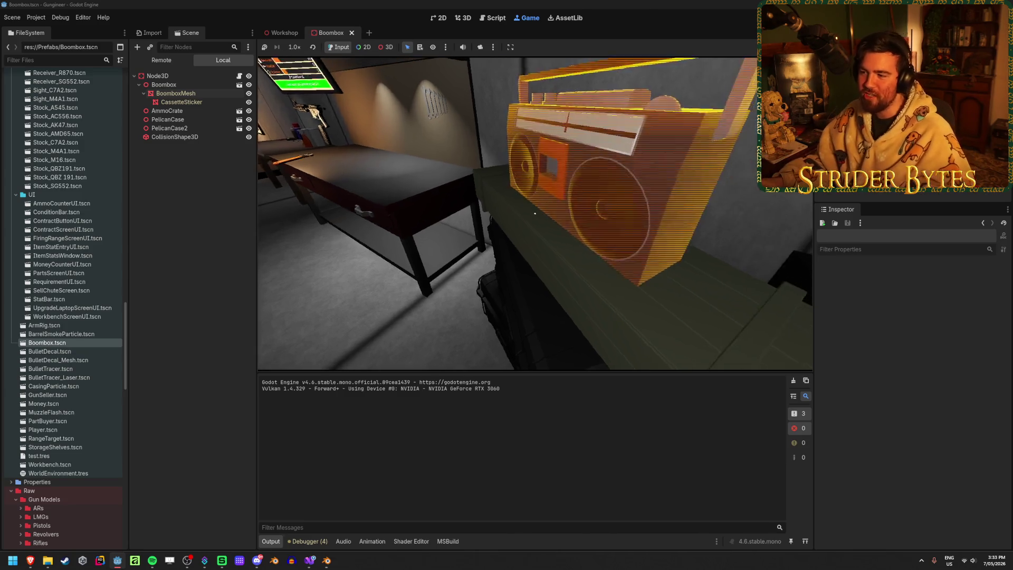